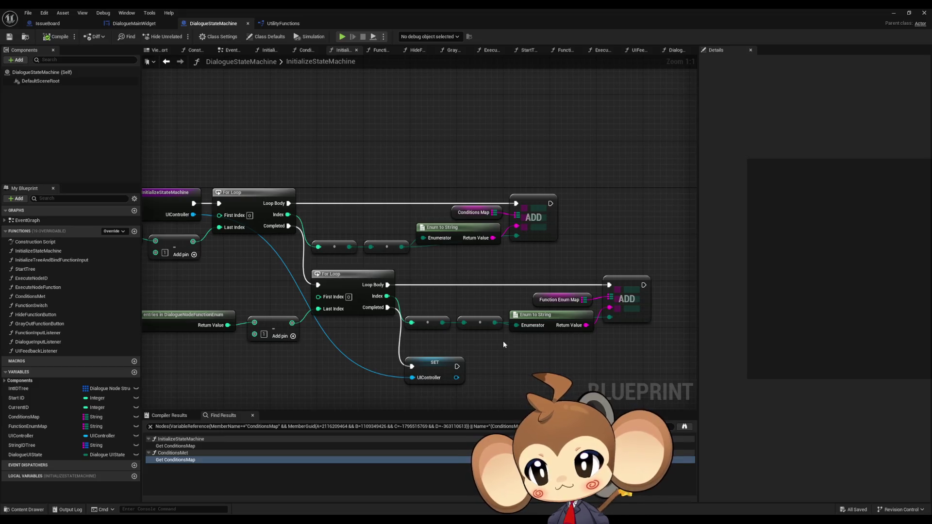
# - Close the UtilityFunctions tab and show DialogueMainWidget's graph at its FillLineClusterArray function
pyautogui.moveTo(377, 309); pyautogui.dragTo(414, 292)
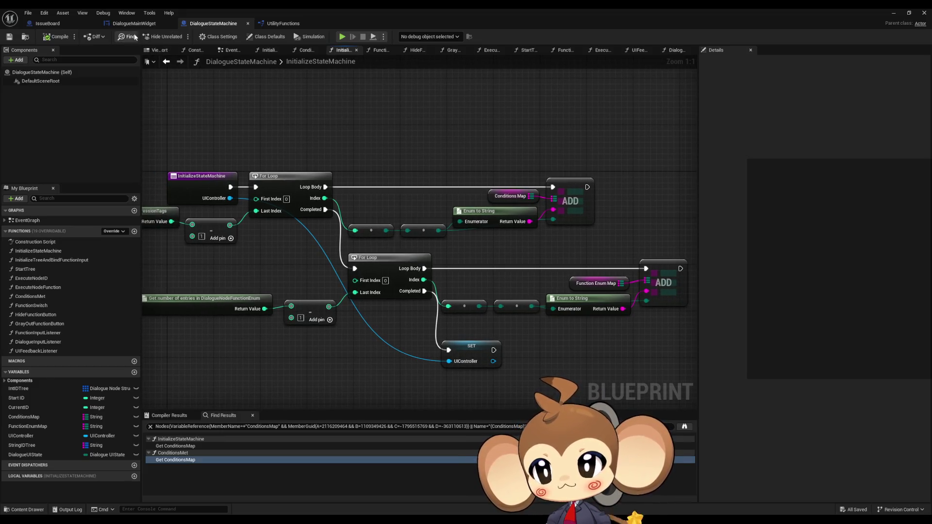
pyautogui.click(131, 23)
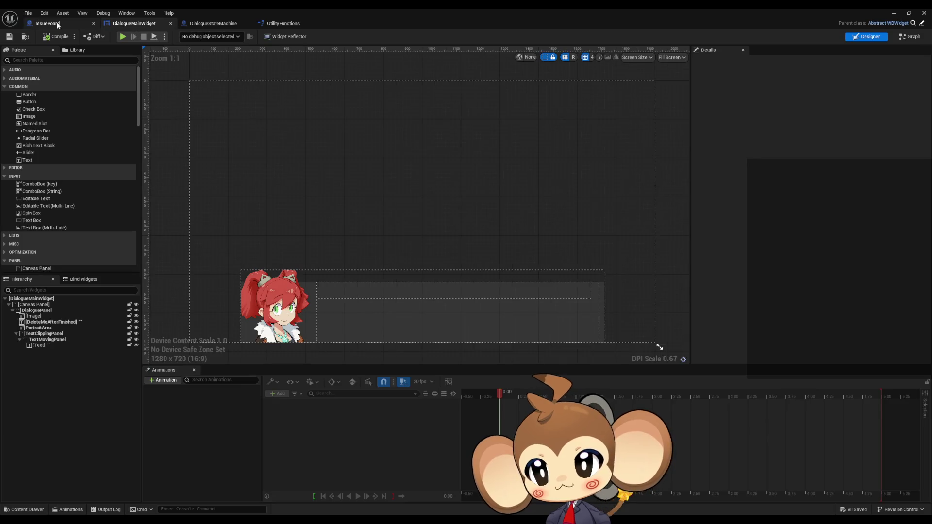
pyautogui.moveTo(213, 24); pyautogui.dragTo(137, 29)
pyautogui.click(214, 25)
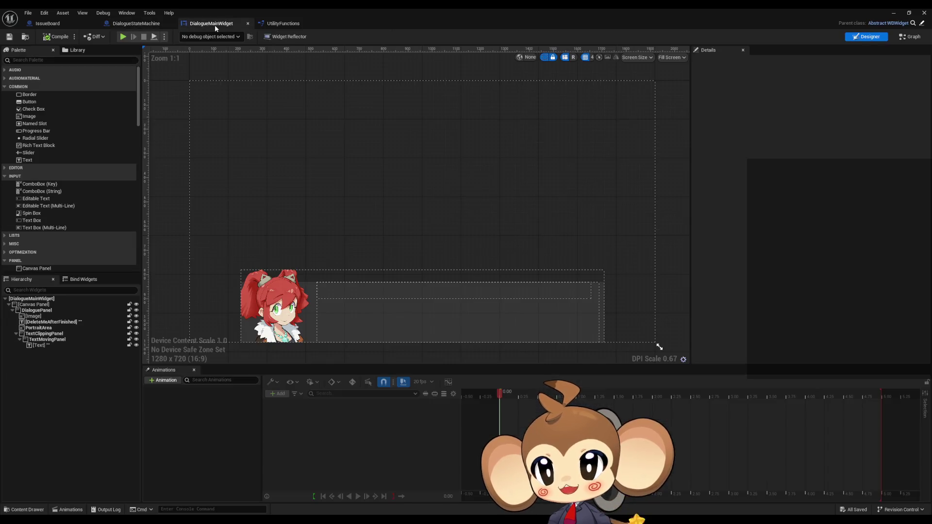
pyautogui.middleClick(291, 24)
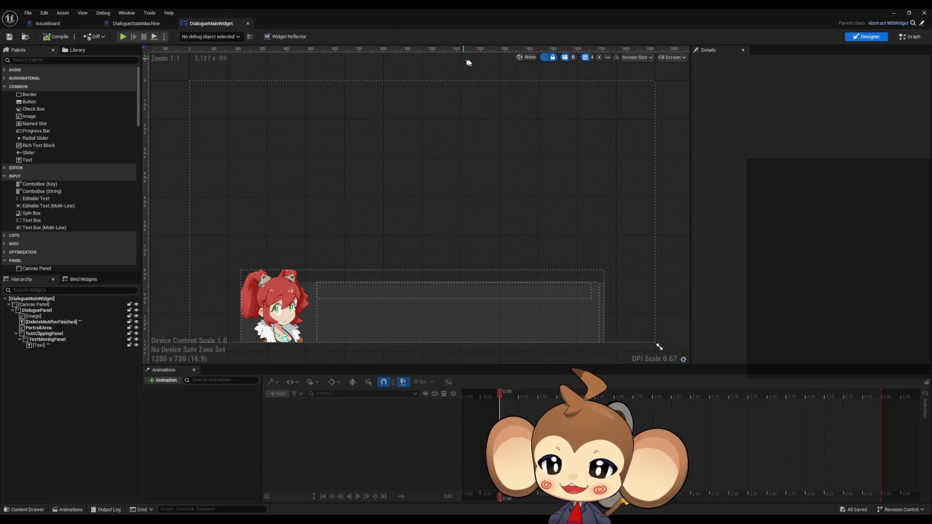
pyautogui.click(906, 37)
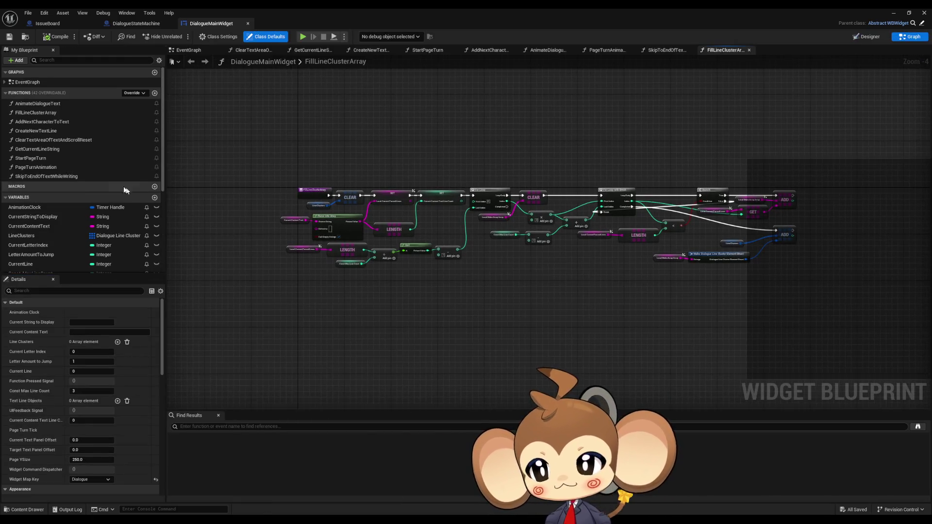
# - Open DialogueMainWidget's seven function graphs, AnimateDialogueText through SkipToEndOfTextWhileWriting, then return to DialogueStateMachine
pyautogui.doubleClick(46, 104)
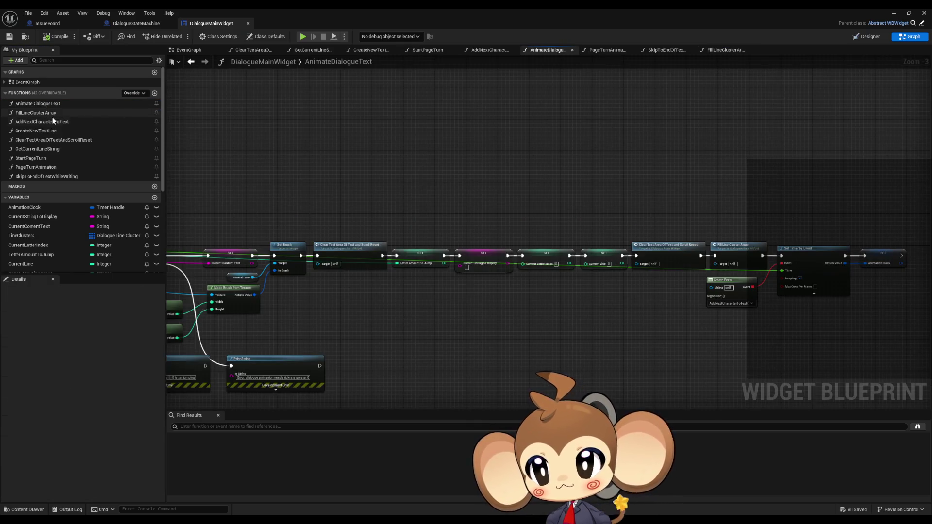
pyautogui.doubleClick(55, 121)
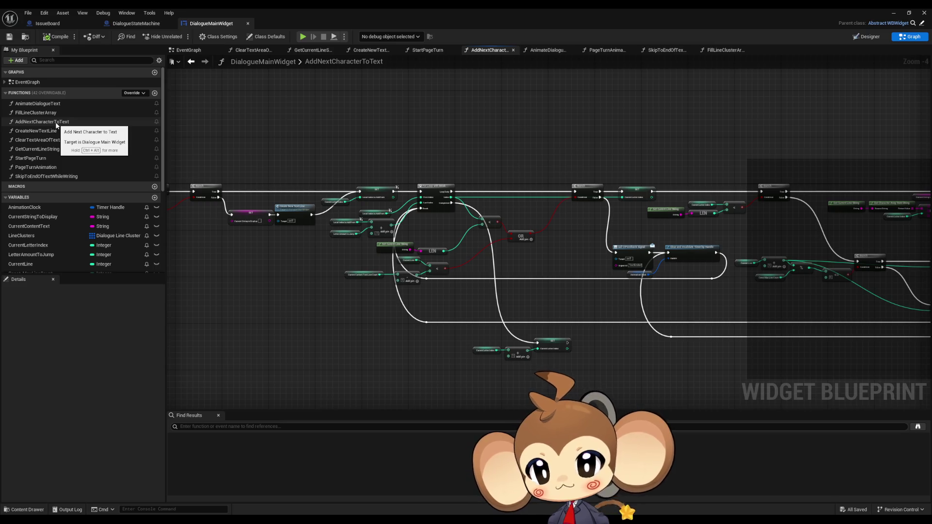
pyautogui.doubleClick(54, 131)
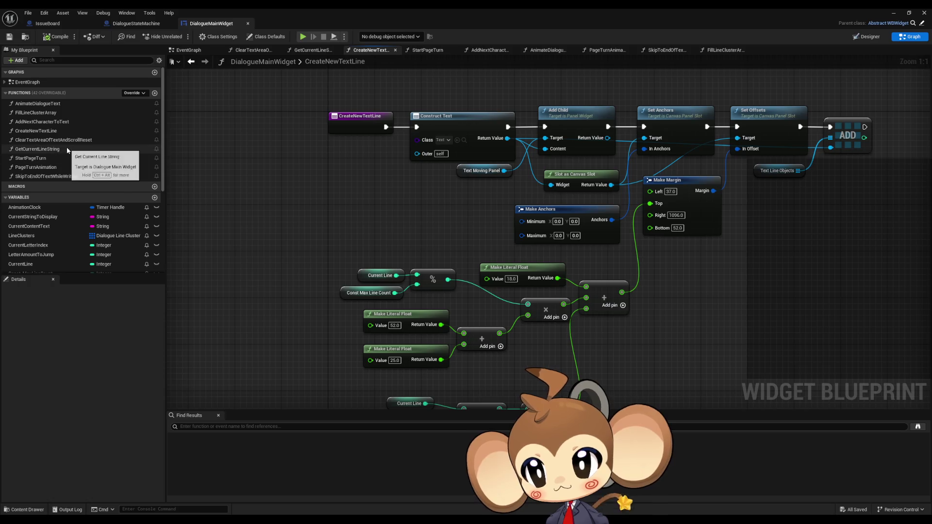
pyautogui.doubleClick(59, 149)
pyautogui.doubleClick(59, 158)
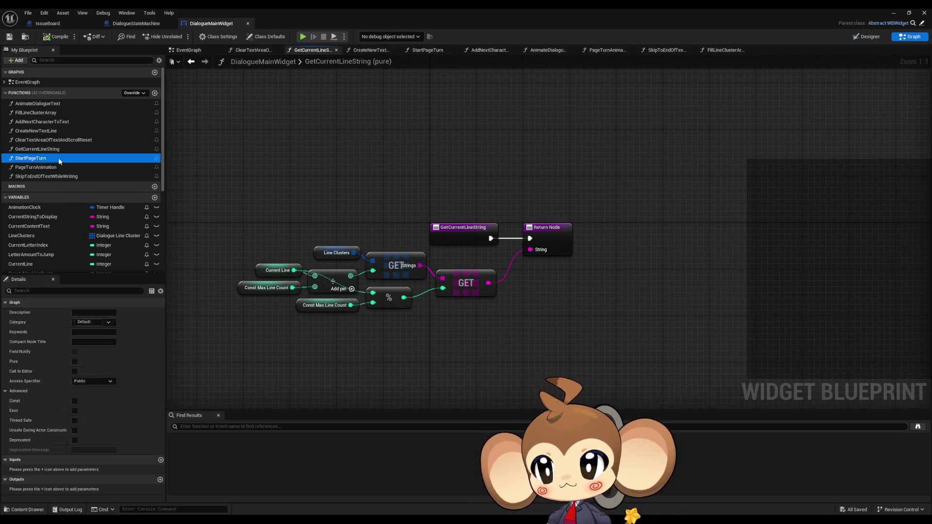
pyautogui.doubleClick(56, 167)
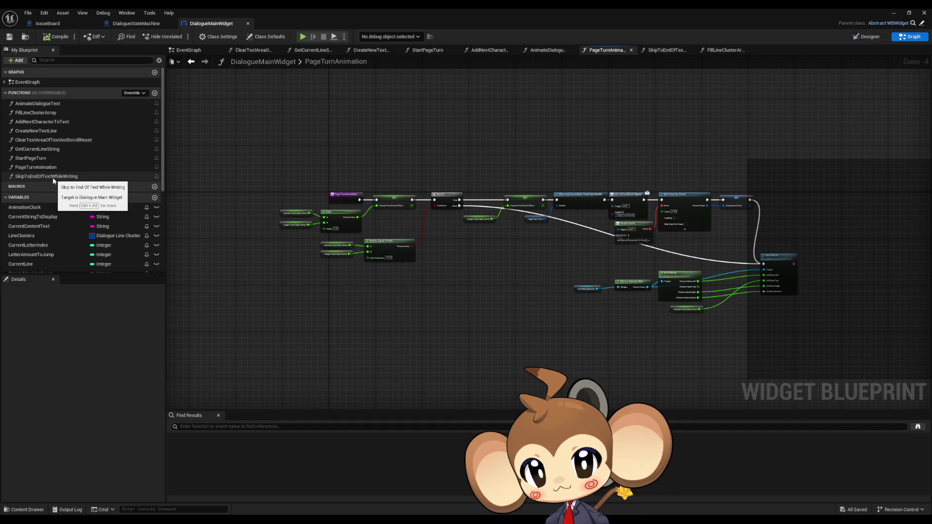
pyautogui.doubleClick(54, 177)
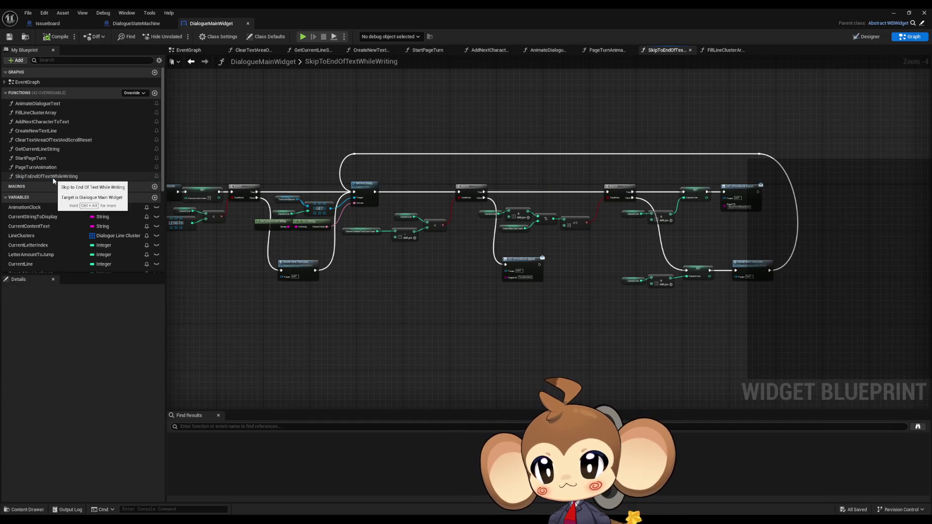
pyautogui.click(135, 23)
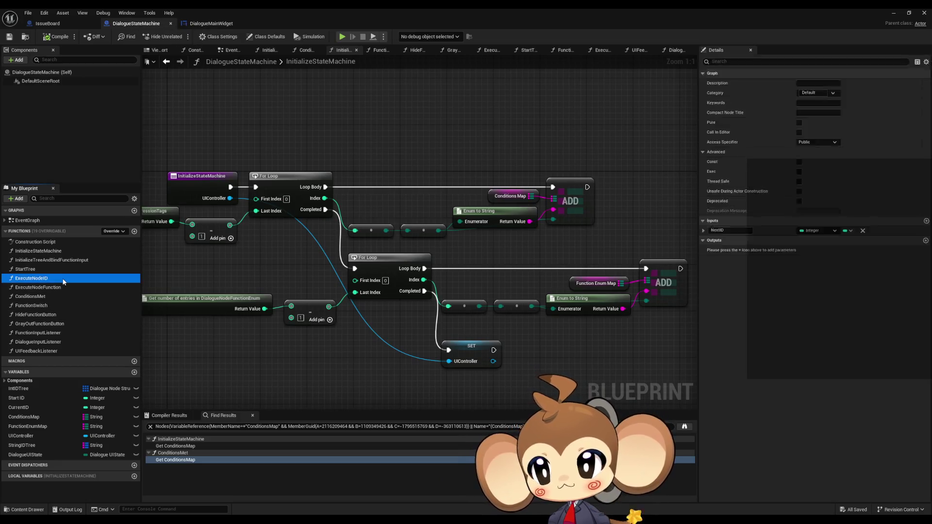
# - Open ExecuteNodeID and zoom in on its Break Dialogue Node Function Struct and Cast To DialogueMainWidget nodes
pyautogui.doubleClick(93, 278)
pyautogui.scroll(4, 534, 330)
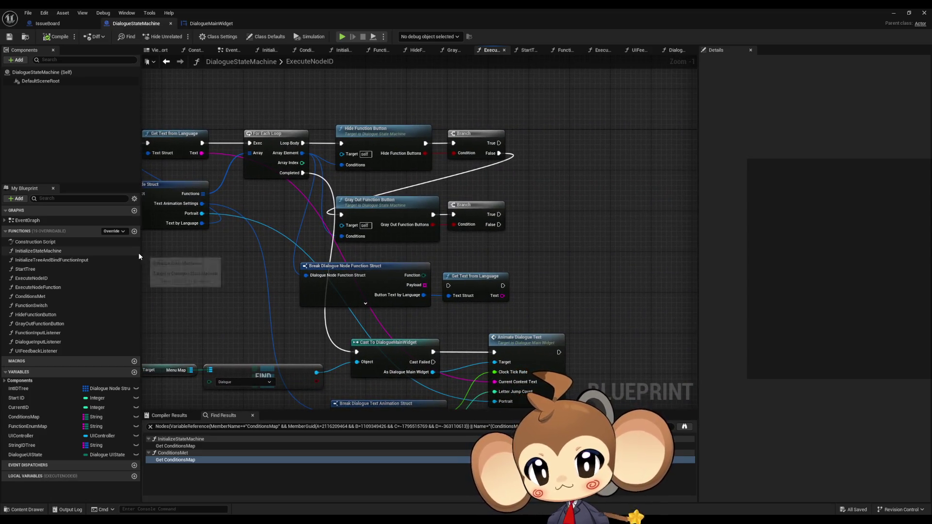
pyautogui.scroll(2, 126, 261)
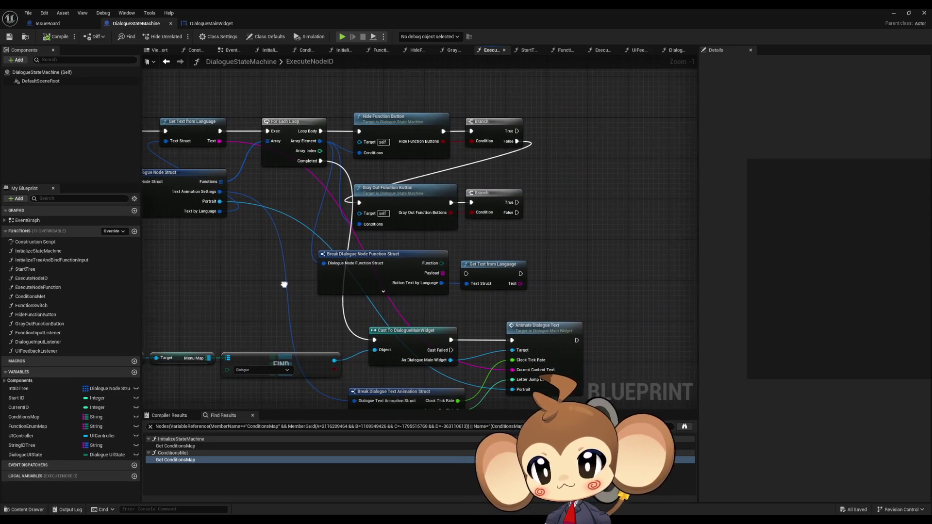
pyautogui.moveTo(273, 296); pyautogui.dragTo(290, 284)
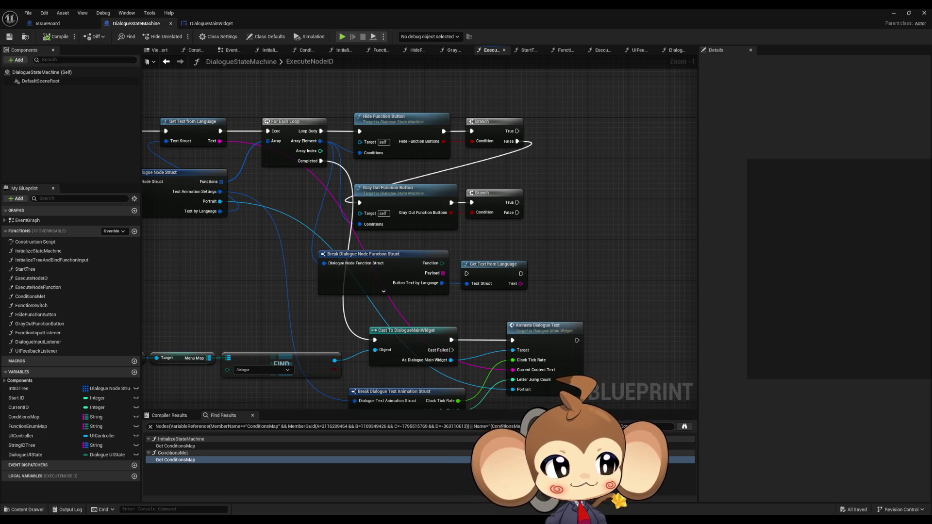
# - Select and then deselect the Break struct and Get Text nodes, then switch over to Paint
pyautogui.moveTo(622, 209); pyautogui.dragTo(601, 243)
pyautogui.moveTo(422, 243); pyautogui.dragTo(494, 268)
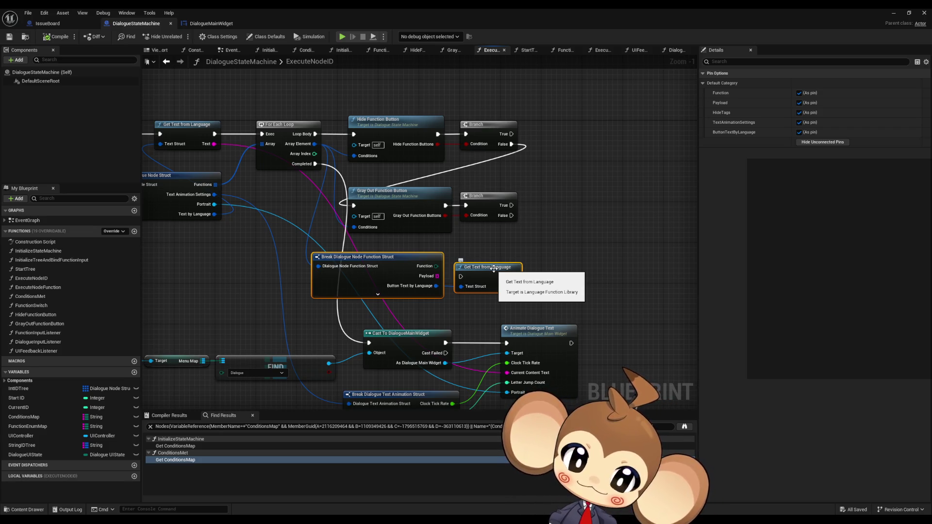
pyautogui.click(488, 244)
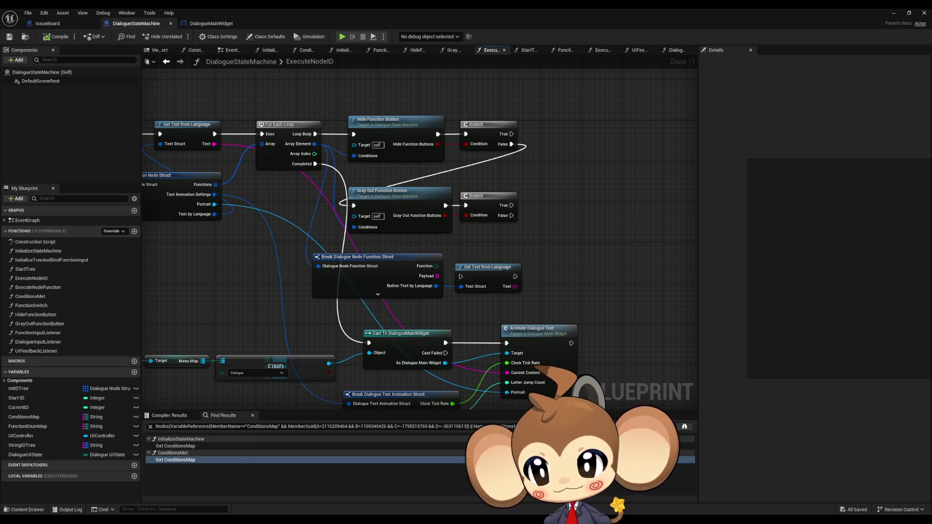
pyautogui.hotkey('alt', 'Tab')
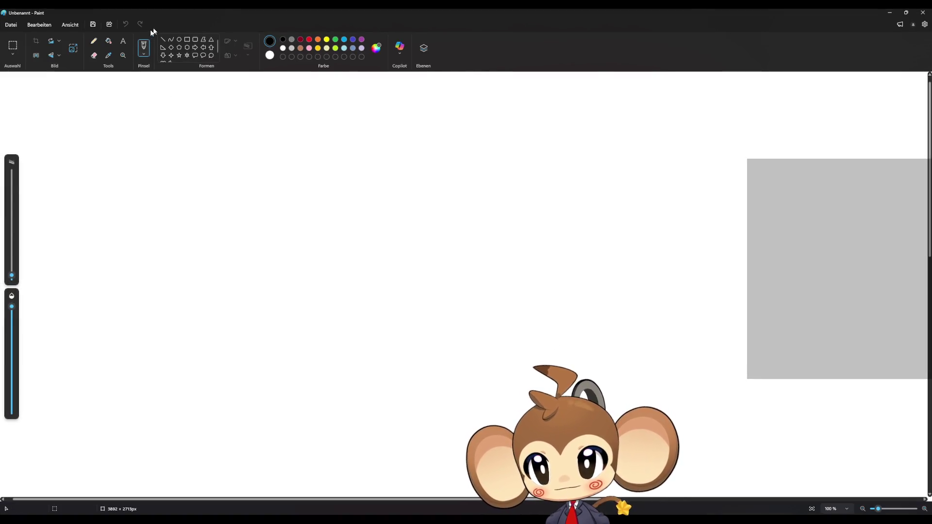
# - Fill the canvas black and sketch a white square box with a long wide panel beside it
pyautogui.click(108, 41)
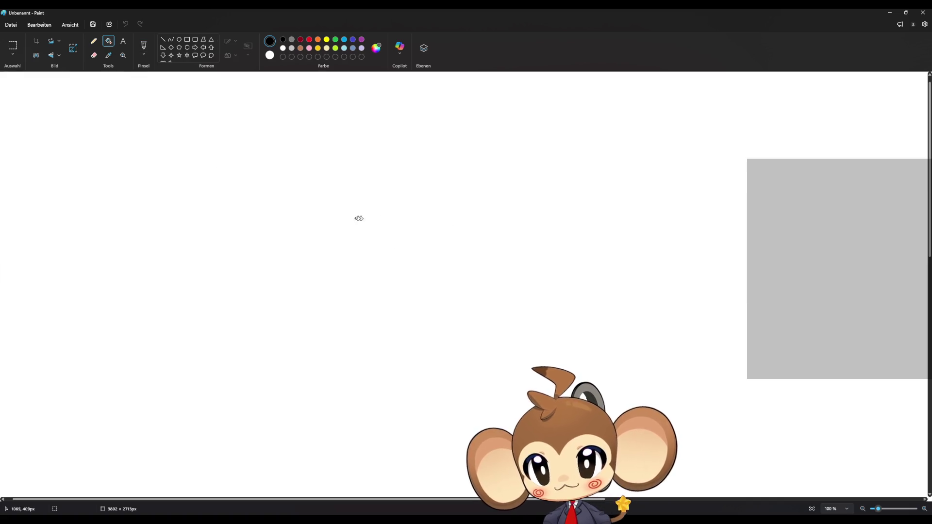
pyautogui.click(343, 221)
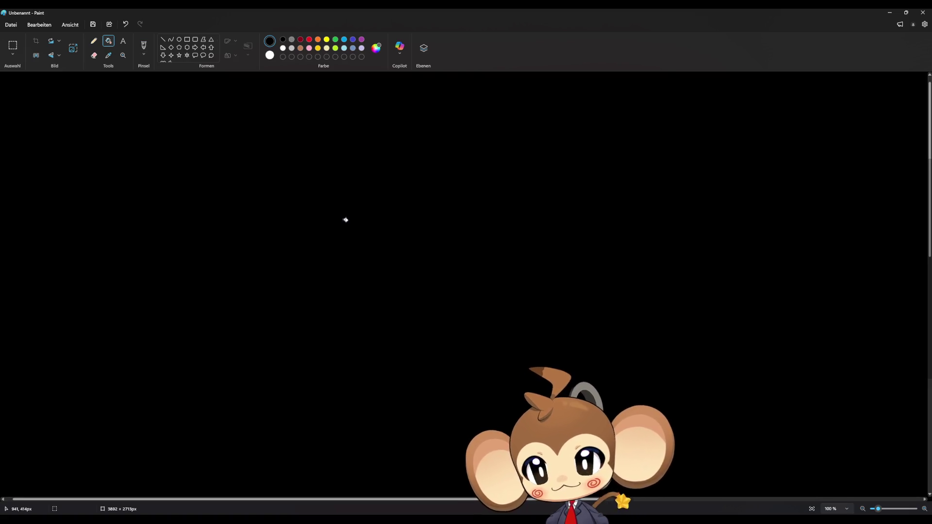
pyautogui.click(94, 40)
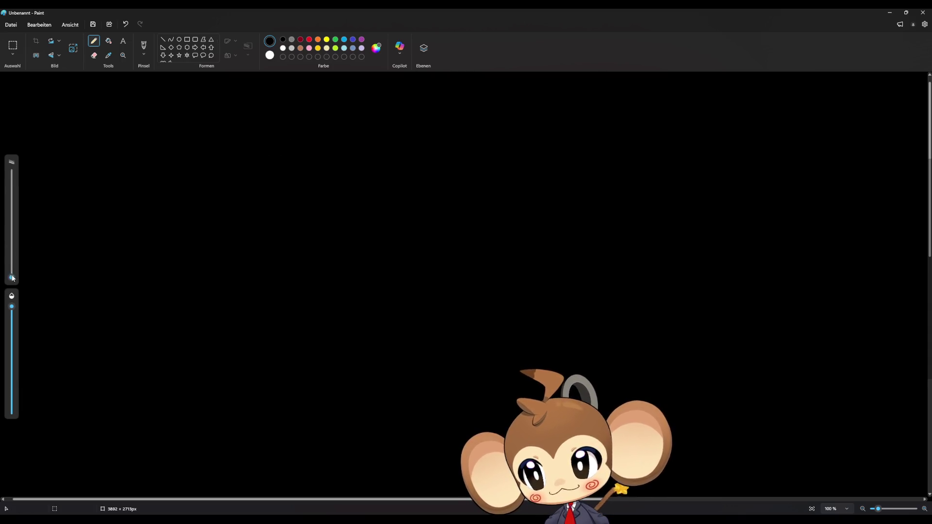
pyautogui.moveTo(12, 278); pyautogui.dragTo(12, 274)
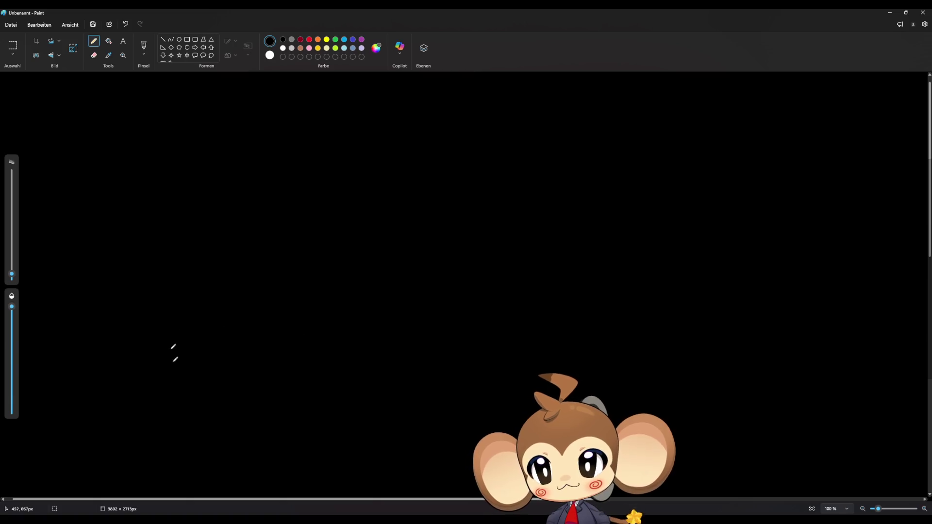
pyautogui.moveTo(151, 471)
pyautogui.mouseDown()
pyautogui.moveTo(156, 350)
pyautogui.moveTo(283, 354)
pyautogui.moveTo(289, 472)
pyautogui.moveTo(141, 472)
pyautogui.mouseUp()
pyautogui.moveTo(291, 386)
pyautogui.mouseDown()
pyautogui.moveTo(776, 377)
pyautogui.moveTo(777, 427)
pyautogui.moveTo(679, 492)
pyautogui.moveTo(276, 484)
pyautogui.moveTo(360, 471)
pyautogui.moveTo(771, 493)
pyautogui.moveTo(593, 483)
pyautogui.mouseUp()
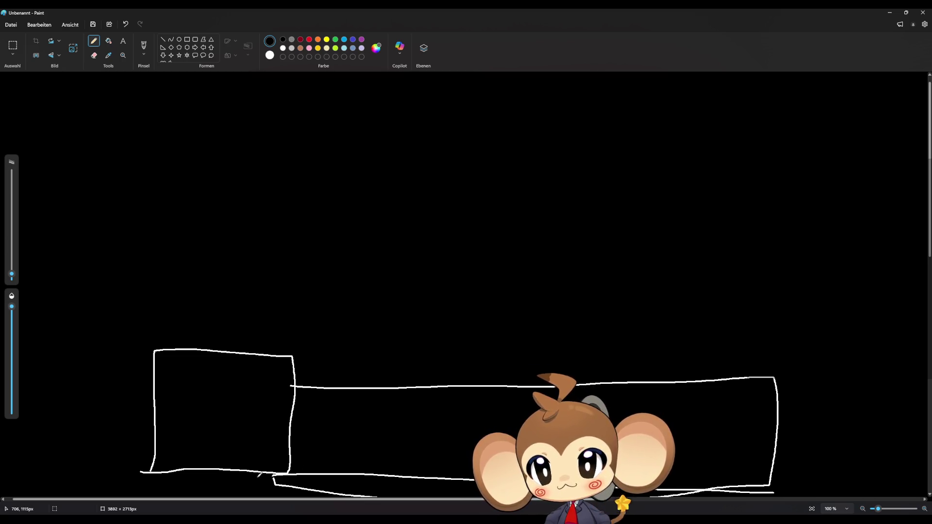
# - Erase the slanted stray line under the panel with a black fill, undoing a fill that wiped the outlines
pyautogui.click(108, 41)
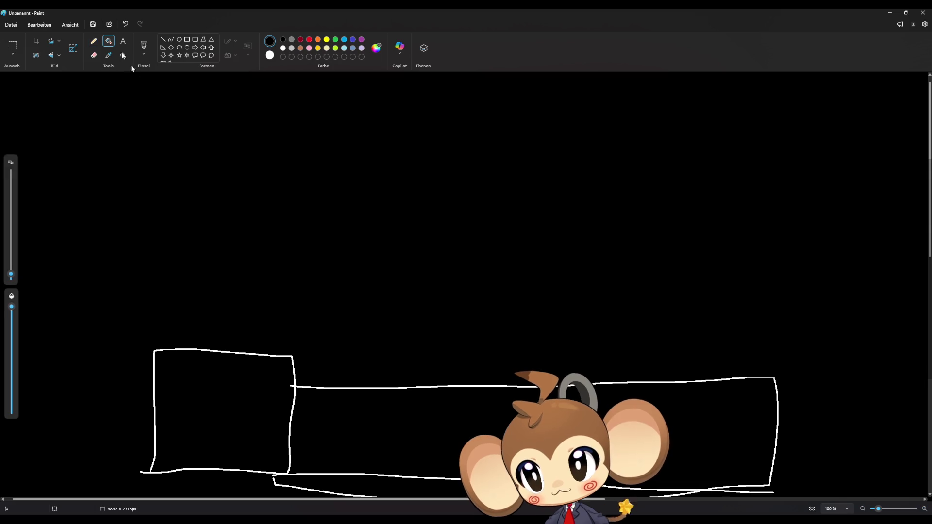
pyautogui.click(276, 481)
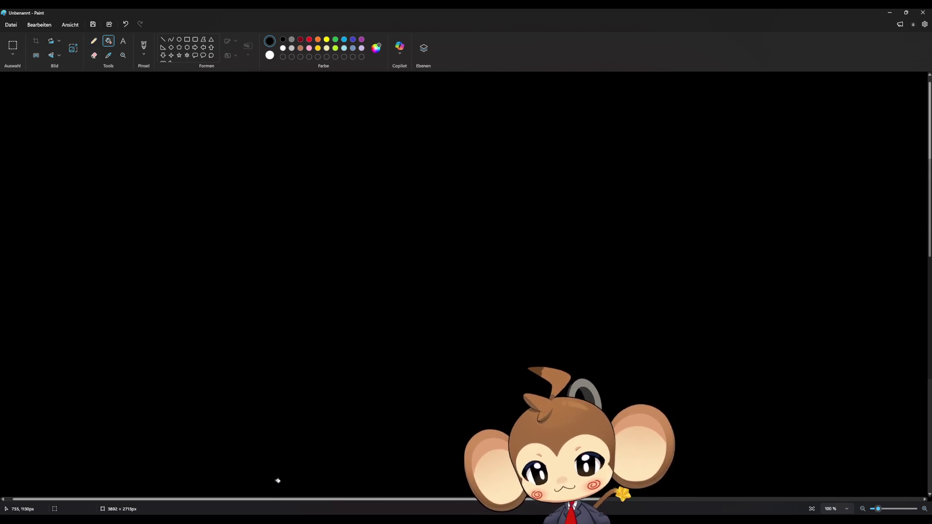
pyautogui.hotkey('ctrl', 'z')
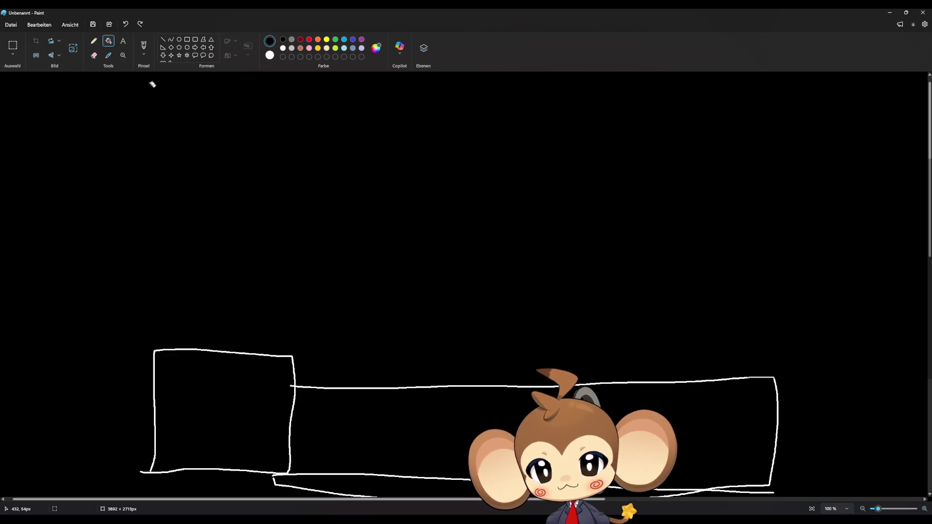
pyautogui.click(94, 41)
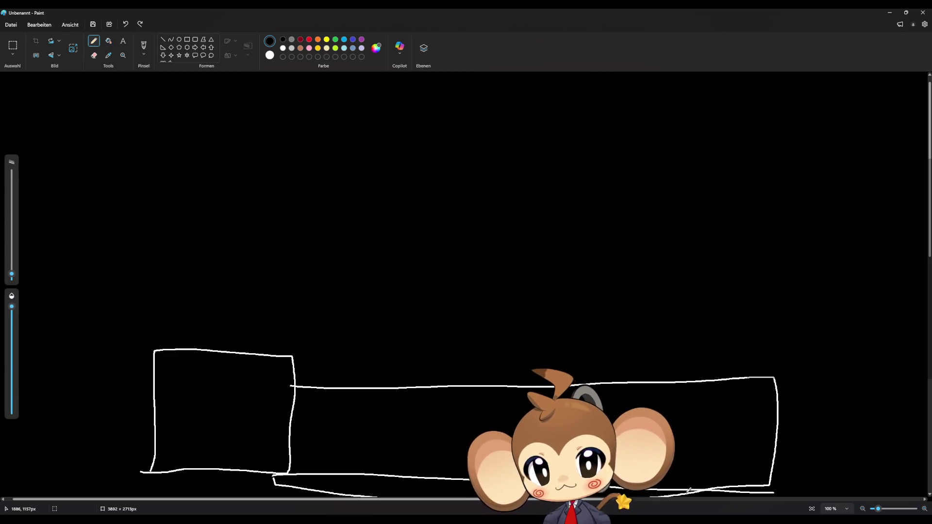
pyautogui.moveTo(689, 489); pyautogui.dragTo(693, 492)
pyautogui.click(108, 41)
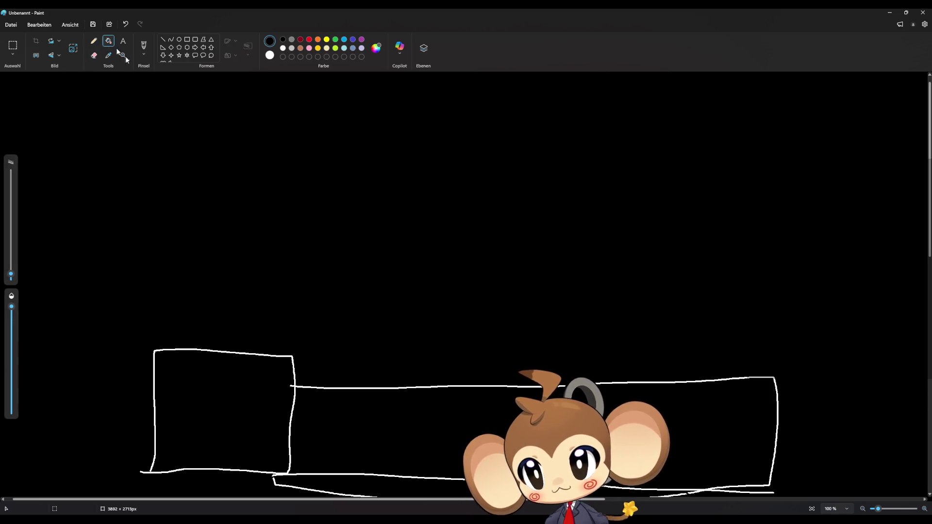
pyautogui.click(320, 490)
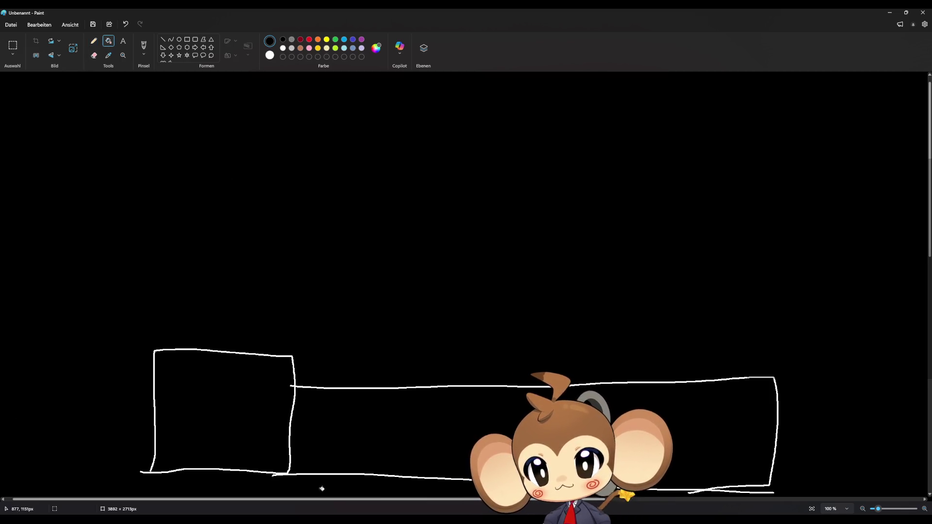
pyautogui.click(93, 41)
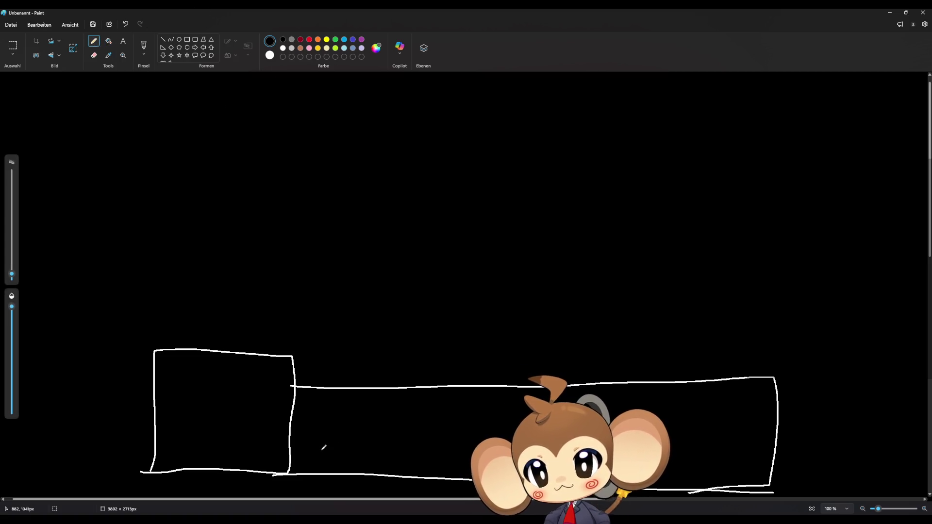
# - Sketch two small boxes inside the wide panel and a long strip outlined above them
pyautogui.moveTo(309, 464)
pyautogui.mouseDown()
pyautogui.moveTo(307, 444)
pyautogui.moveTo(403, 446)
pyautogui.moveTo(372, 465)
pyautogui.moveTo(305, 465)
pyautogui.mouseUp()
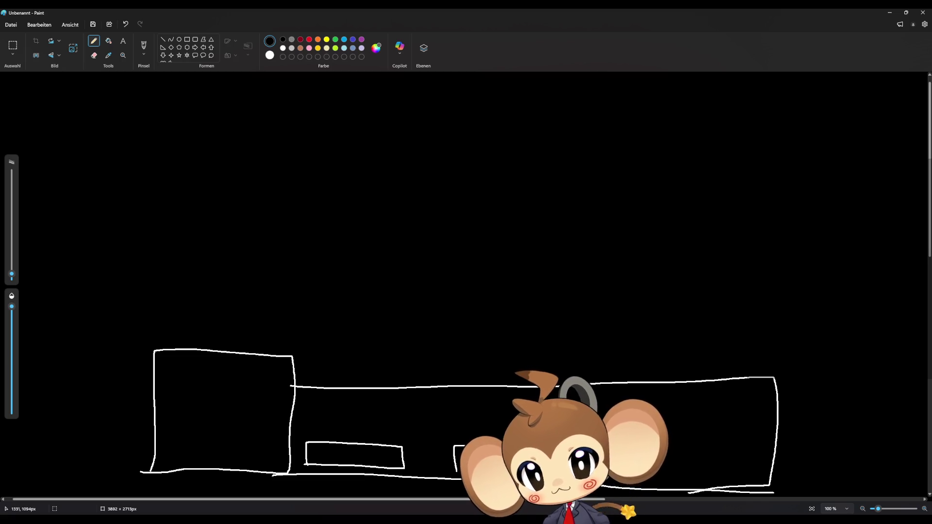
pyautogui.moveTo(674, 448)
pyautogui.mouseDown()
pyautogui.moveTo(718, 443)
pyautogui.moveTo(743, 470)
pyautogui.moveTo(668, 476)
pyautogui.mouseUp()
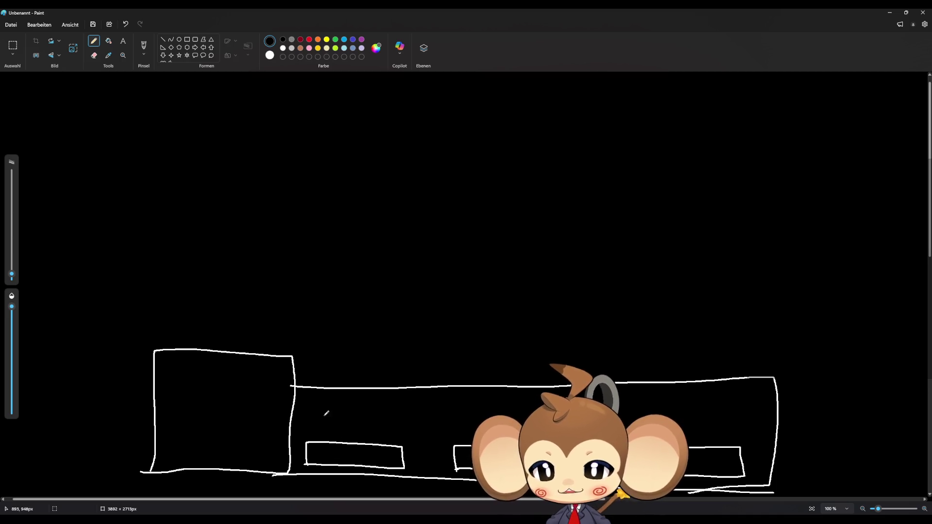
pyautogui.moveTo(308, 418)
pyautogui.mouseDown()
pyautogui.moveTo(309, 402)
pyautogui.moveTo(464, 396)
pyautogui.mouseUp()
pyautogui.moveTo(655, 385)
pyautogui.mouseDown()
pyautogui.moveTo(756, 391)
pyautogui.moveTo(724, 419)
pyautogui.moveTo(411, 423)
pyautogui.moveTo(302, 414)
pyautogui.mouseUp()
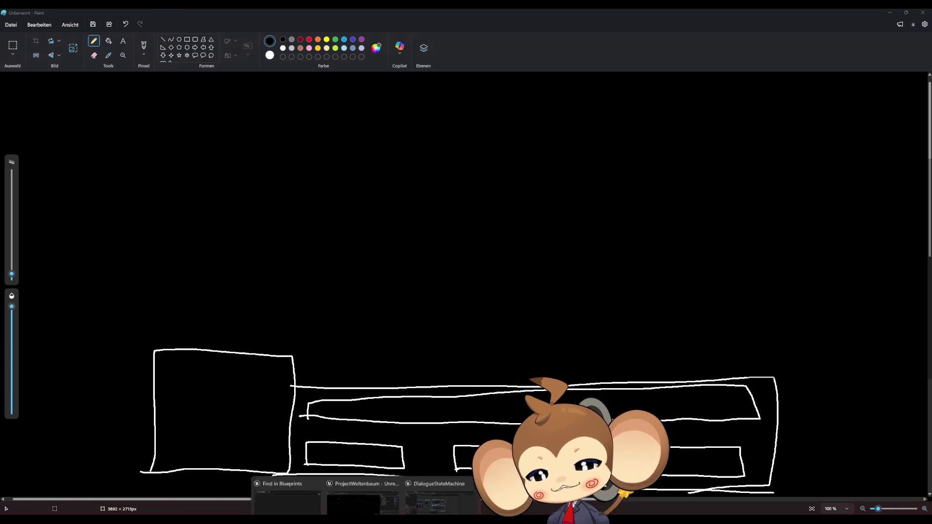
# - Return to the DialogueMainWidget designer and add a Button to the dialogue panel below the text line
pyautogui.click(441, 494)
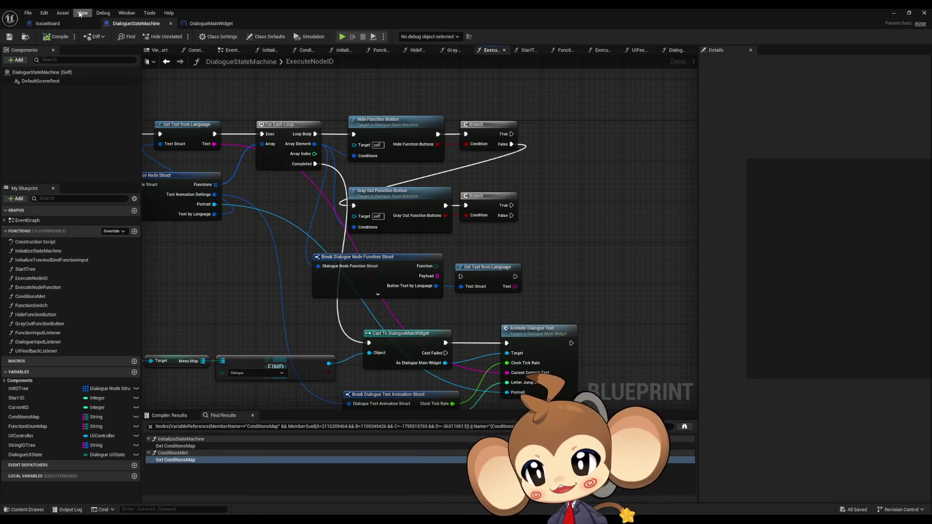
pyautogui.click(205, 25)
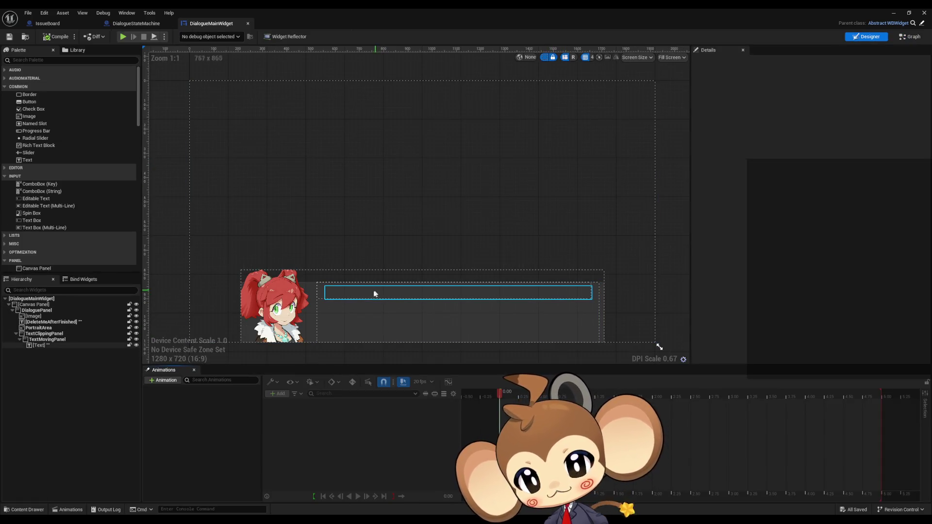
pyautogui.click(360, 297)
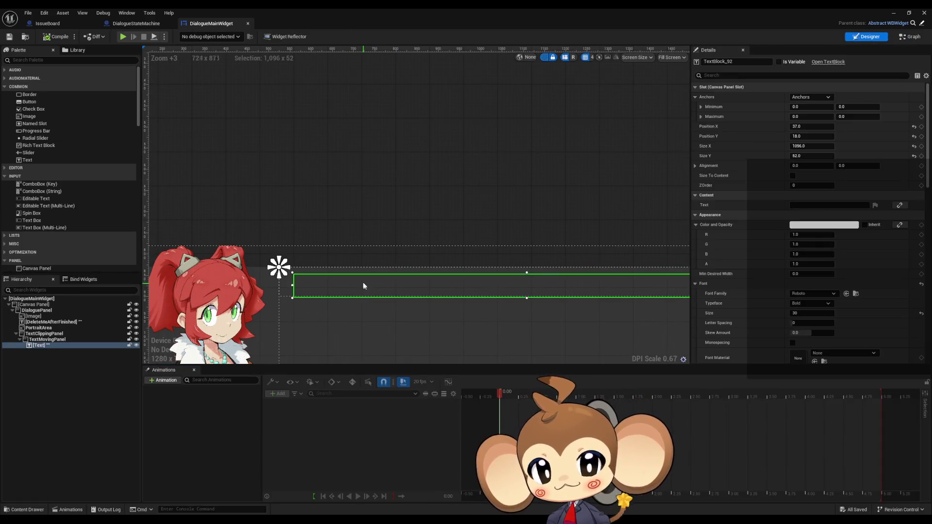
pyautogui.scroll(-3, 360, 328)
pyautogui.scroll(4, 358, 330)
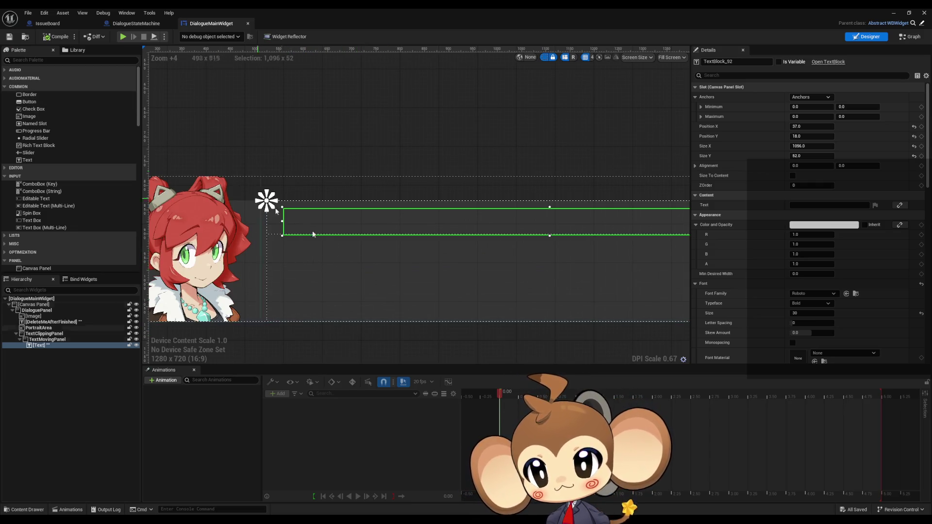
pyautogui.scroll(-4, 512, 292)
pyautogui.scroll(4, 376, 266)
pyautogui.scroll(1, 194, 185)
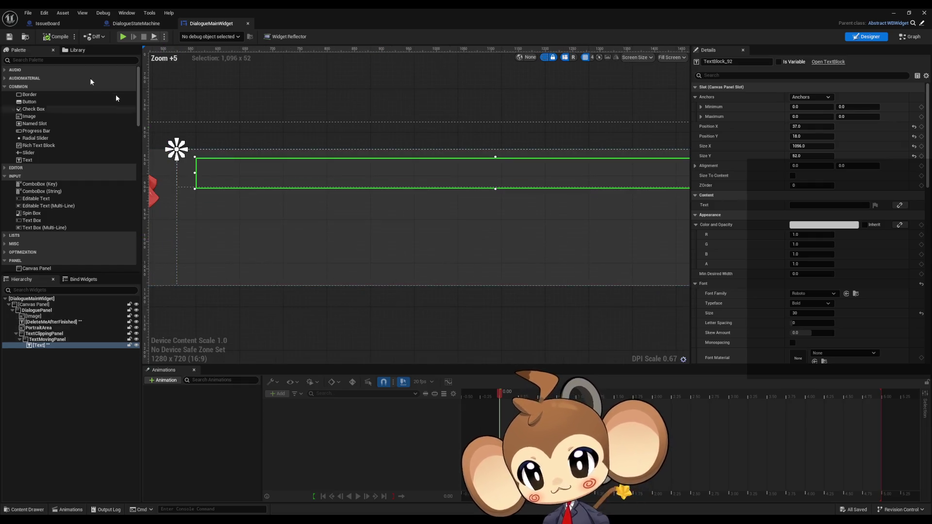
pyautogui.moveTo(29, 101)
pyautogui.mouseDown()
pyautogui.moveTo(224, 225)
pyautogui.moveTo(202, 256)
pyautogui.mouseUp()
# - Widen the new button and duplicate it twice, placing the copies to its right in a row
pyautogui.scroll(-4, 330, 213)
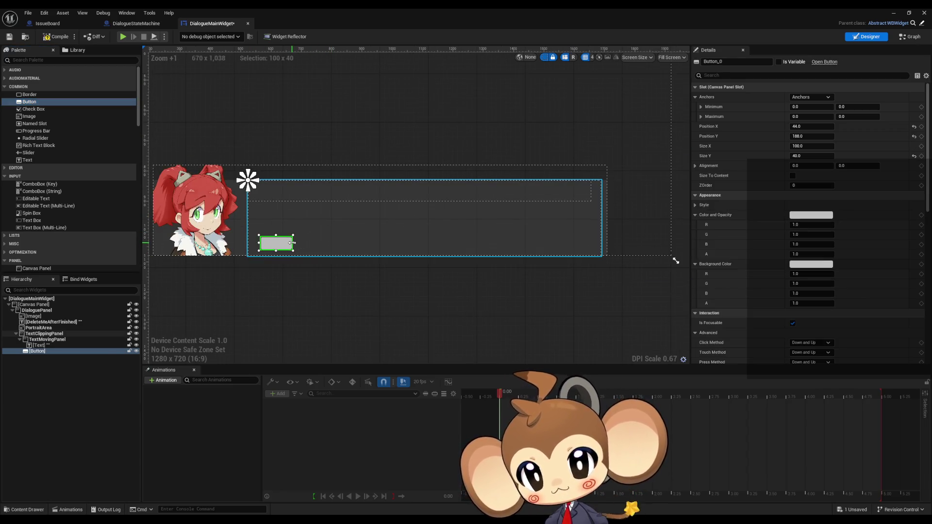
pyautogui.moveTo(294, 250)
pyautogui.mouseDown()
pyautogui.moveTo(573, 250)
pyautogui.moveTo(294, 253)
pyautogui.moveTo(330, 251)
pyautogui.mouseUp()
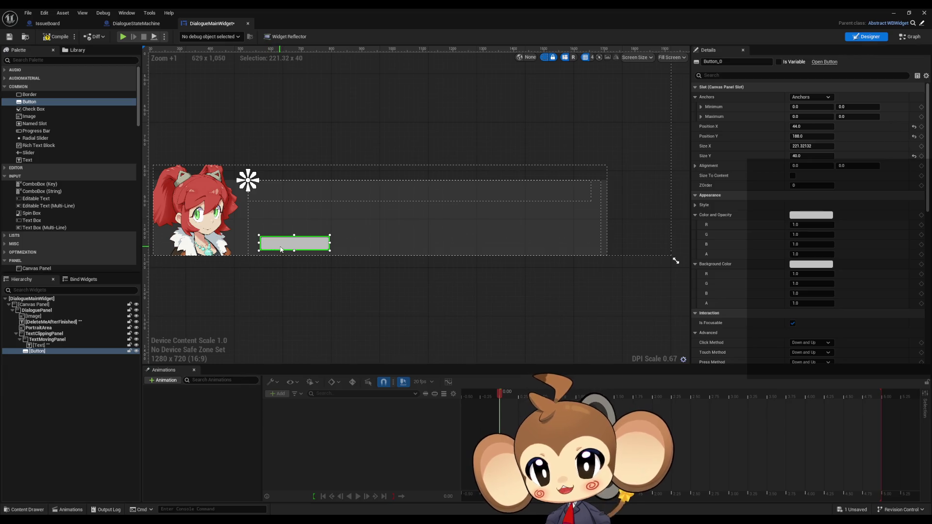
pyautogui.hotkey('ctrl', 'd')
pyautogui.moveTo(288, 199)
pyautogui.mouseDown()
pyautogui.moveTo(373, 246)
pyautogui.moveTo(415, 246)
pyautogui.mouseUp()
pyautogui.hotkey('ctrl', 'd')
pyautogui.moveTo(275, 193); pyautogui.dragTo(540, 245)
pyautogui.click(503, 325)
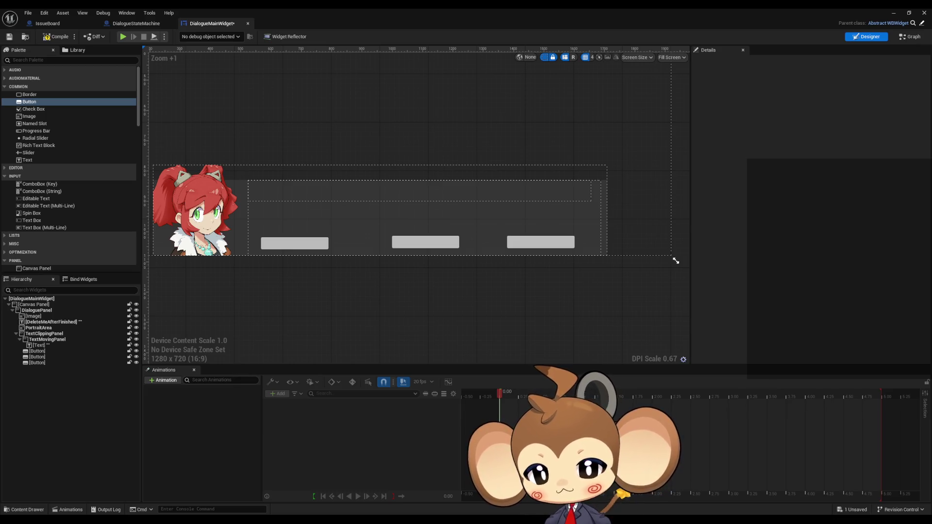
pyautogui.click(470, 183)
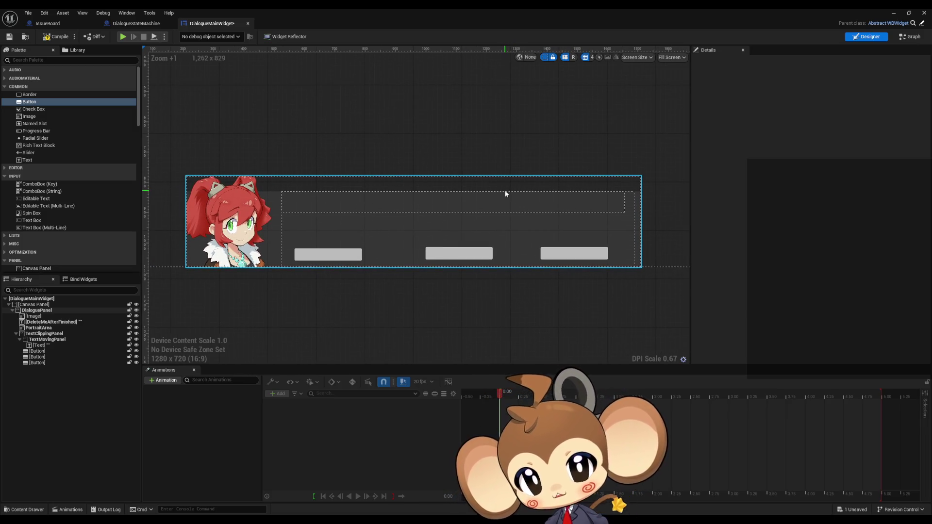
pyautogui.click(505, 192)
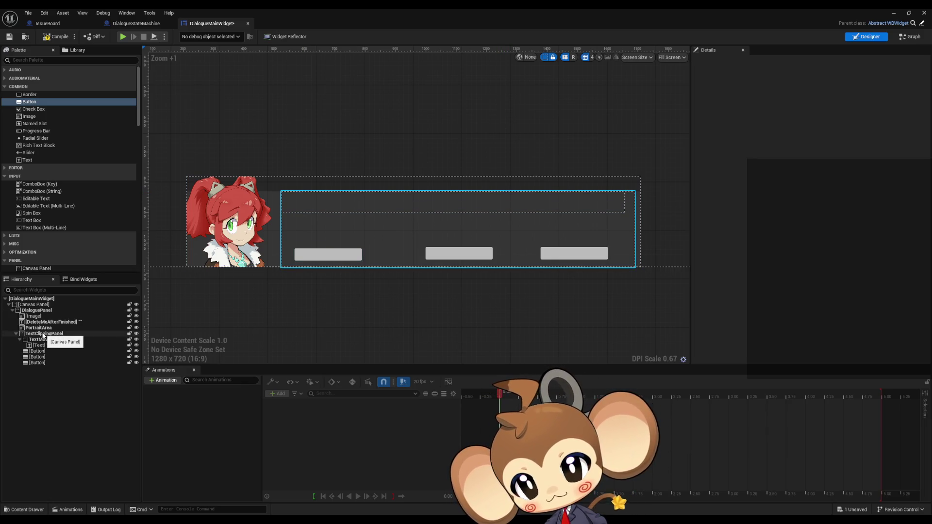
pyautogui.click(43, 334)
pyautogui.click(45, 340)
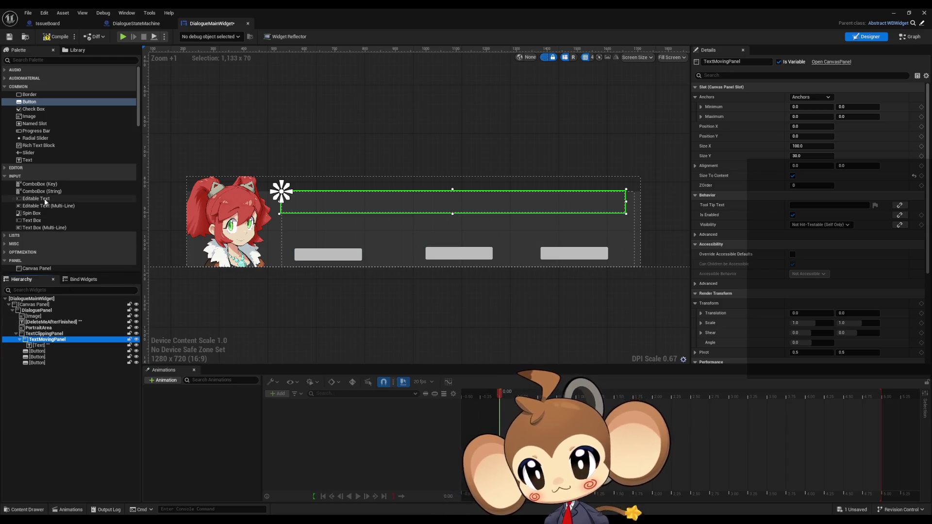
pyautogui.scroll(-3, 57, 206)
pyautogui.moveTo(36, 212)
pyautogui.mouseDown()
pyautogui.moveTo(95, 280)
pyautogui.moveTo(58, 340)
pyautogui.mouseUp()
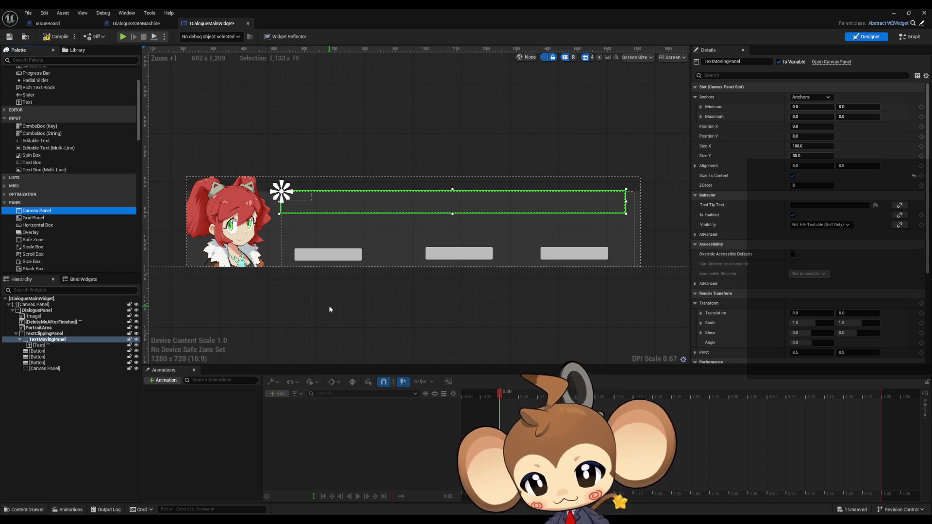
pyautogui.click(43, 334)
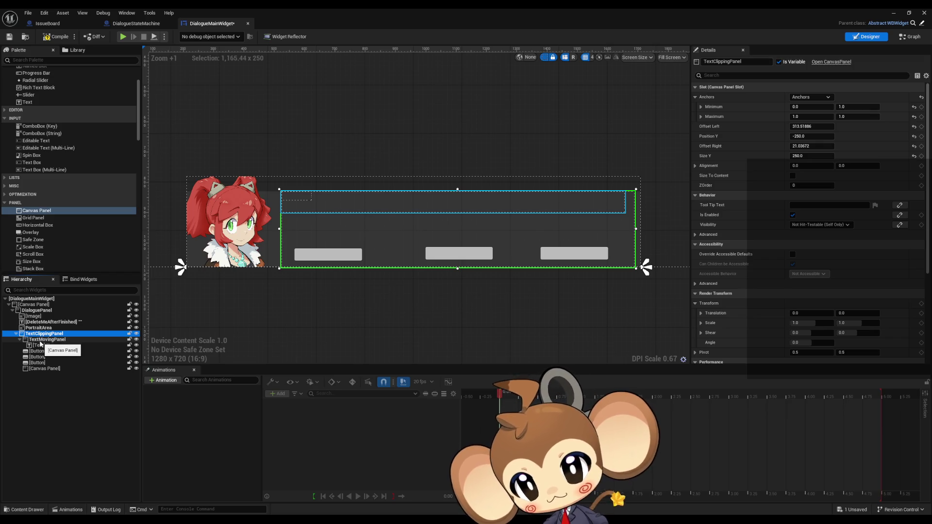
pyautogui.click(42, 340)
pyautogui.click(46, 369)
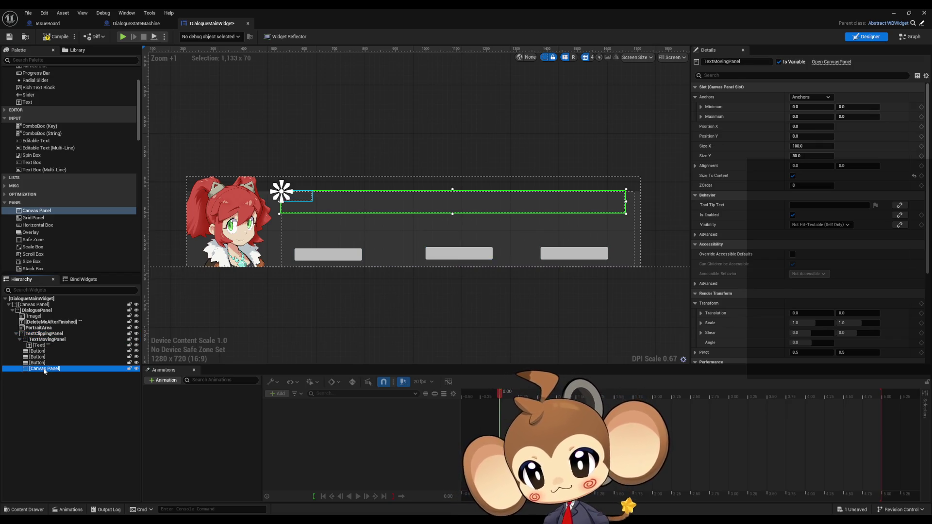
pyautogui.click(824, 96)
pyautogui.click(800, 170)
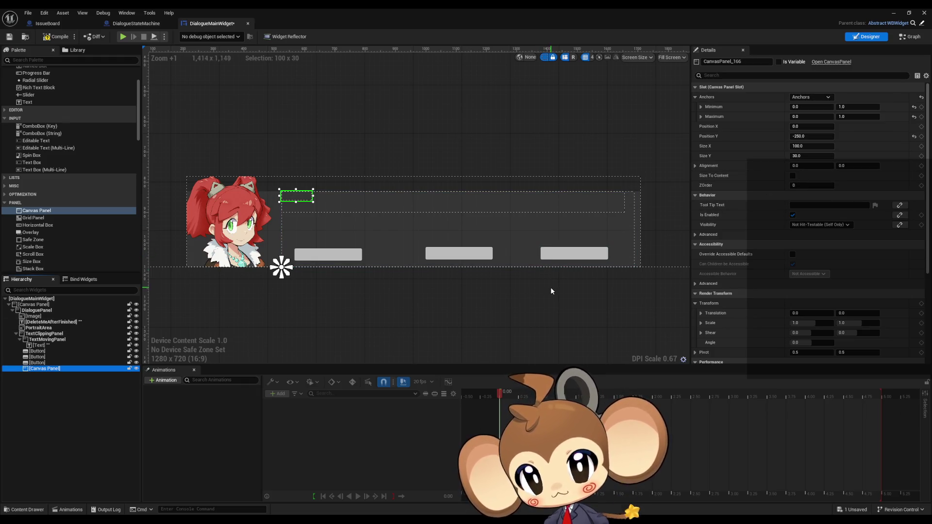
pyautogui.click(820, 97)
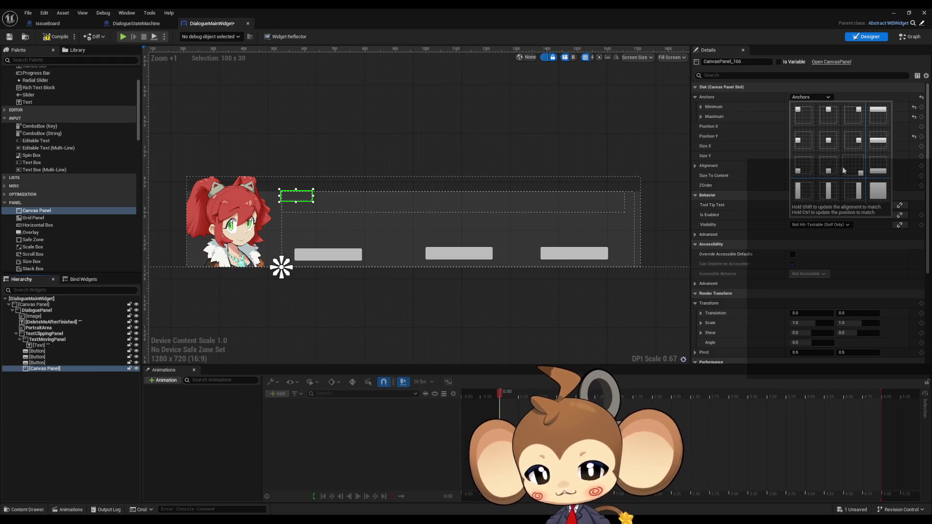
pyautogui.click(878, 170)
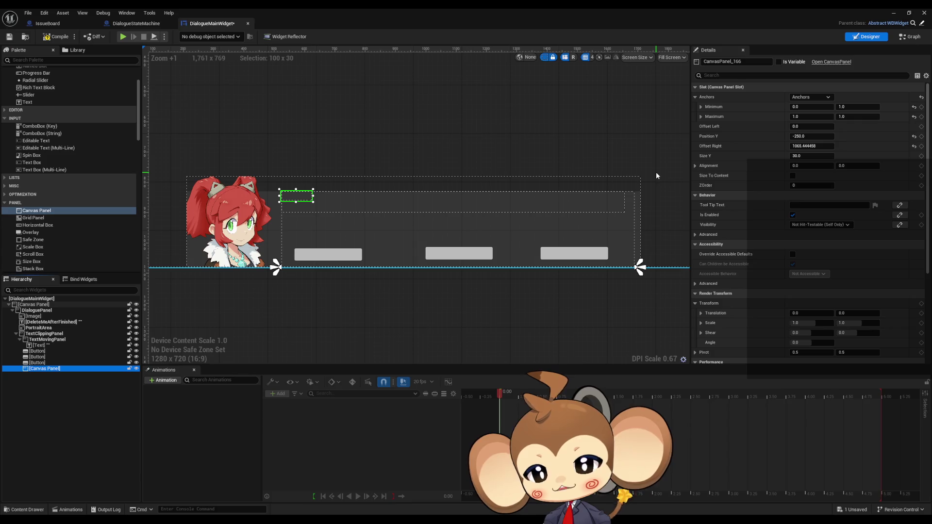
pyautogui.click(808, 156)
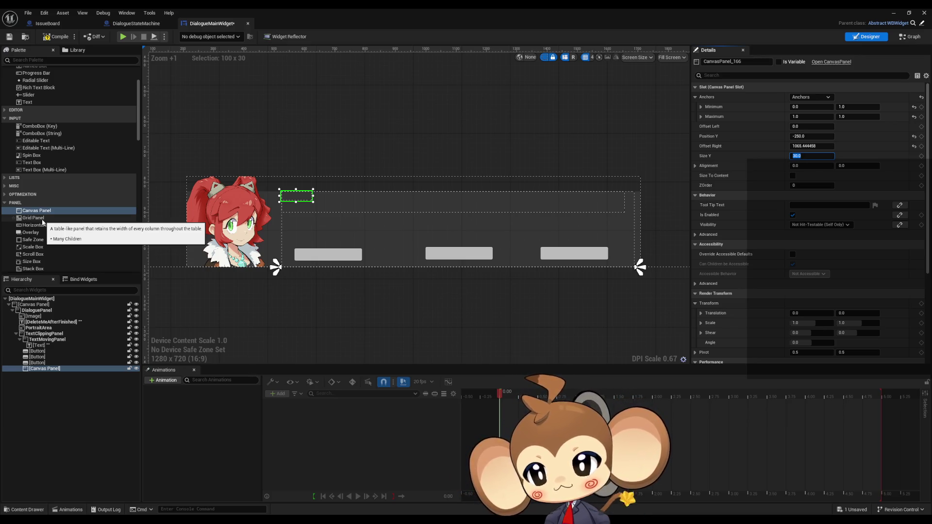
pyautogui.click(41, 363)
pyautogui.click(42, 369)
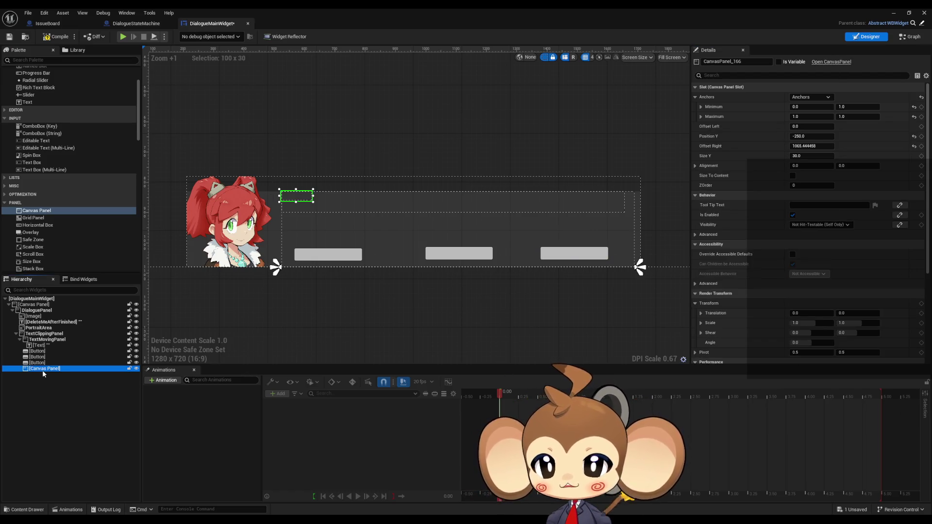
pyautogui.press('Delete')
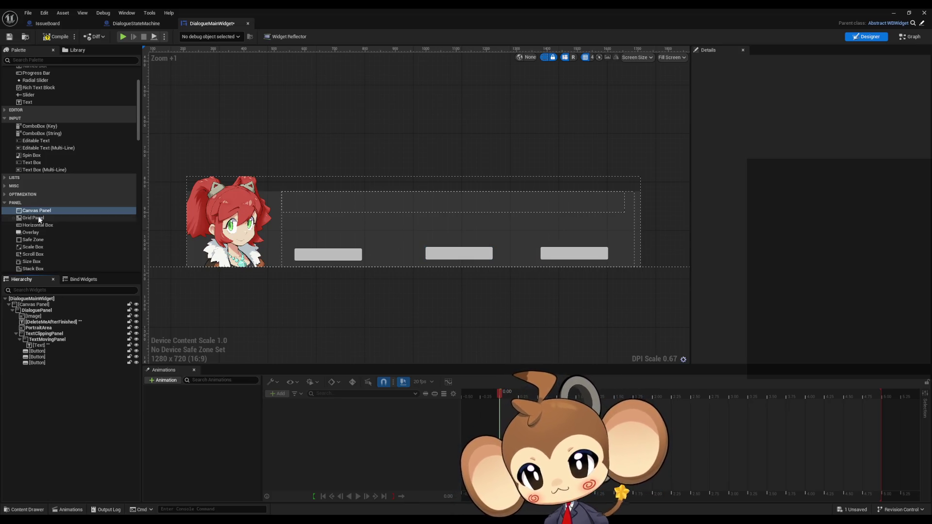
# - Drop a Grid Panel into DialoguePanel in the Hierarchy and rename it ButtonGrid
pyautogui.moveTo(39, 219)
pyautogui.mouseDown()
pyautogui.moveTo(73, 347)
pyautogui.moveTo(50, 342)
pyautogui.mouseUp()
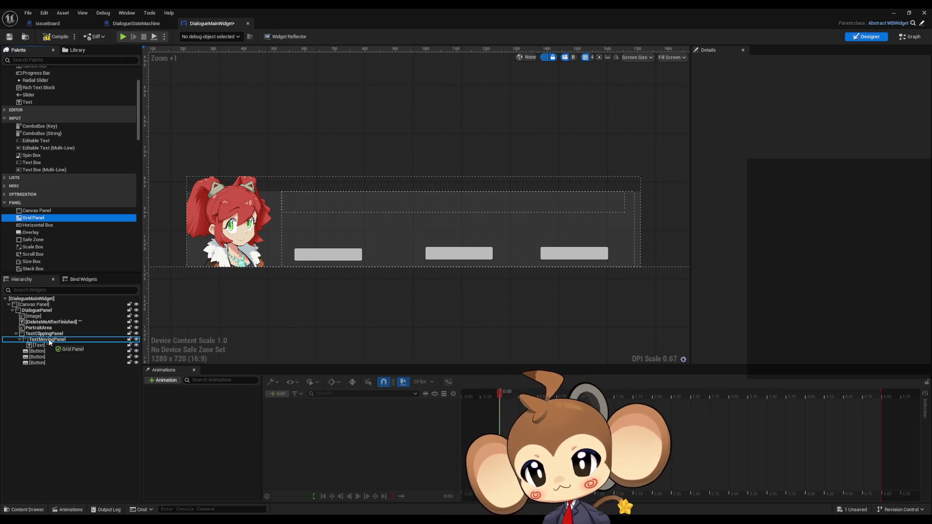
pyautogui.moveTo(50, 343); pyautogui.dragTo(53, 339)
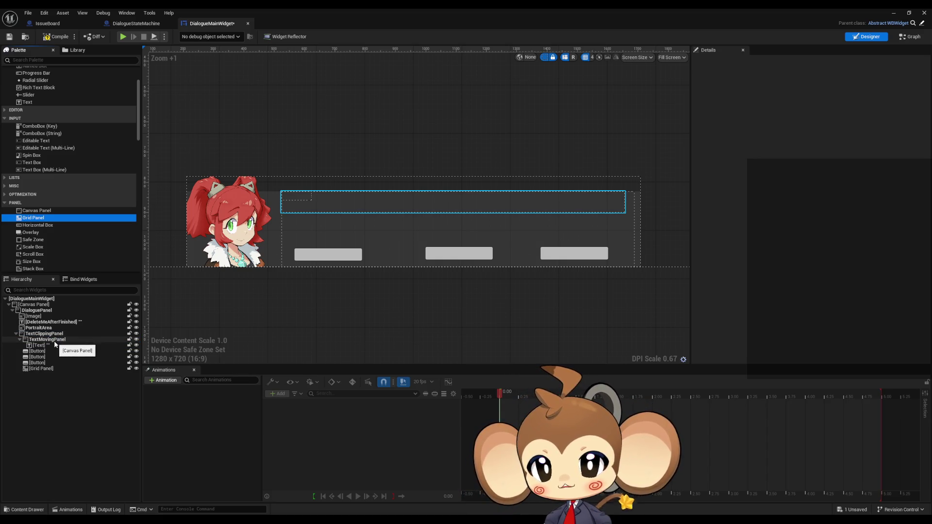
pyautogui.click(37, 370)
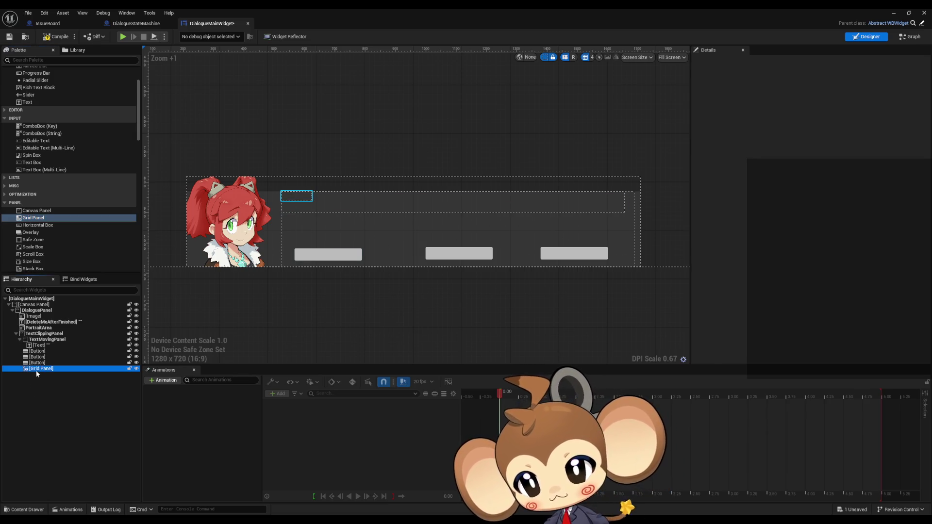
pyautogui.click(46, 369)
pyautogui.write('Bu')
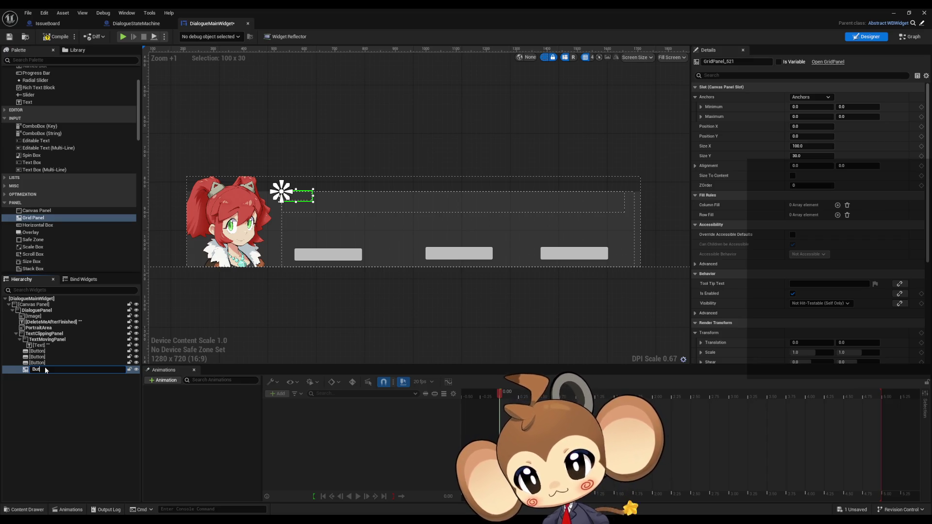
pyautogui.write('tonGrid')
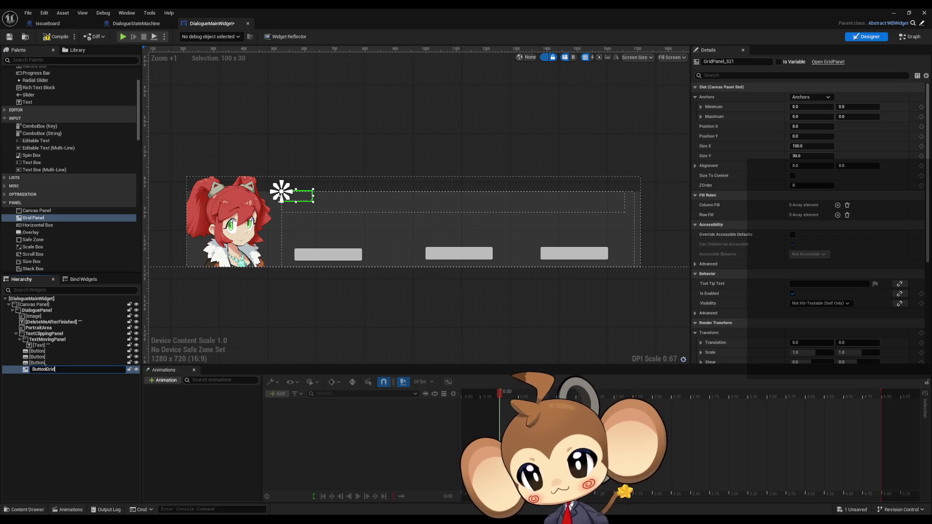
pyautogui.press('Return')
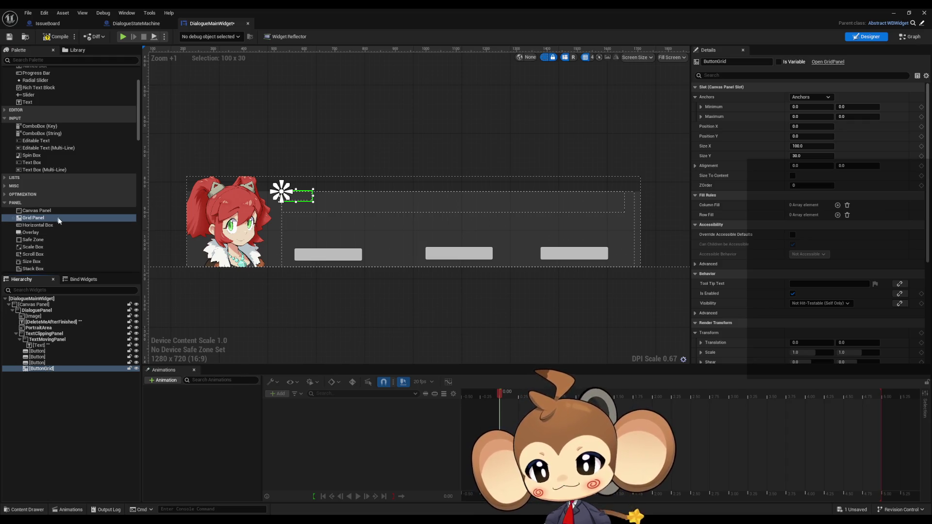
# - Add a Horizontal Box to the widget hierarchy and name it ButtonPanel
pyautogui.scroll(-1, 59, 222)
pyautogui.scroll(-1, 59, 222)
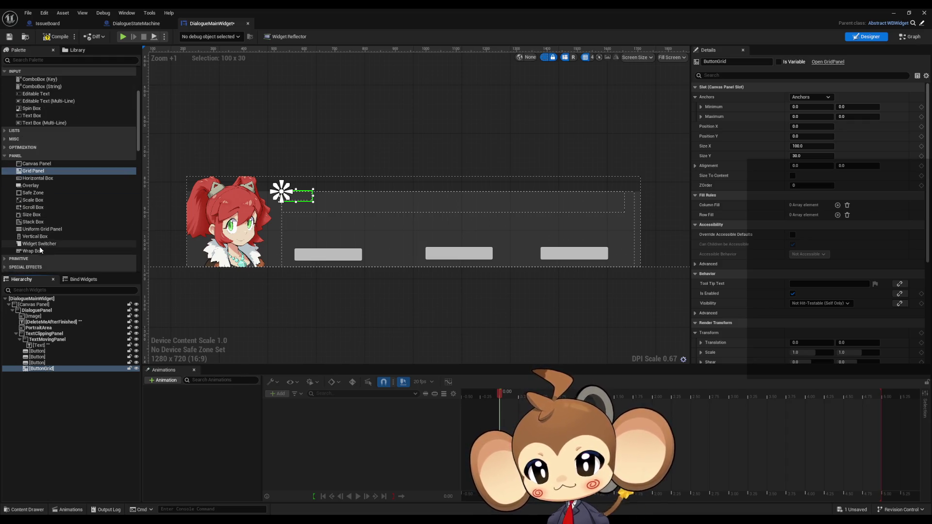
pyautogui.moveTo(38, 178)
pyautogui.mouseDown()
pyautogui.moveTo(69, 337)
pyautogui.moveTo(47, 342)
pyautogui.moveTo(45, 374)
pyautogui.mouseUp()
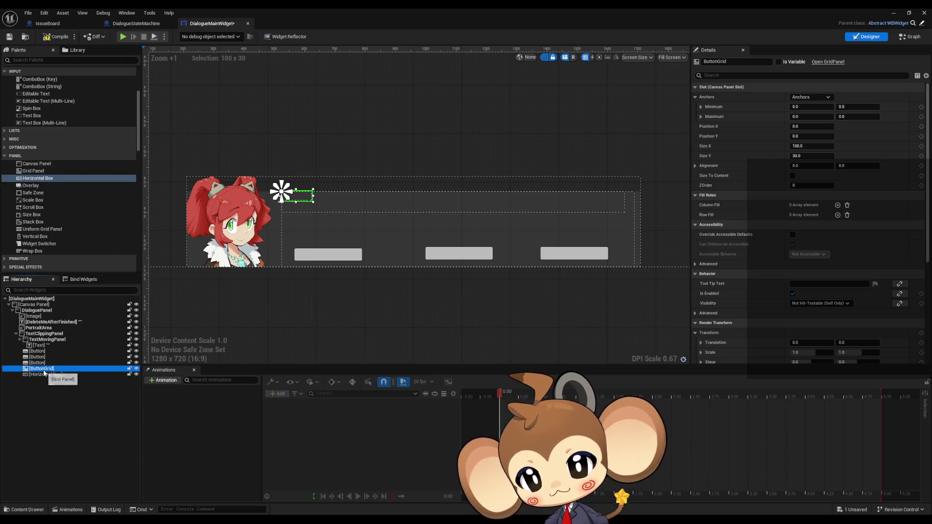
pyautogui.click(45, 376)
pyautogui.click(42, 369)
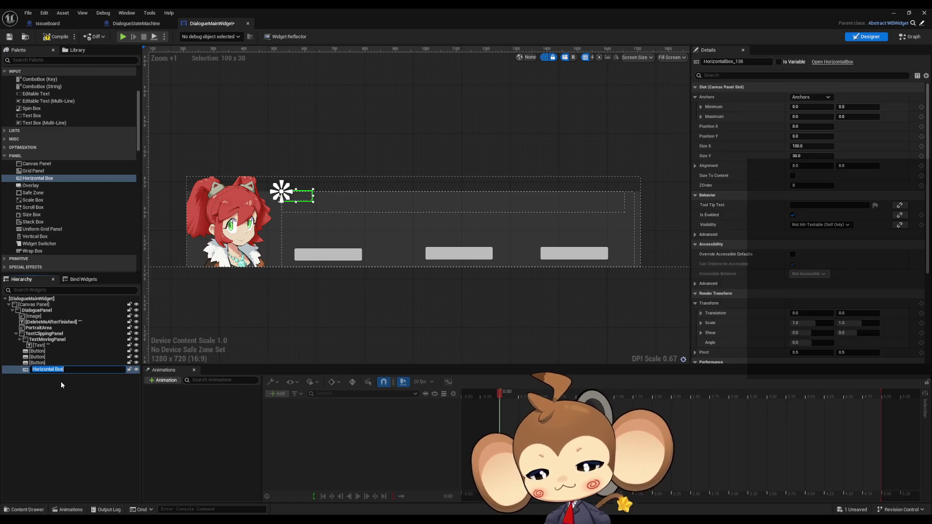
pyautogui.write('Button')
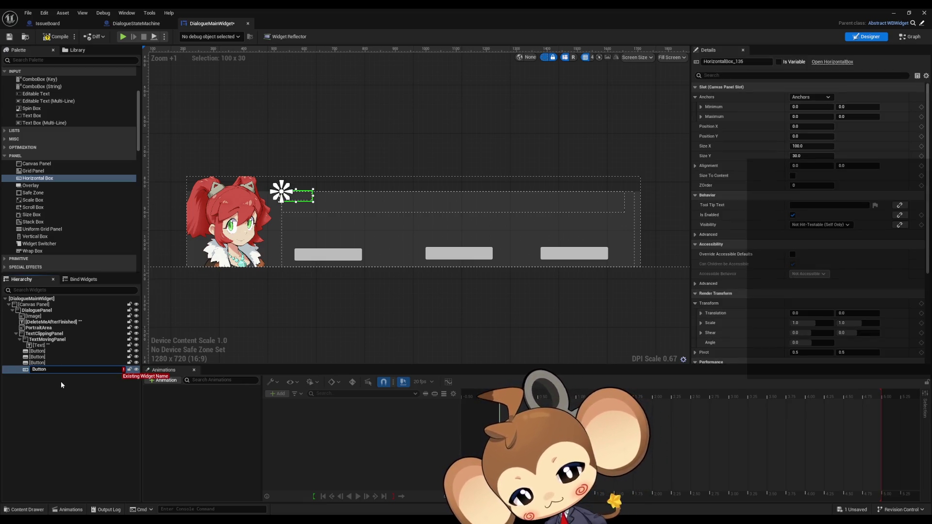
pyautogui.write('Panel')
pyautogui.press('Return')
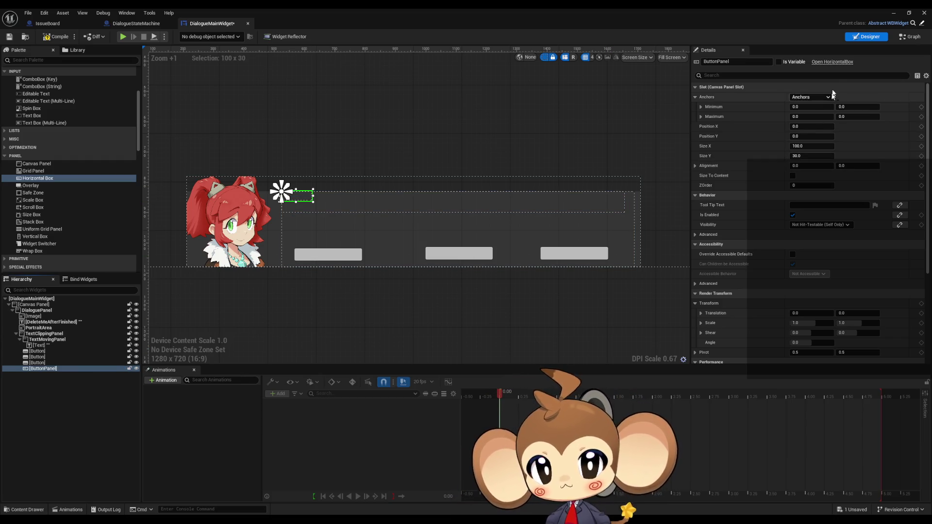
# - Anchor ButtonPanel stretched across the bottom edge with Offset Right 0
pyautogui.click(808, 97)
pyautogui.click(855, 168)
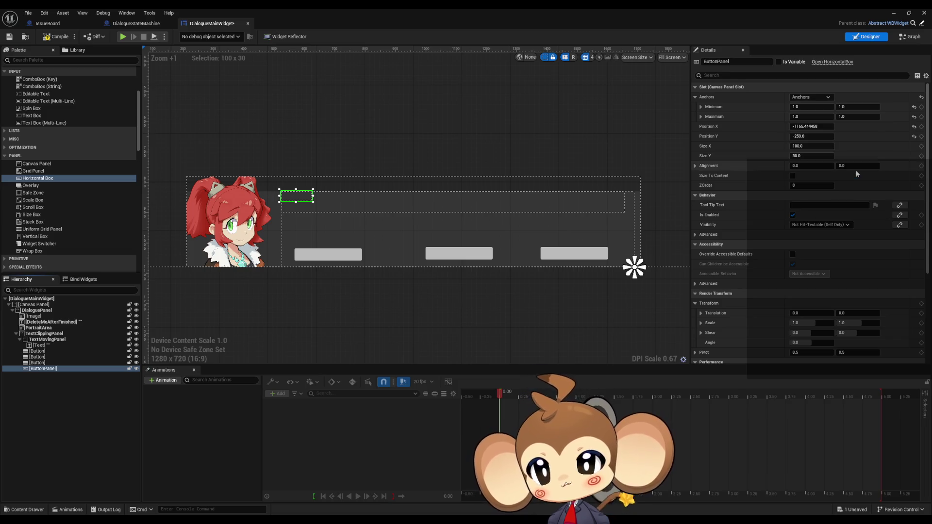
pyautogui.click(810, 97)
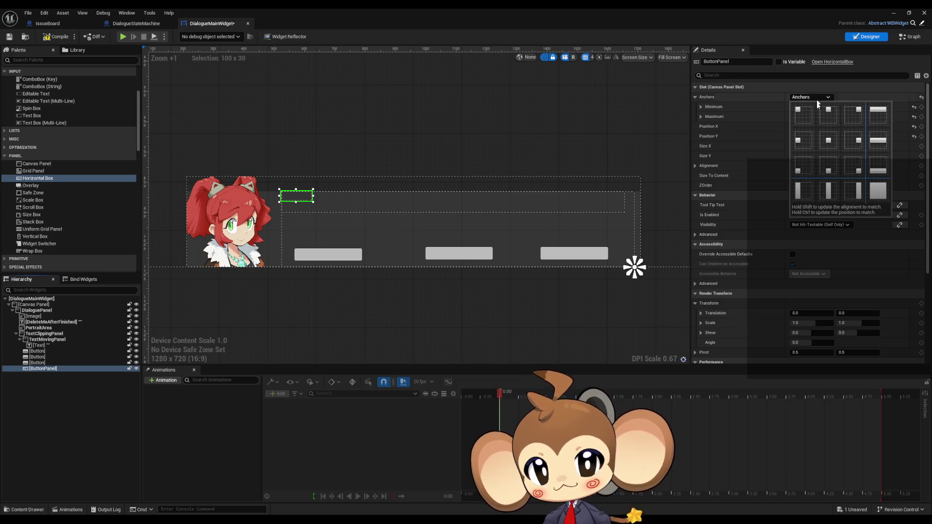
pyautogui.click(887, 167)
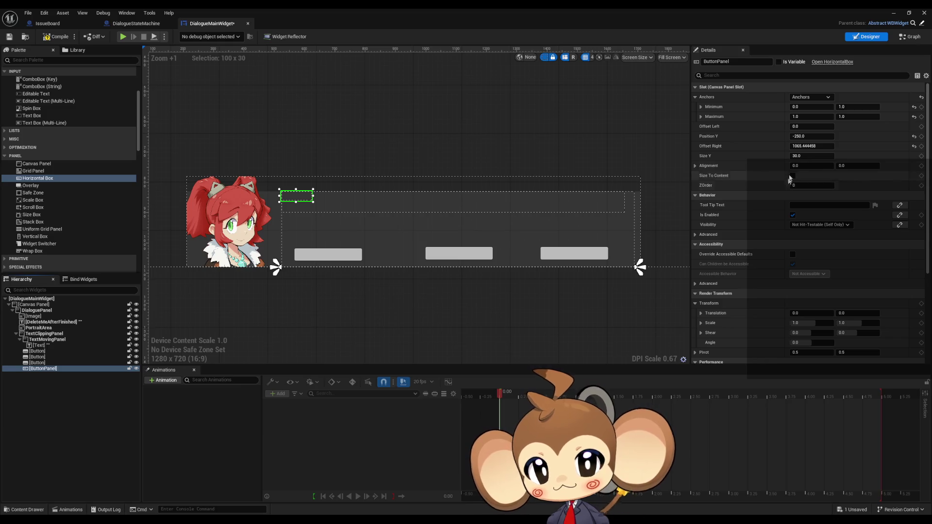
pyautogui.click(806, 146)
pyautogui.write('0')
pyautogui.press('Return')
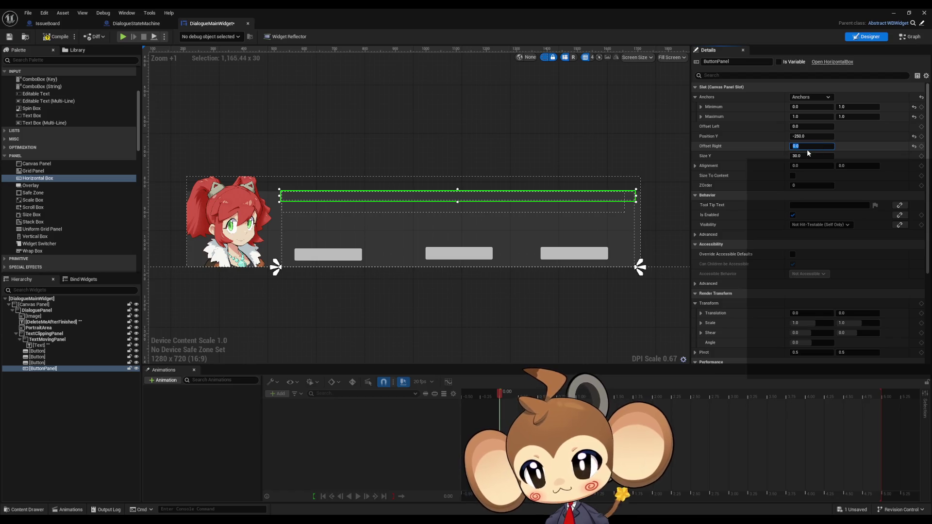
# - Set ButtonPanel's height to 52 and Position Y to 0
pyautogui.click(806, 158)
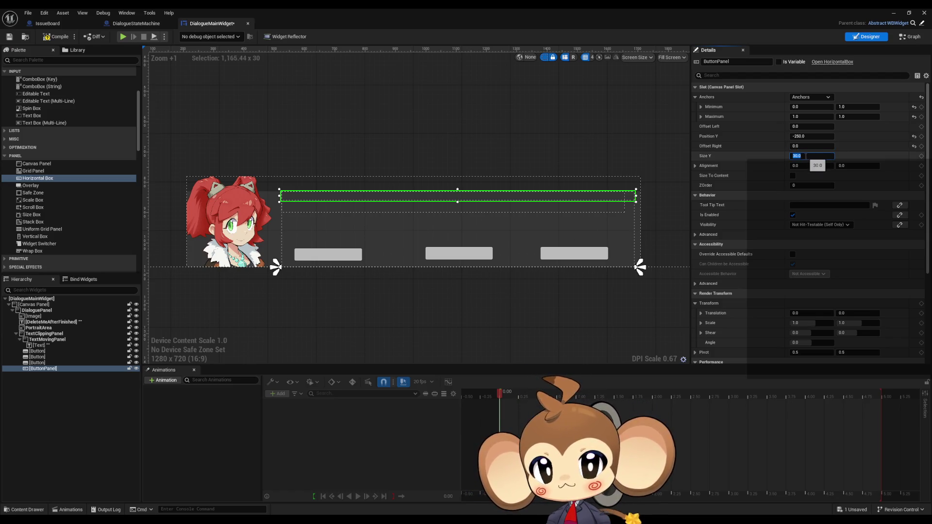
pyautogui.write('52')
pyautogui.press('Return')
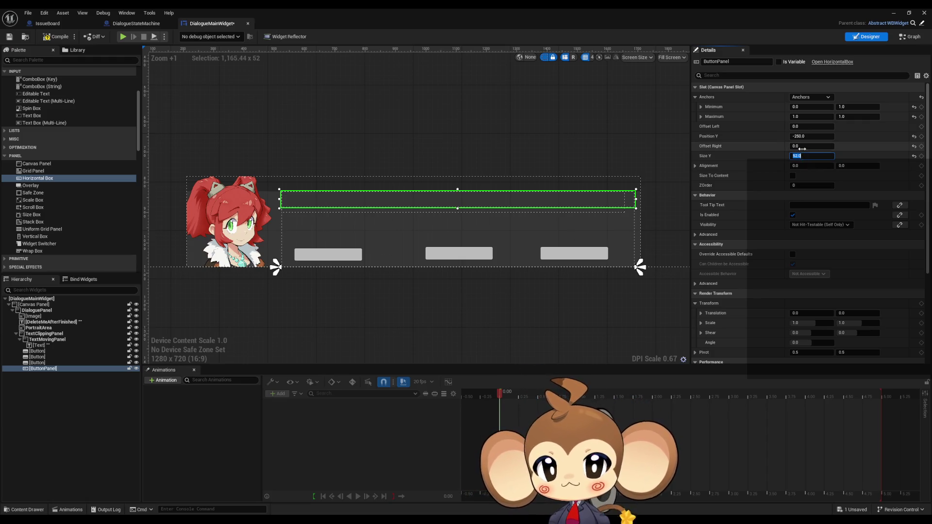
pyautogui.click(806, 137)
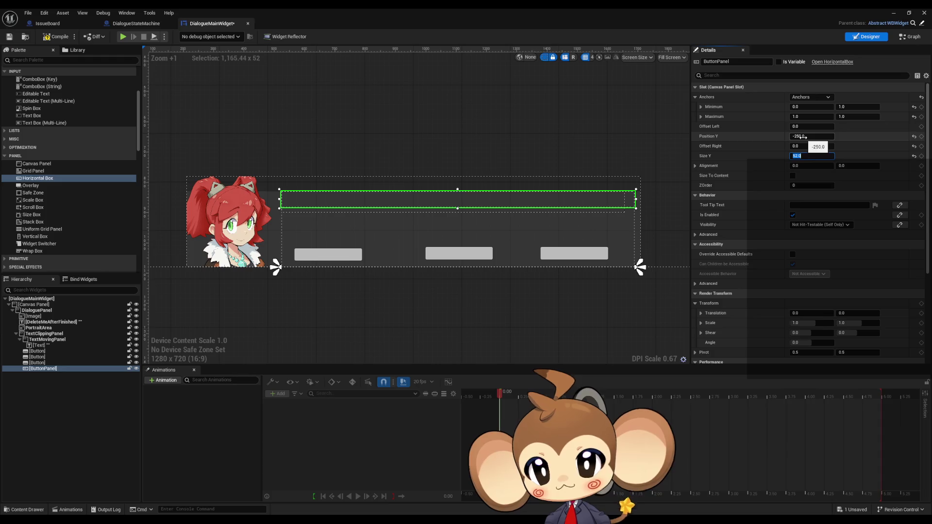
pyautogui.write('0')
pyautogui.press('Return')
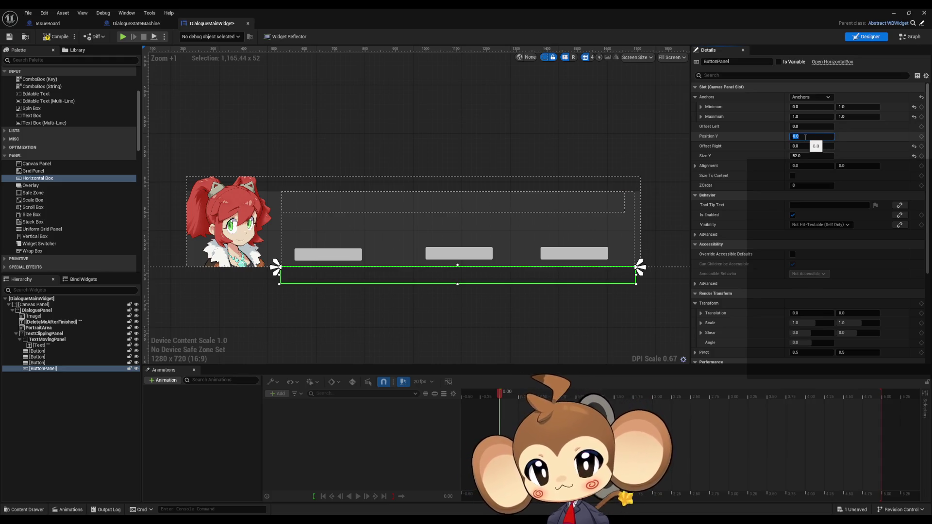
# - Set ButtonPanel's Alignment Y to 1.0 and its height to 104
pyautogui.click(851, 165)
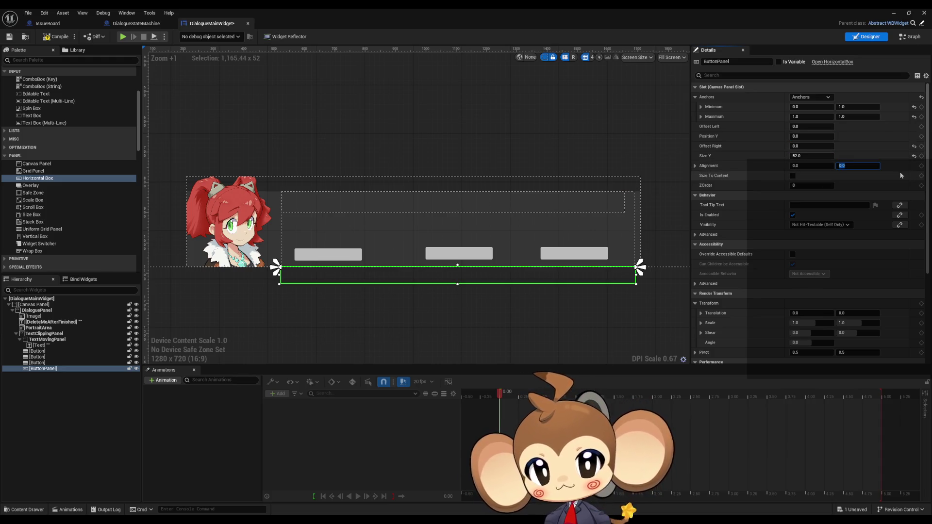
pyautogui.write('-1')
pyautogui.press('Return')
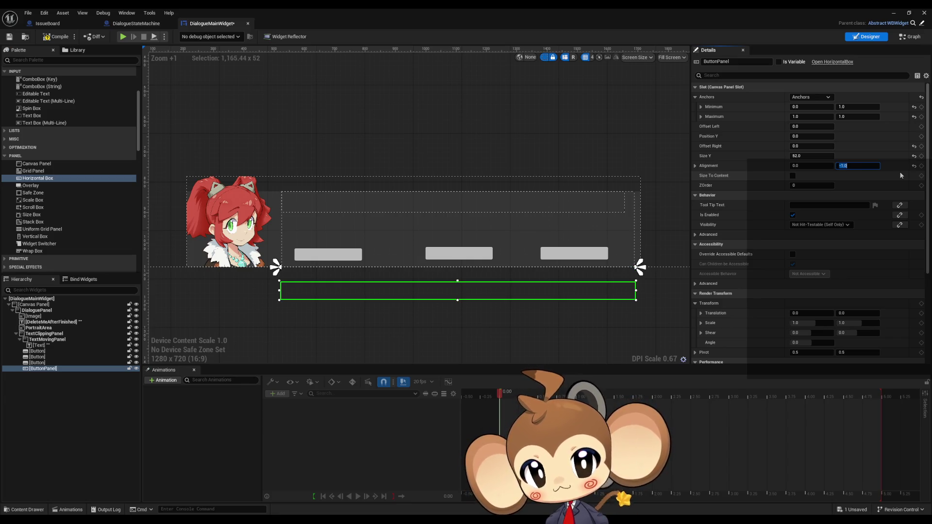
pyautogui.write('1')
pyautogui.press('Return')
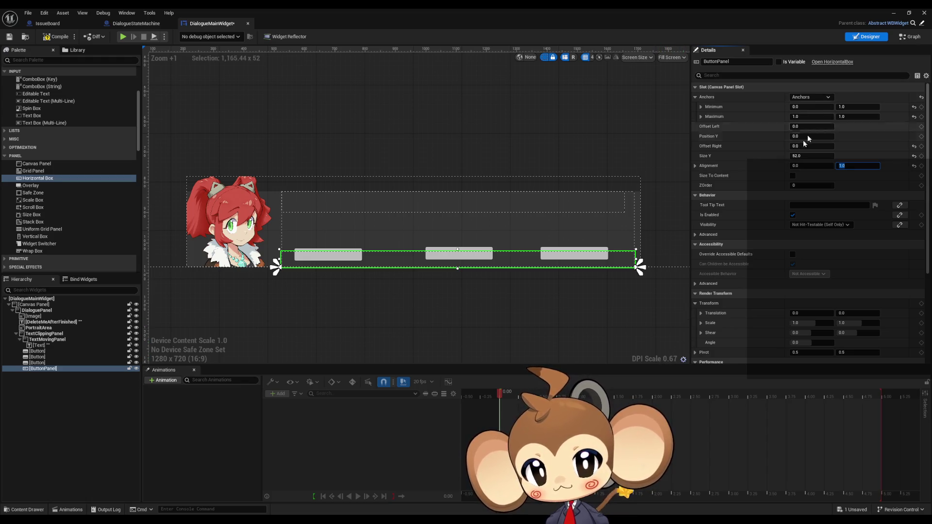
pyautogui.click(816, 156)
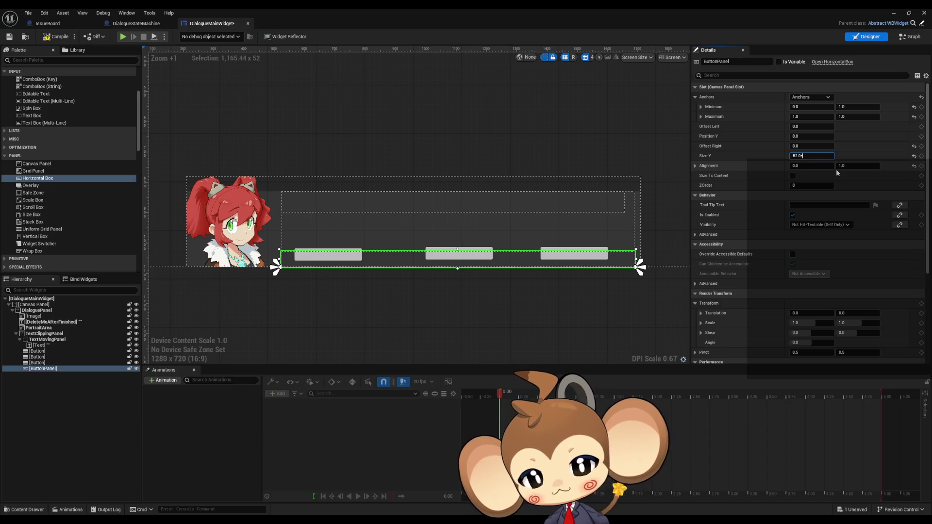
pyautogui.write('104')
pyautogui.press('Return')
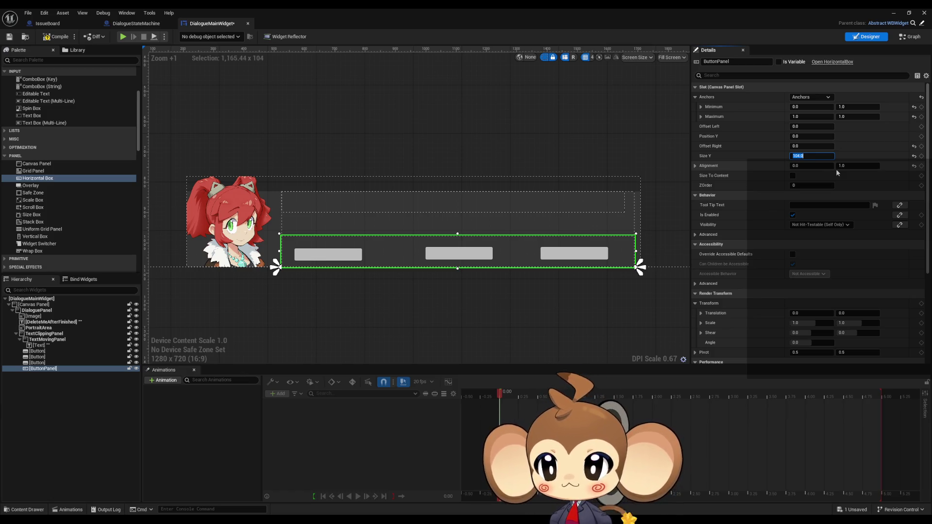
# - Move the buttons into ButtonPanel in the Hierarchy
pyautogui.moveTo(37, 354)
pyautogui.mouseDown()
pyautogui.moveTo(62, 351)
pyautogui.moveTo(43, 364)
pyautogui.mouseUp()
pyautogui.moveTo(37, 351); pyautogui.dragTo(43, 363)
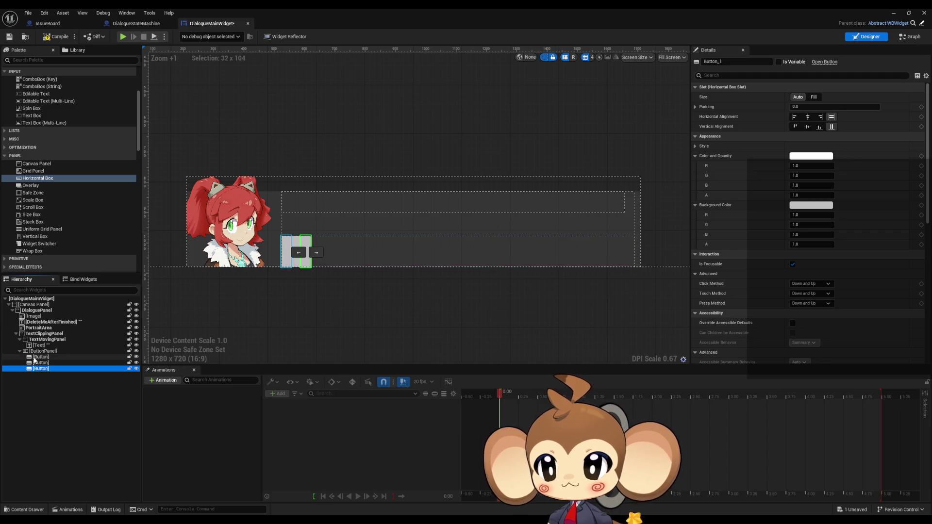
pyautogui.click(37, 352)
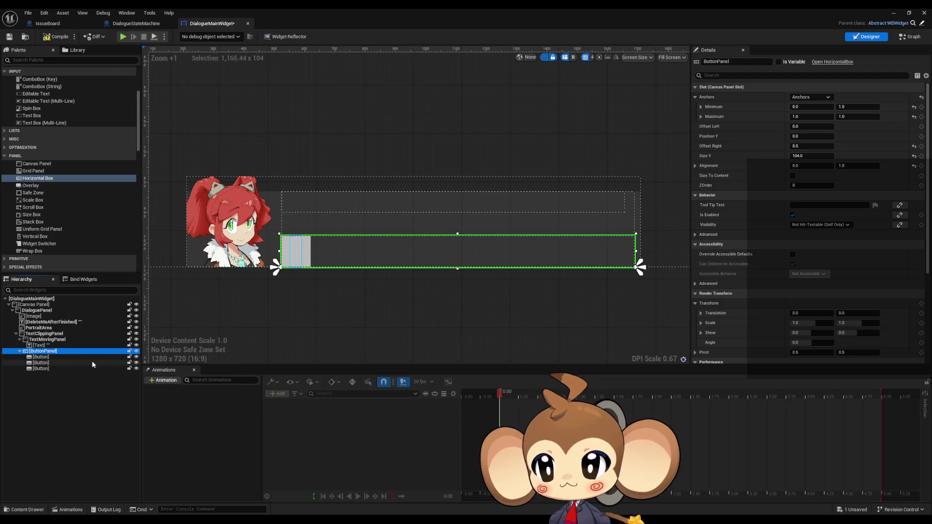
# - Set the slot Size of all three buttons to Fill
pyautogui.click(75, 358)
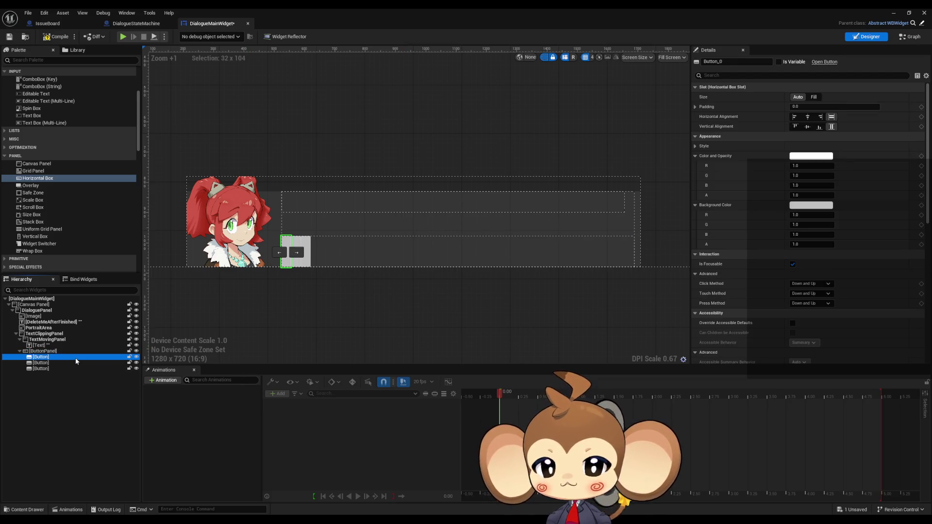
pyautogui.click(807, 98)
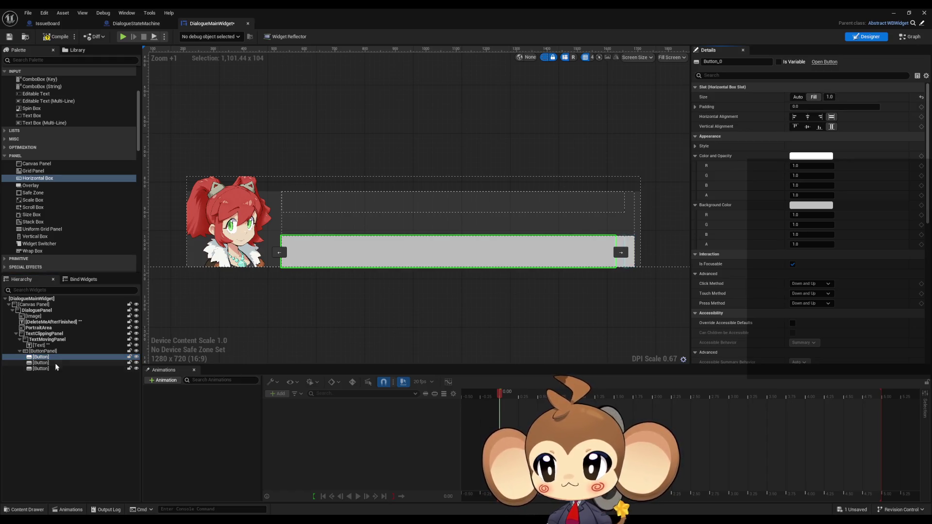
pyautogui.click(73, 363)
pyautogui.click(814, 97)
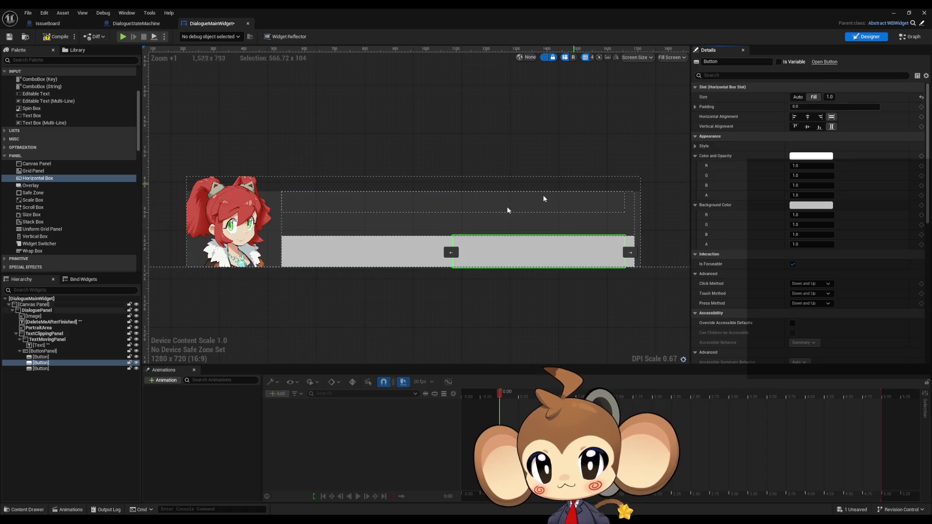
pyautogui.click(58, 370)
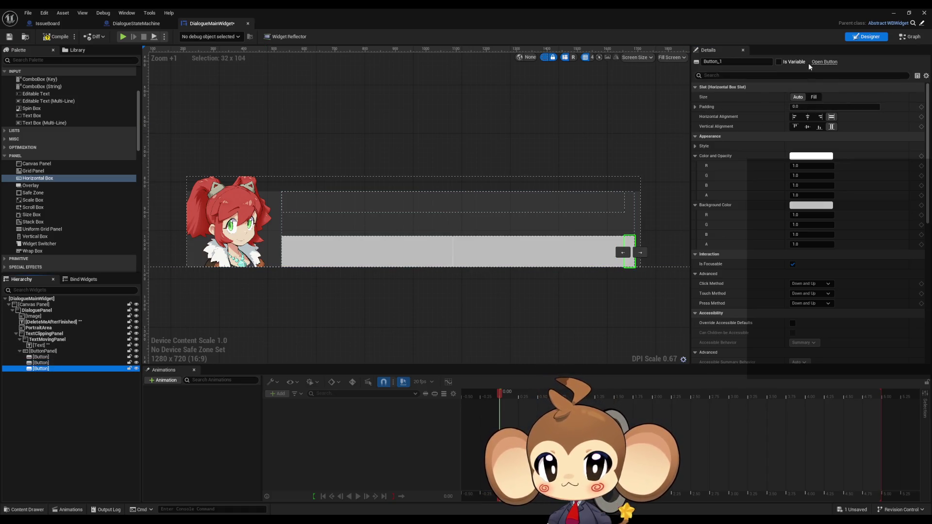
pyautogui.click(814, 96)
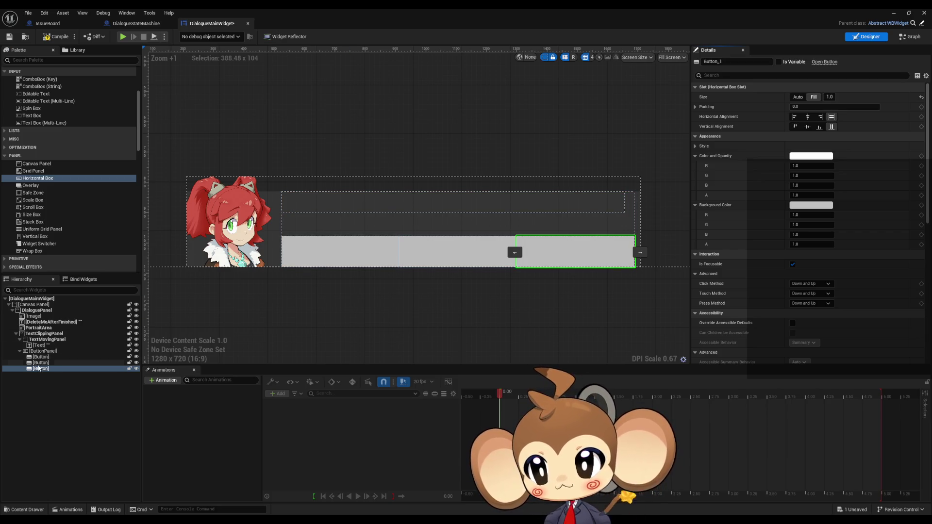
# - Try the third button's Visibility options Collapsed, Hidden and Visible, and its designer eye toggle
pyautogui.click(41, 363)
pyautogui.click(40, 369)
pyautogui.scroll(-5, 845, 221)
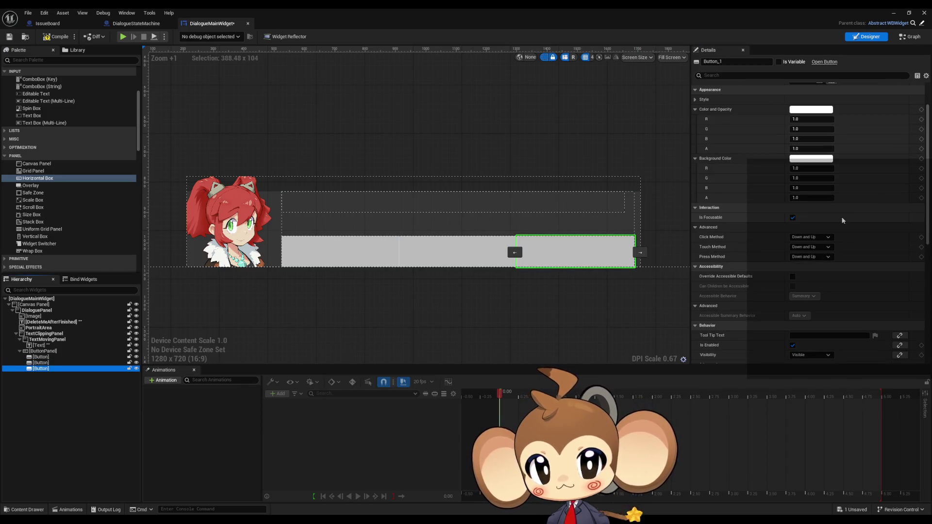
pyautogui.scroll(-2, 848, 219)
pyautogui.click(810, 239)
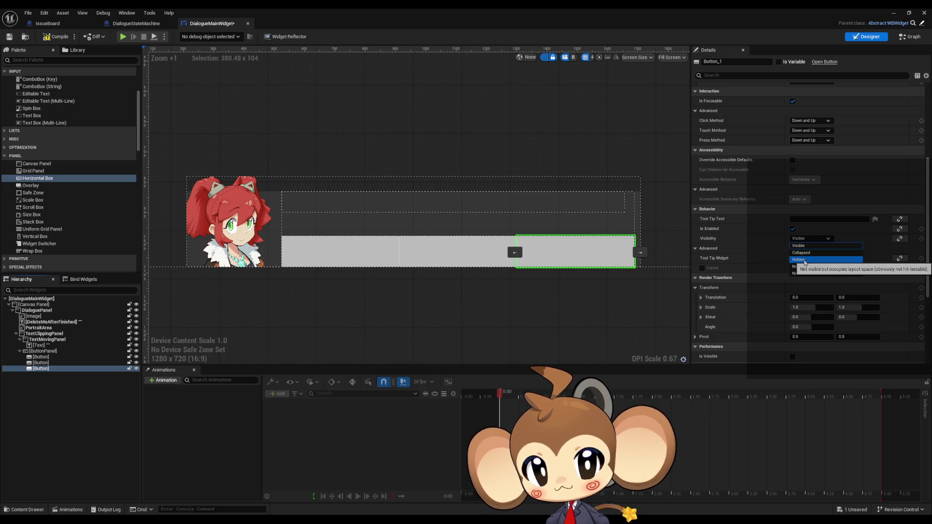
pyautogui.click(809, 253)
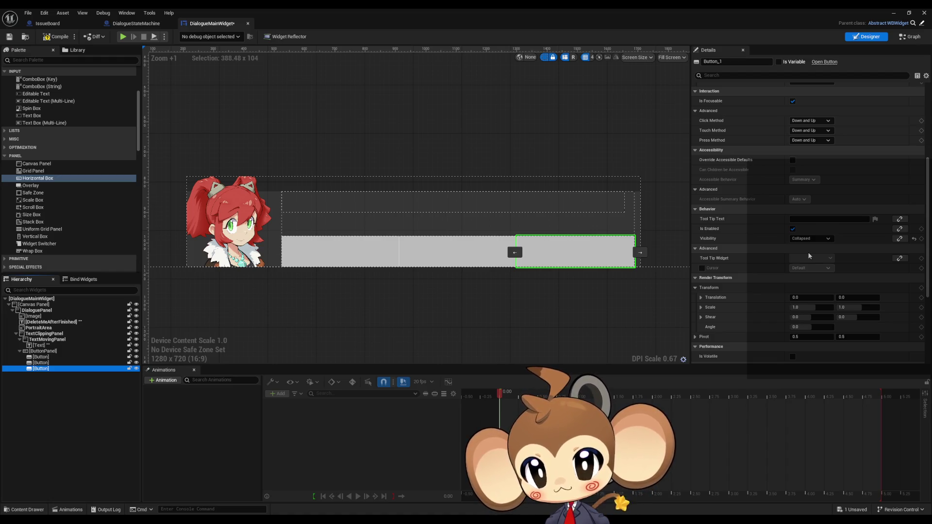
pyautogui.click(810, 239)
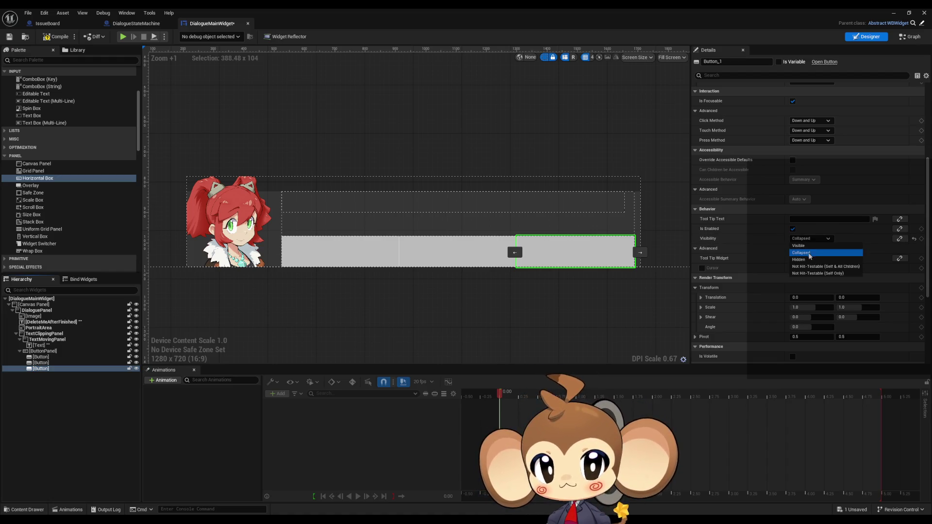
pyautogui.click(810, 254)
pyautogui.click(809, 239)
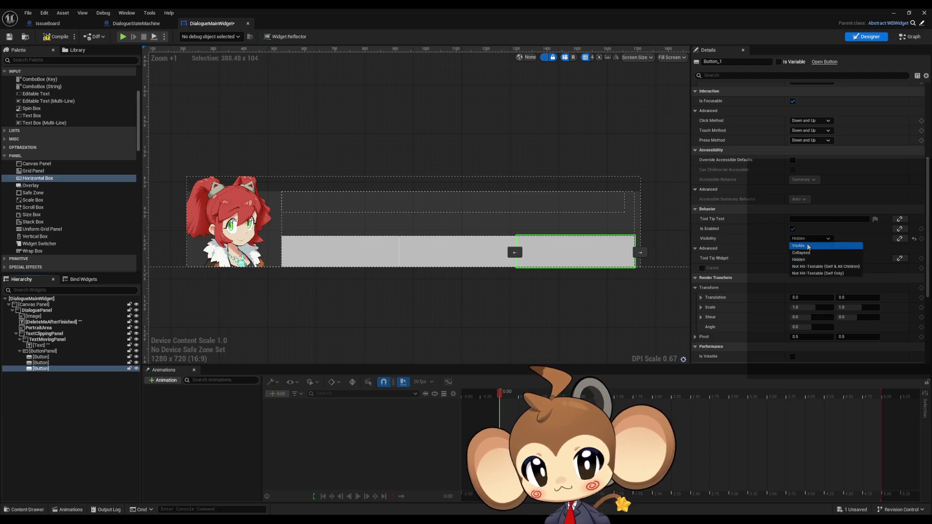
pyautogui.click(809, 246)
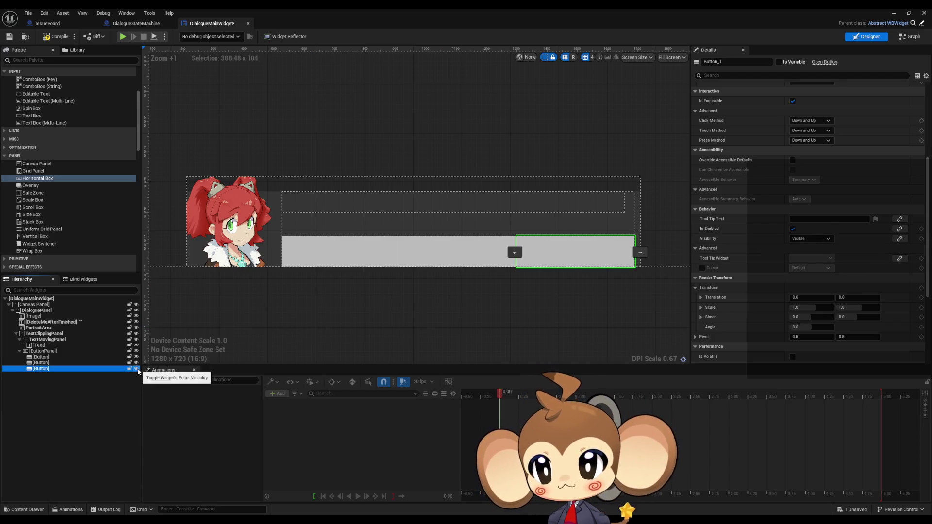
pyautogui.click(136, 369)
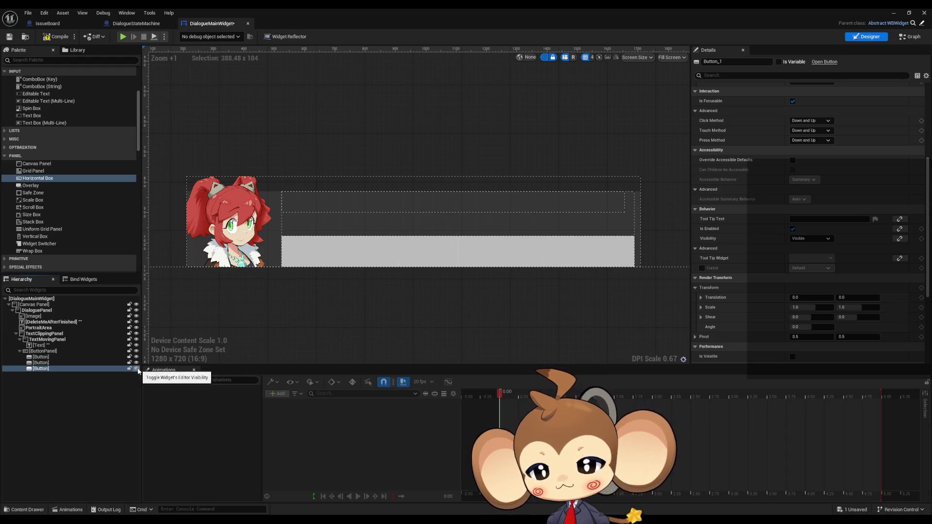
pyautogui.click(136, 369)
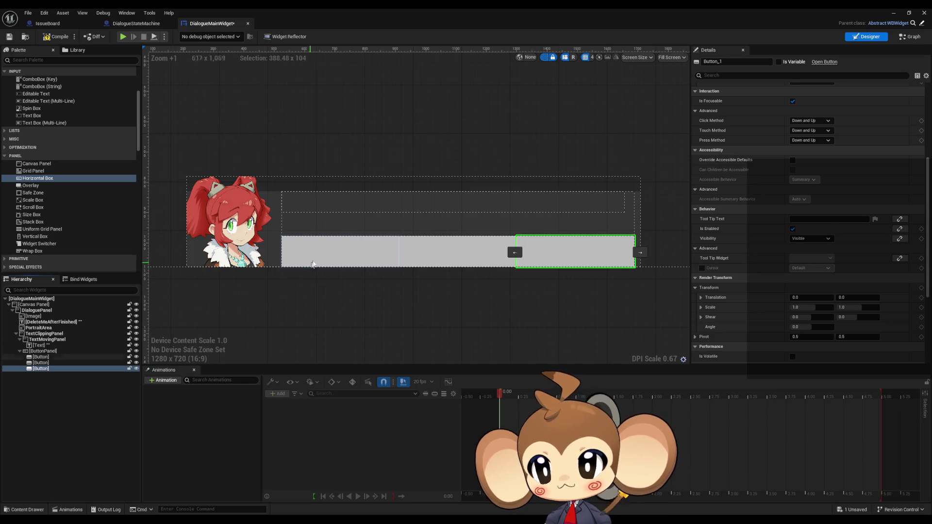
# - Delete all three buttons from ButtonPanel
pyautogui.click(312, 265)
pyautogui.press('Delete')
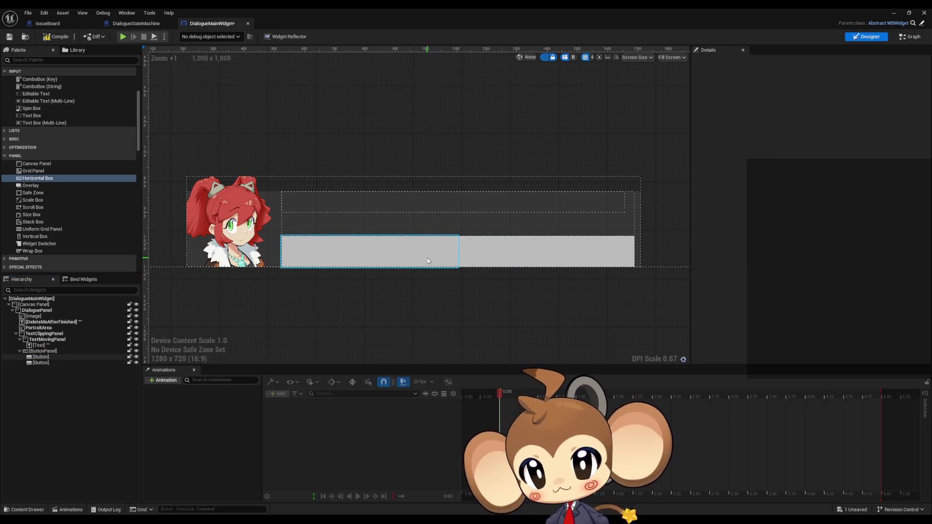
pyautogui.press('Delete')
pyautogui.click(397, 255)
pyautogui.press('Delete')
pyautogui.click(45, 340)
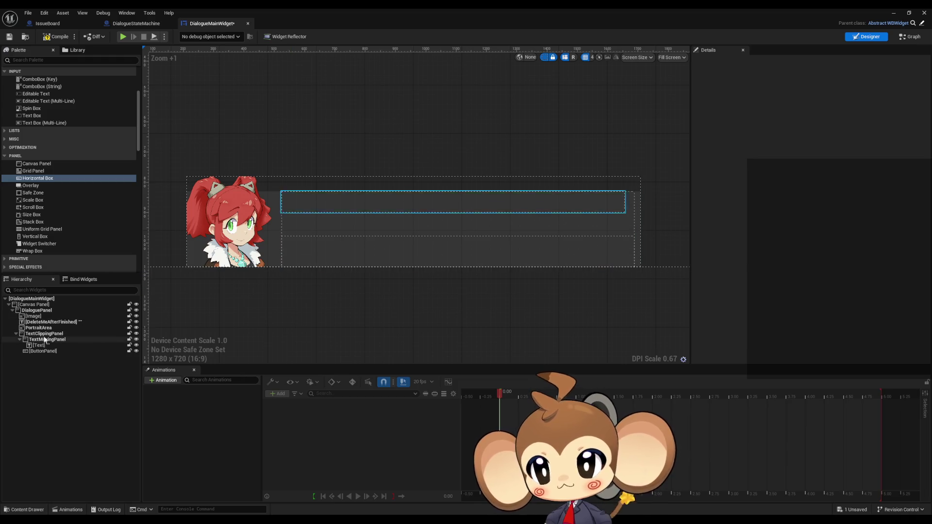
pyautogui.scroll(1, 48, 229)
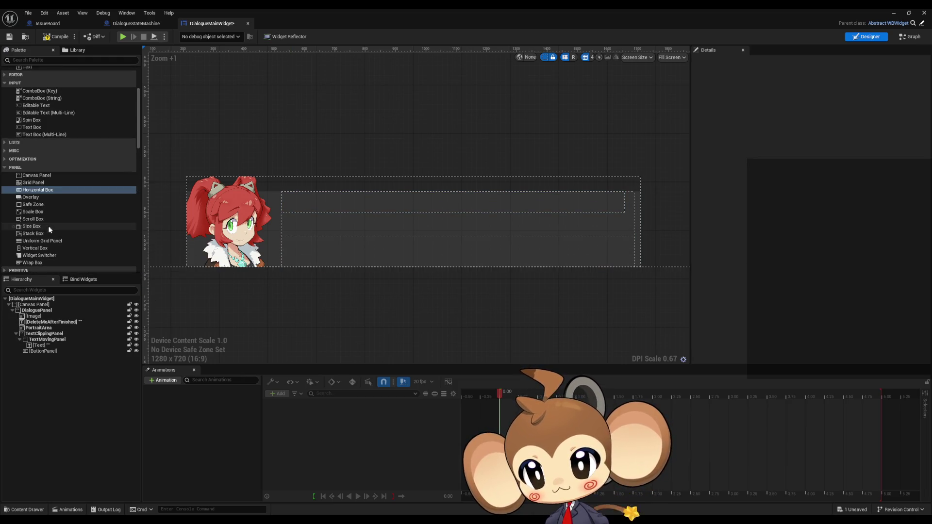
pyautogui.scroll(-7, 48, 230)
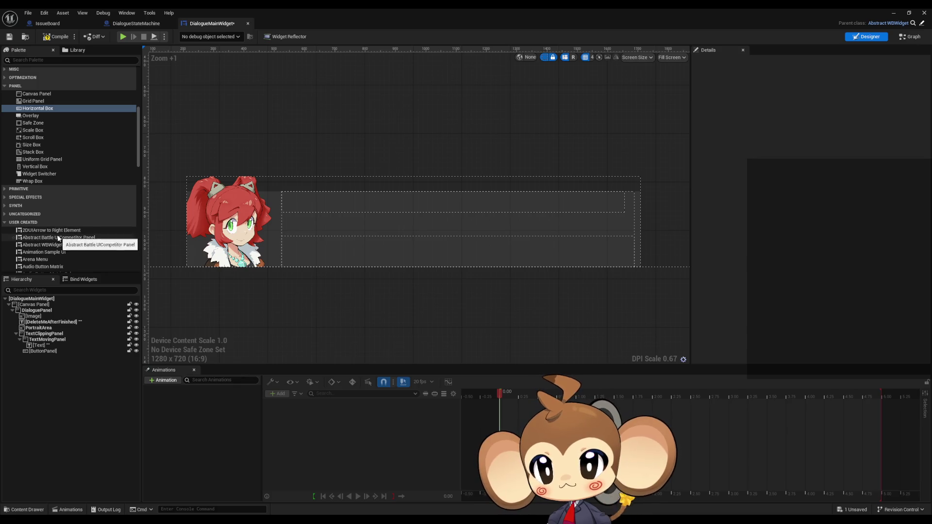
pyautogui.scroll(-7, 57, 228)
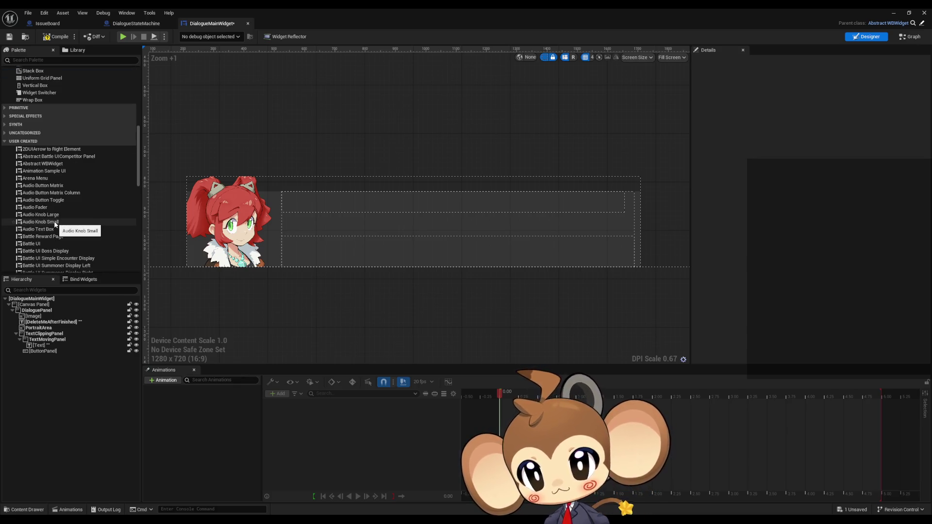
pyautogui.scroll(9, 55, 221)
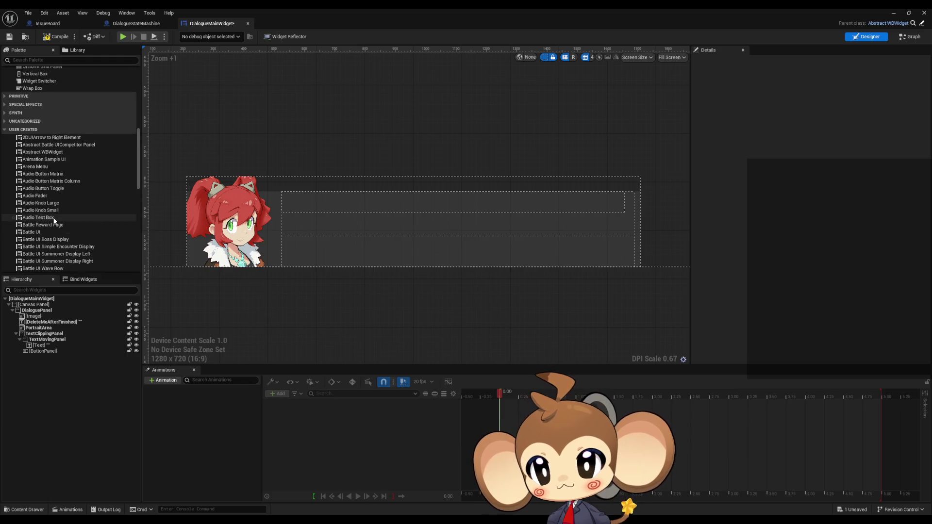
pyautogui.scroll(13, 54, 216)
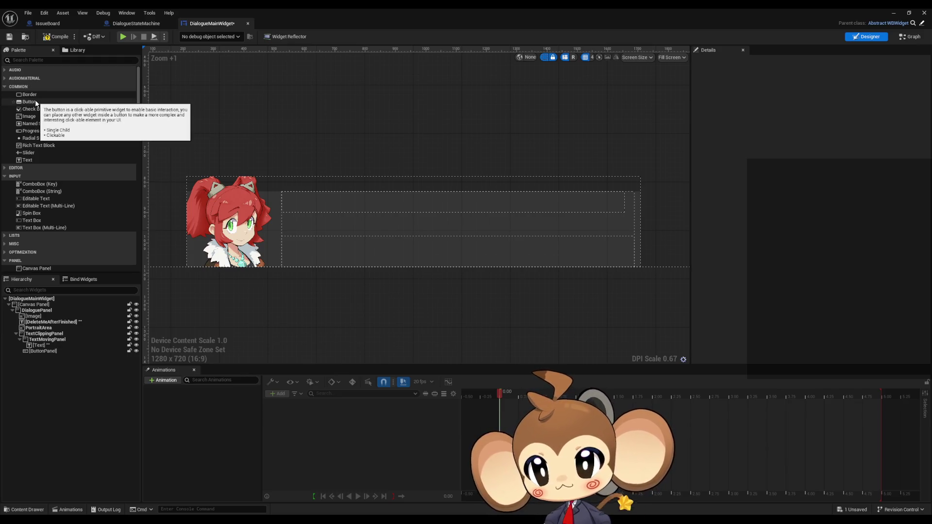
pyautogui.scroll(-9, 46, 189)
# - Add a Canvas Panel named ButtonSlot1 inside ButtonPanel with Size set to Fill
pyautogui.moveTo(37, 164)
pyautogui.mouseDown()
pyautogui.moveTo(126, 241)
pyautogui.moveTo(48, 352)
pyautogui.mouseUp()
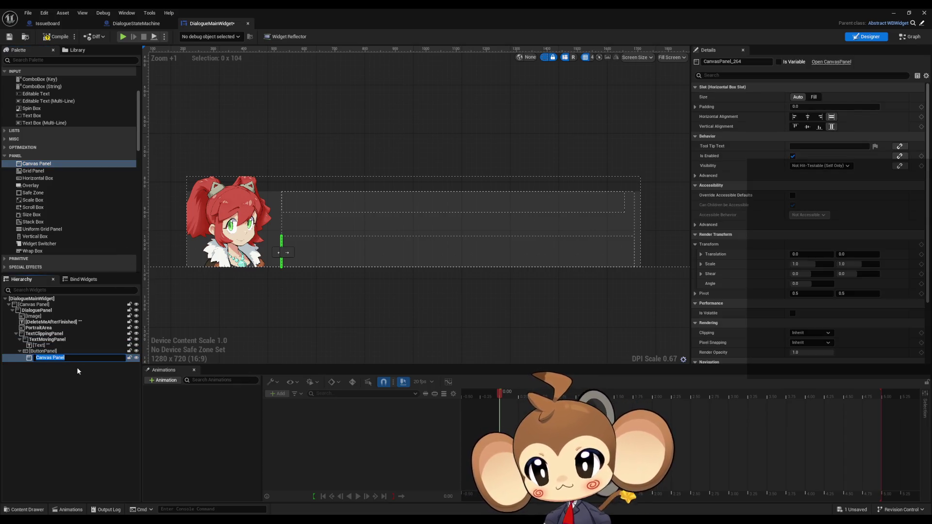
pyautogui.write('ButtonSl')
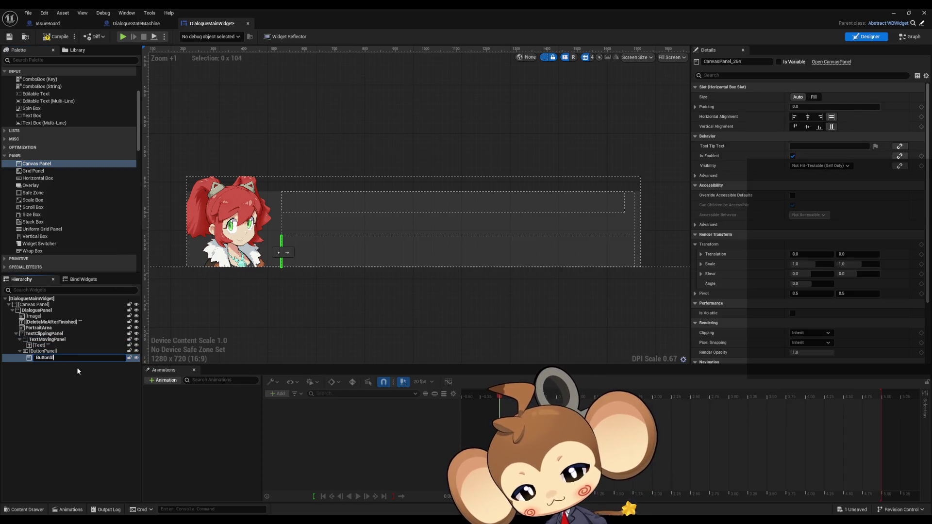
pyautogui.write('ot1')
pyautogui.press('Return')
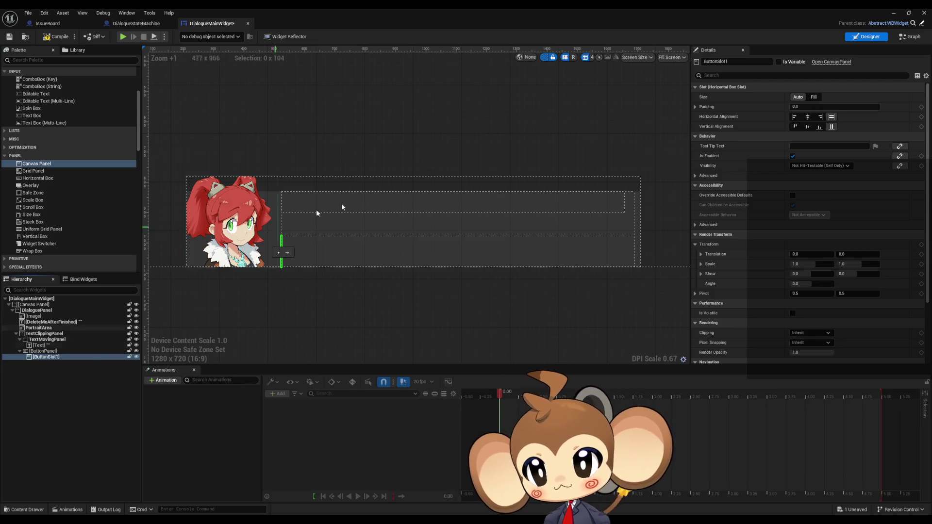
pyautogui.click(814, 97)
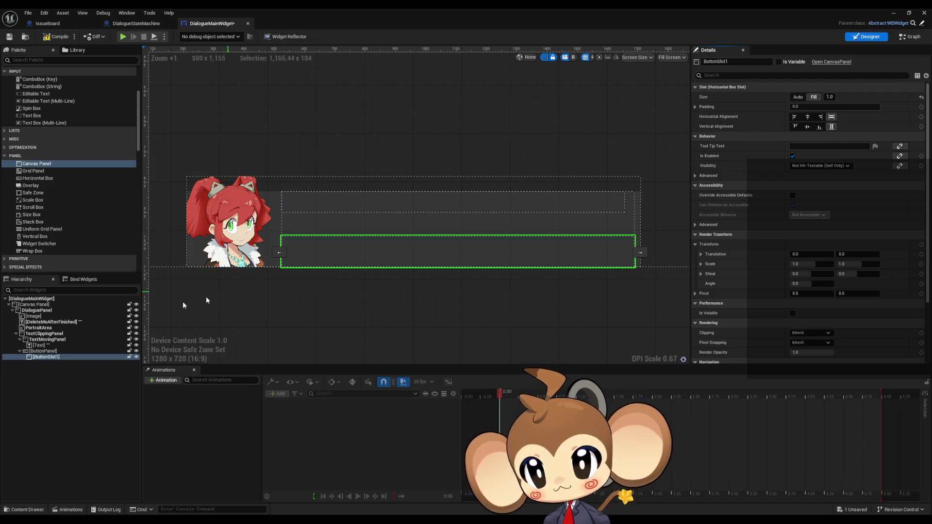
# - Duplicate ButtonSlot1 as ButtonSlot3 directly under ButtonPanel, set to Fill
pyautogui.click(46, 357)
pyautogui.hotkey('ctrl', 'd')
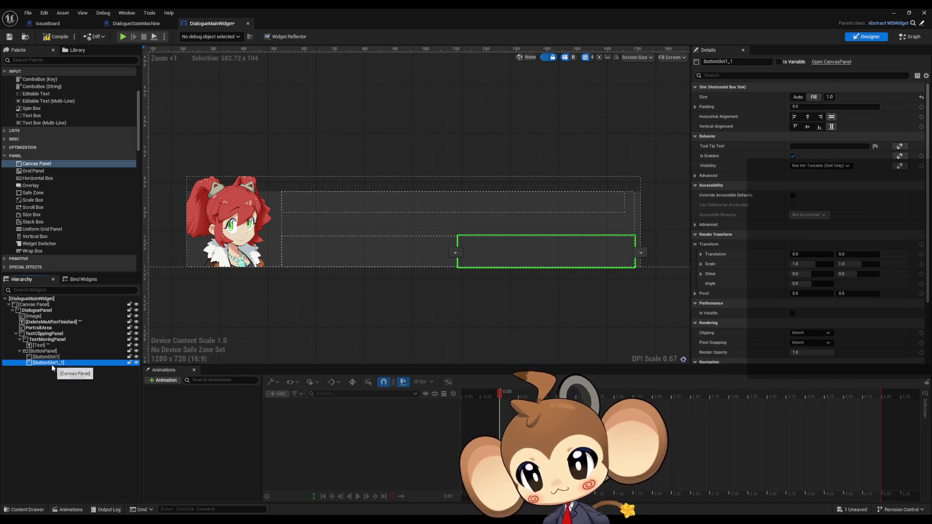
pyautogui.click(52, 364)
pyautogui.press('BackSpace')
pyautogui.press('BackSpace')
pyautogui.moveTo(53, 367); pyautogui.dragTo(72, 369)
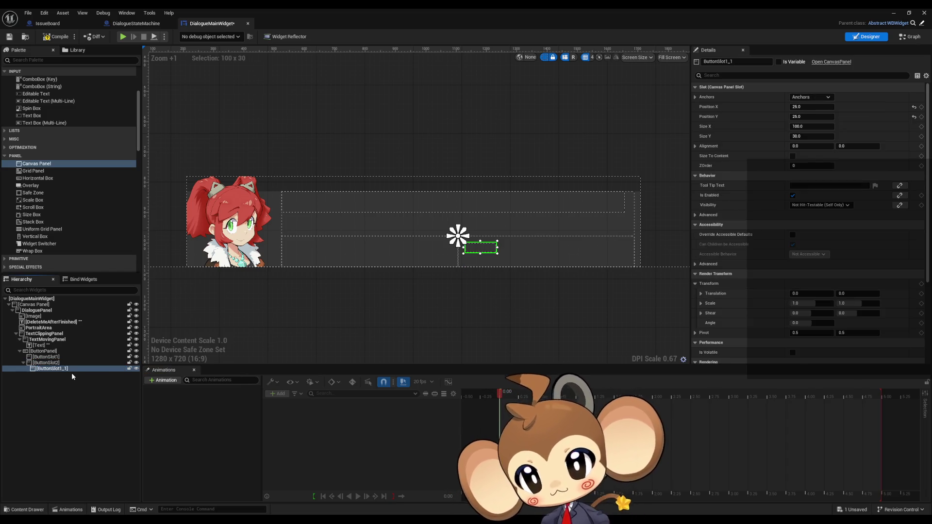
pyautogui.press('F2')
pyautogui.write('ButtonSlot3')
pyautogui.press('Return')
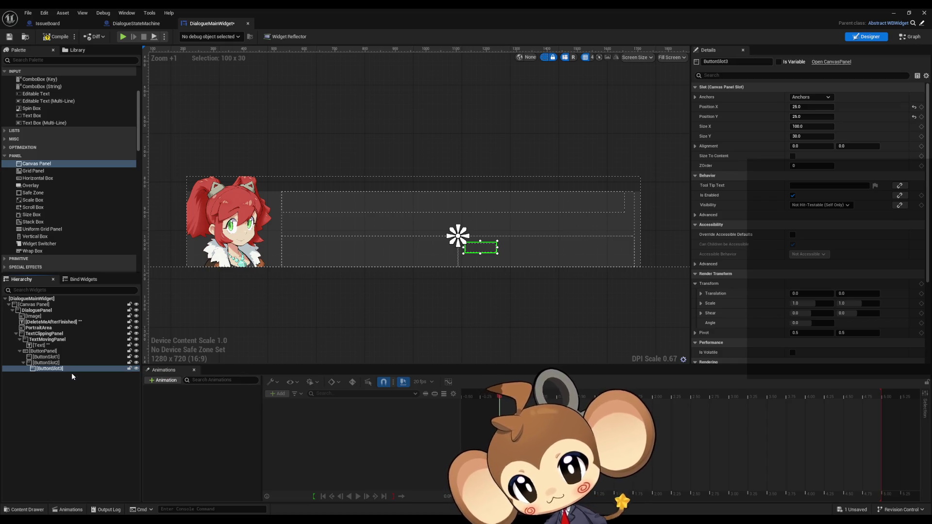
pyautogui.moveTo(53, 369); pyautogui.dragTo(47, 353)
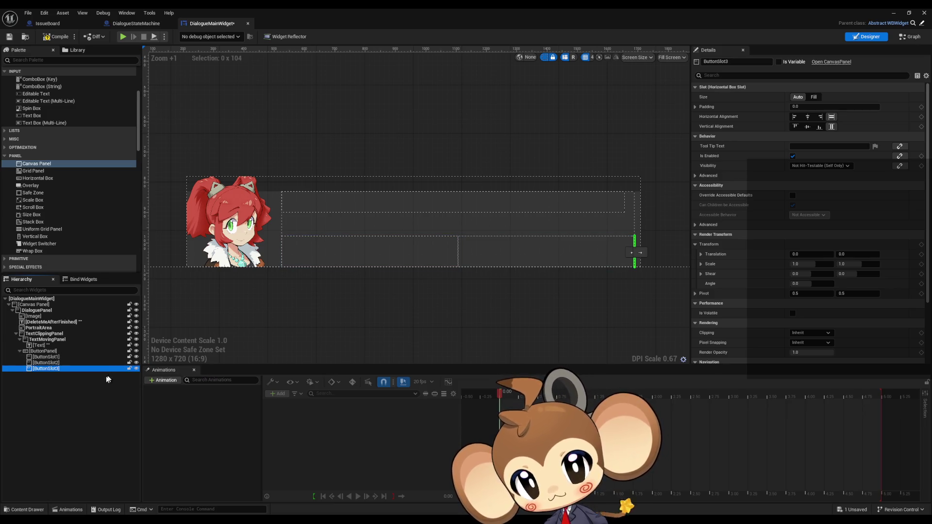
pyautogui.click(814, 97)
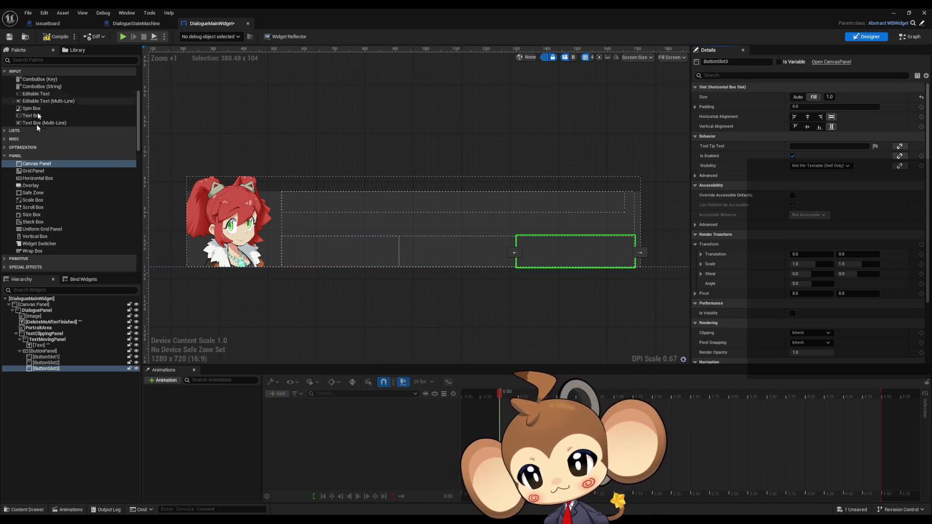
# - Add a Button to ButtonSlot1 with centre anchors and Alignment 0.5/0.5
pyautogui.scroll(3, 33, 178)
pyautogui.scroll(5, 32, 170)
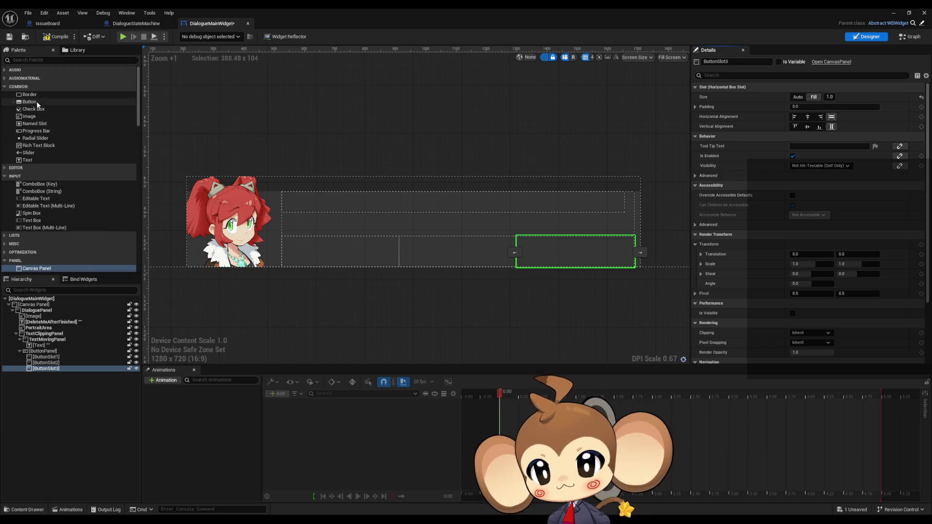
pyautogui.moveTo(36, 101)
pyautogui.mouseDown()
pyautogui.moveTo(96, 295)
pyautogui.moveTo(47, 364)
pyautogui.mouseUp()
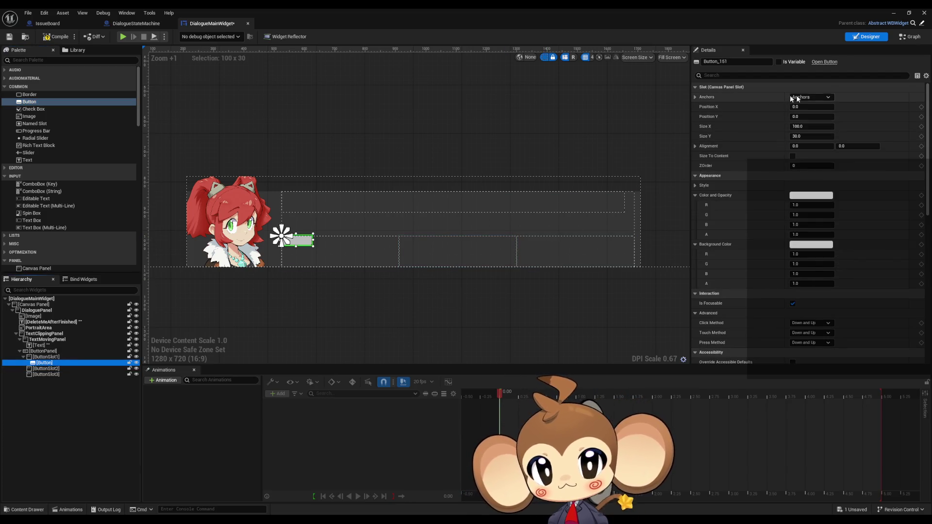
pyautogui.click(814, 97)
pyautogui.click(829, 142)
pyautogui.click(823, 147)
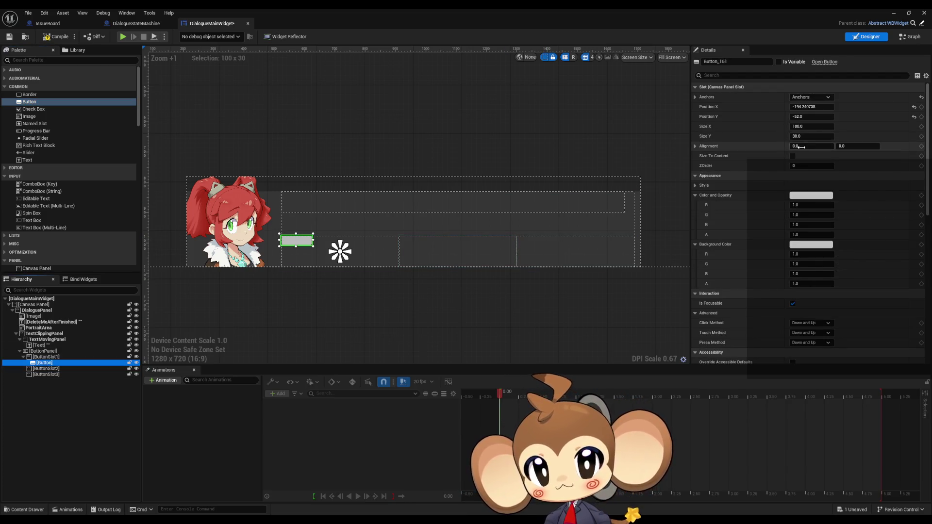
pyautogui.write('5')
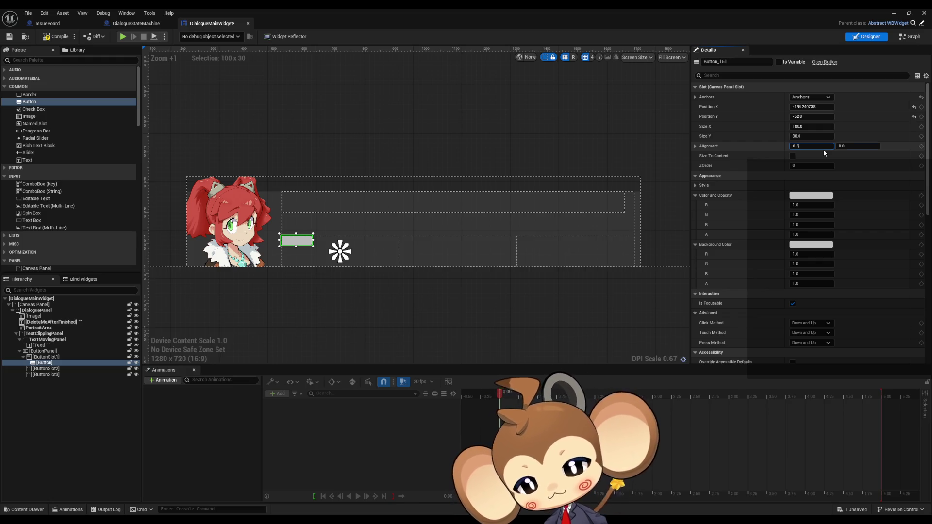
pyautogui.press('Tab')
pyautogui.write('0.5')
pyautogui.press('Return')
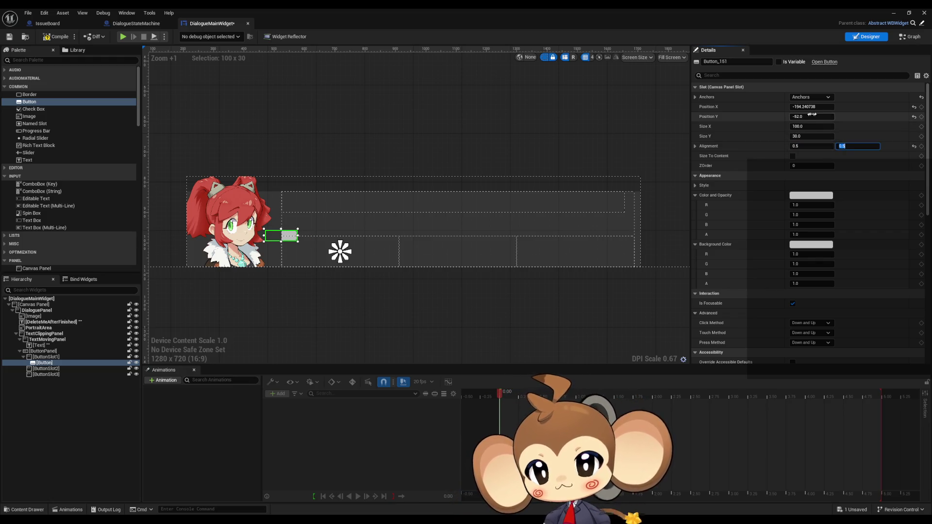
# - Set the button's Position to 0, 0 and Size to 300 × 52
pyautogui.click(818, 107)
pyautogui.write('0')
pyautogui.press('Tab')
pyautogui.write('0')
pyautogui.press('Return')
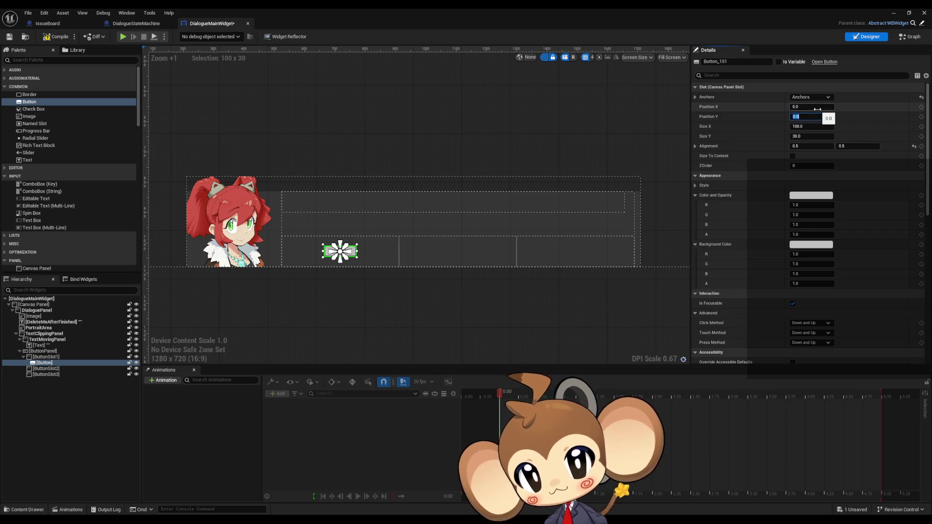
pyautogui.press('Tab')
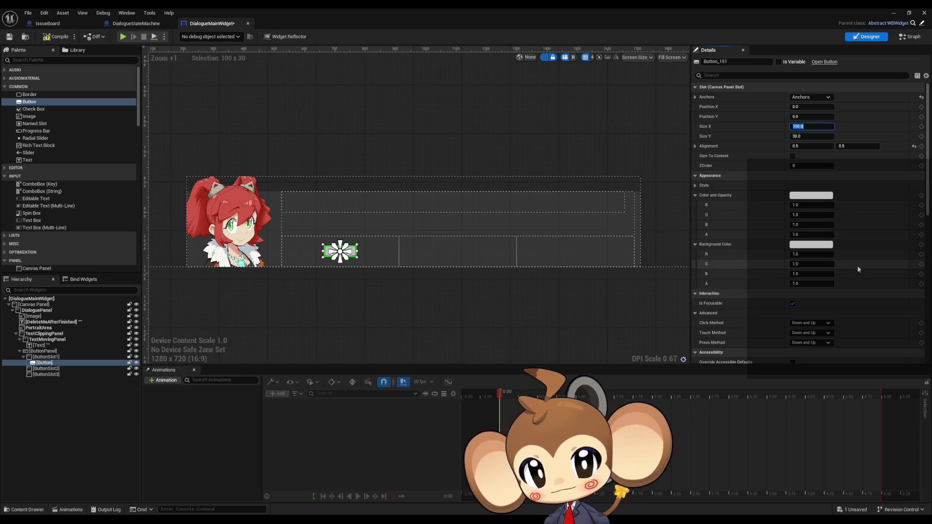
pyautogui.write('300')
pyautogui.press('Tab')
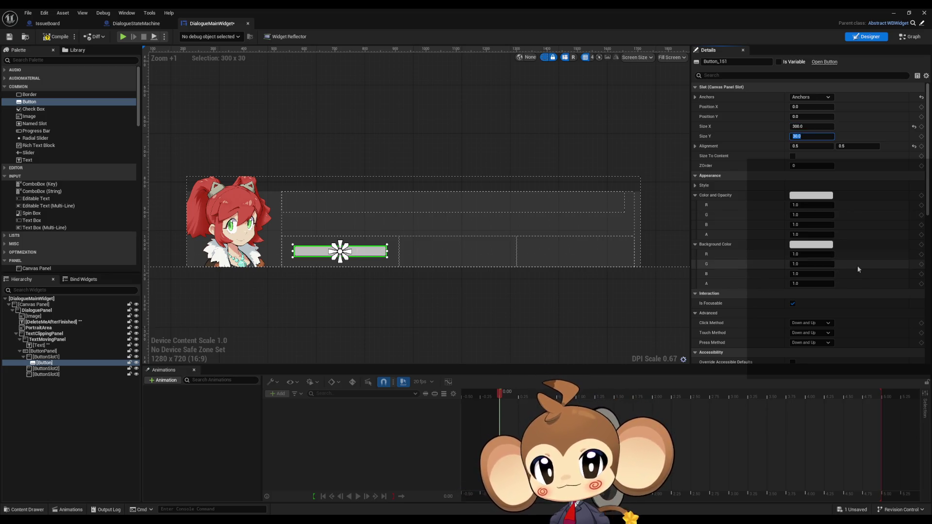
pyautogui.write('52')
pyautogui.press('Return')
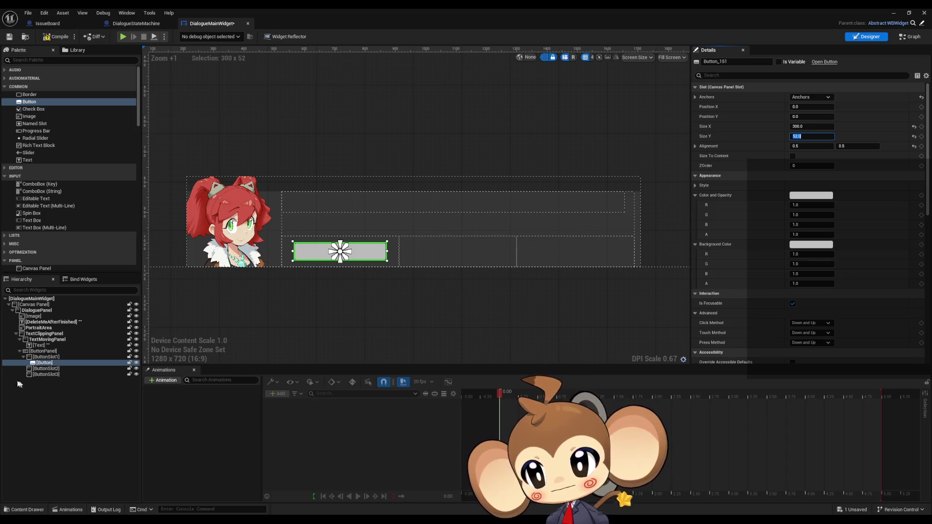
# - Copy the finished button and paste it into ButtonSlot2
pyautogui.click(42, 363)
pyautogui.hotkey('ctrl', 'c')
pyautogui.click(39, 369)
pyautogui.hotkey('ctrl', 'v')
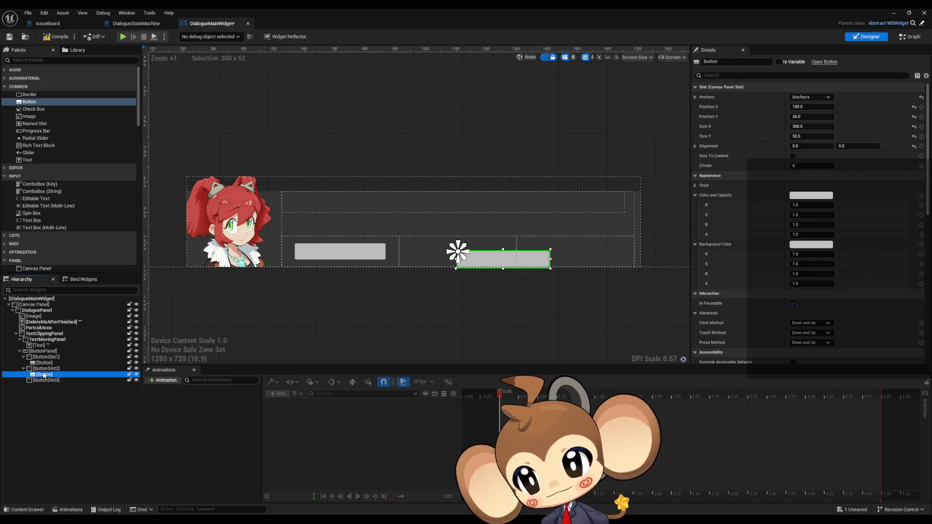
# - Paste the button into ButtonSlot3 and set its Position to 0, 0
pyautogui.click(46, 379)
pyautogui.hotkey('ctrl', 'v')
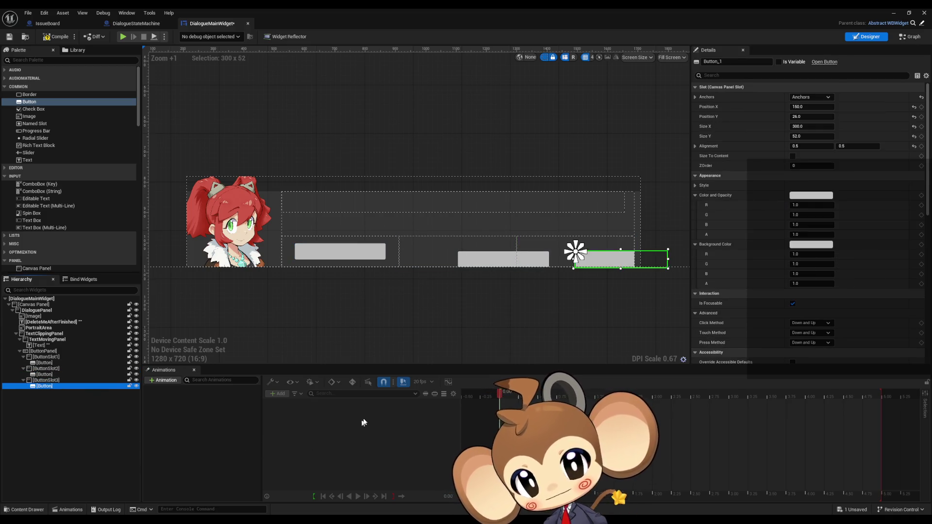
pyautogui.click(808, 106)
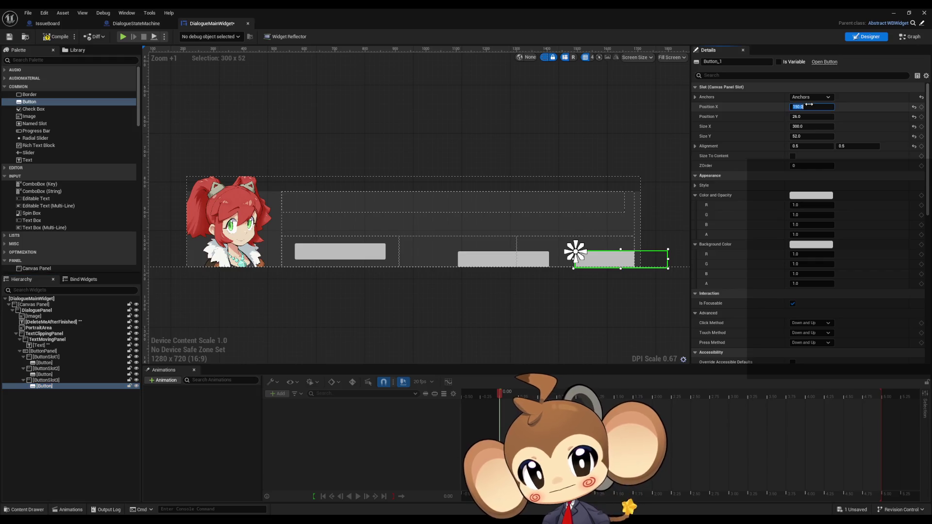
pyautogui.write('0')
pyautogui.press('Tab')
pyautogui.write('0')
pyautogui.press('Return')
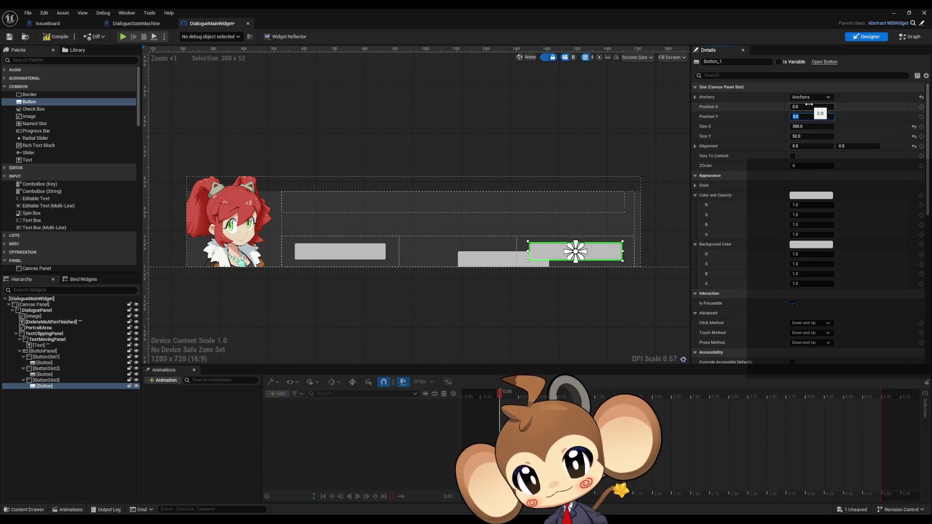
# - Reset the ButtonSlot2 button's Position to 0, 0
pyautogui.click(44, 374)
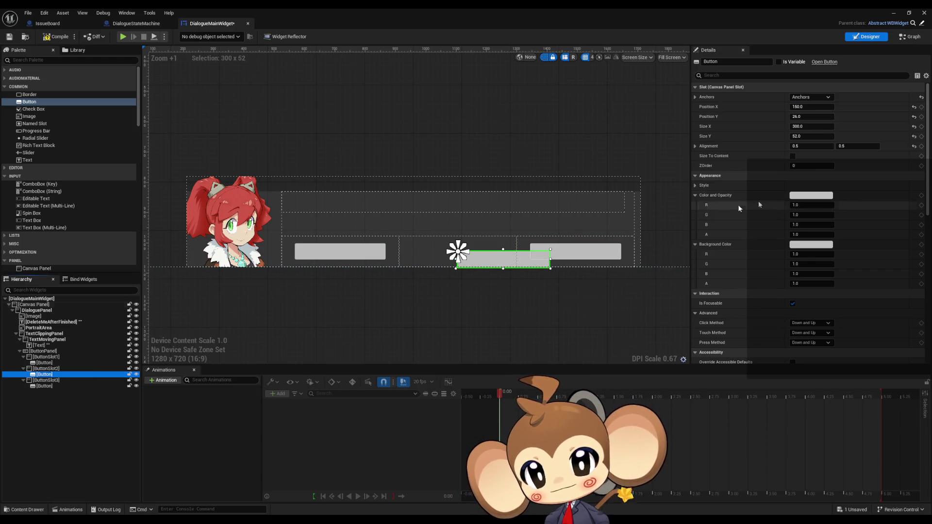
pyautogui.click(808, 107)
pyautogui.write('0')
pyautogui.press('Tab')
pyautogui.write('0')
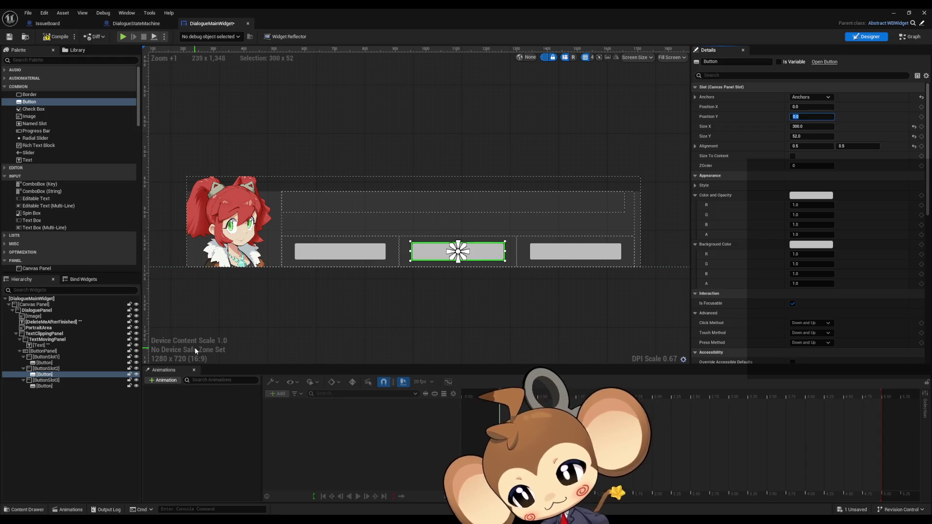
# - Toggle the designer visibility of ButtonSlot2 and ButtonSlot3 to check the button row
pyautogui.click(138, 380)
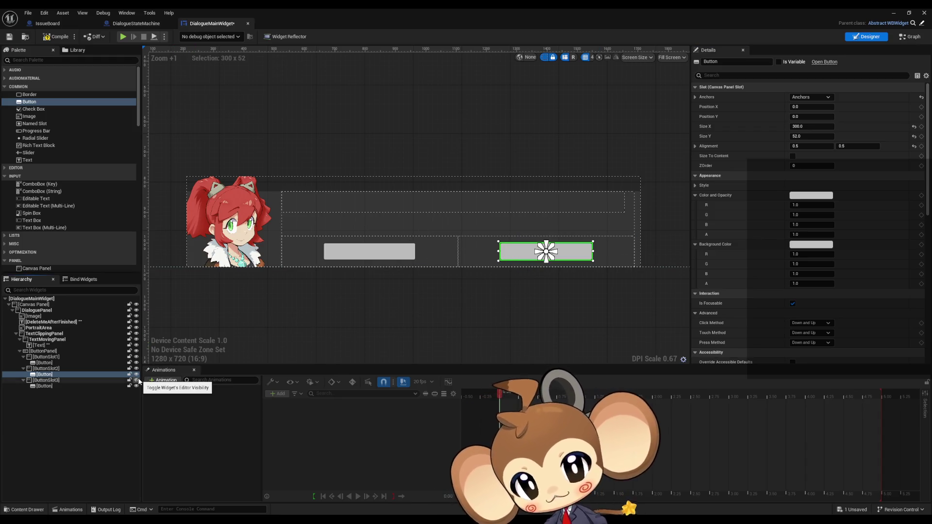
pyautogui.click(138, 381)
pyautogui.click(137, 381)
pyautogui.click(138, 380)
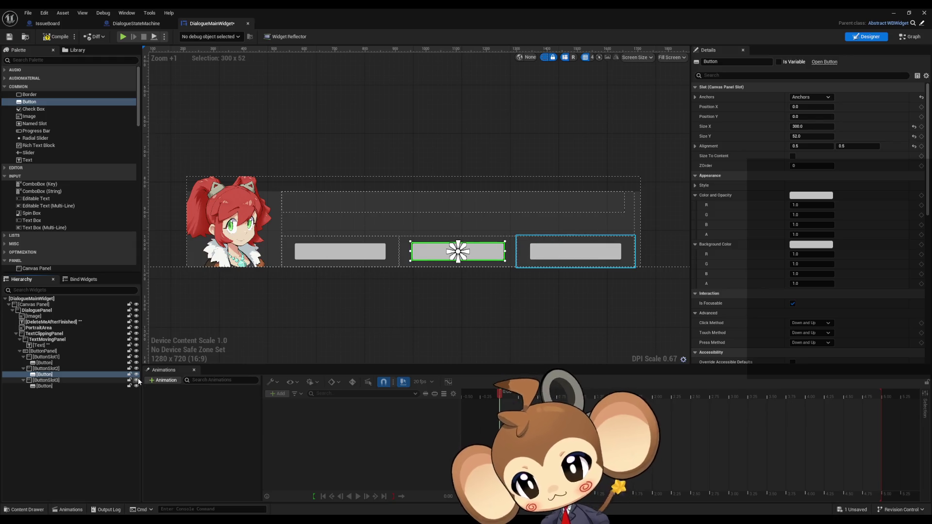
pyautogui.click(136, 386)
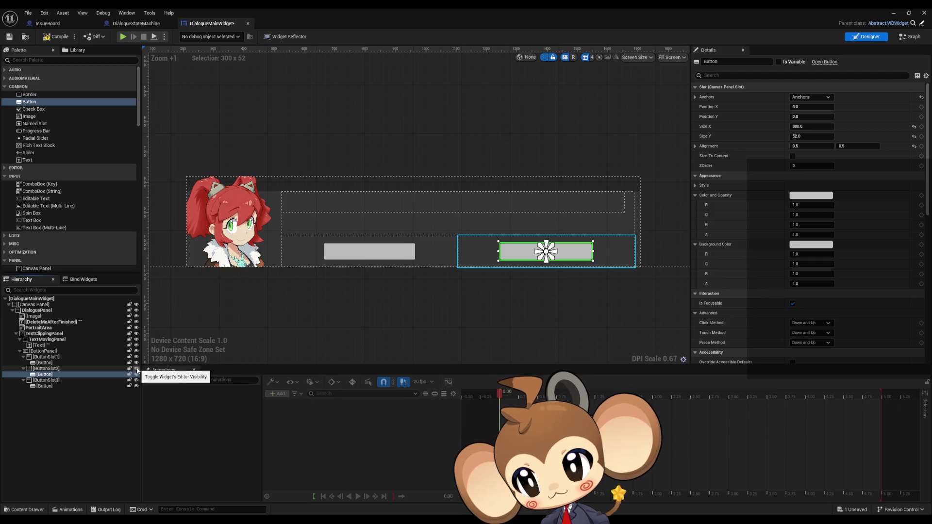
pyautogui.click(137, 370)
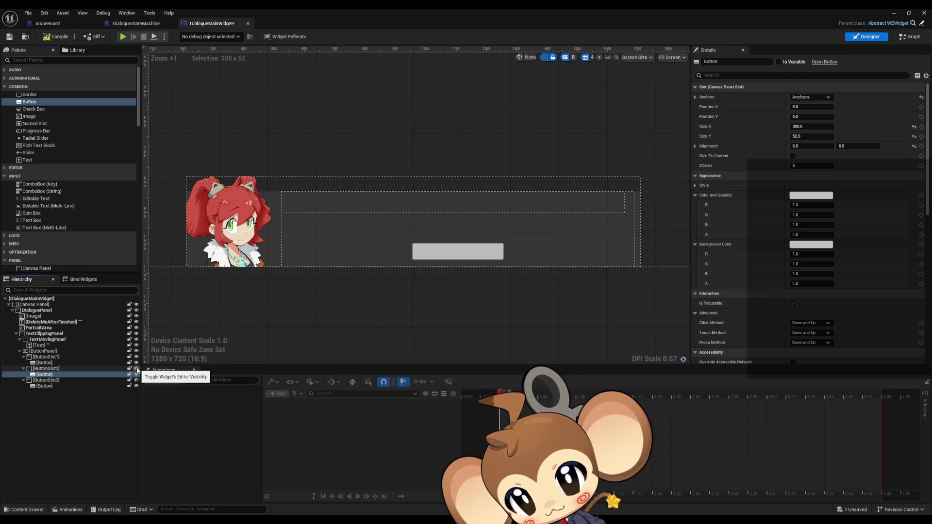
pyautogui.click(137, 371)
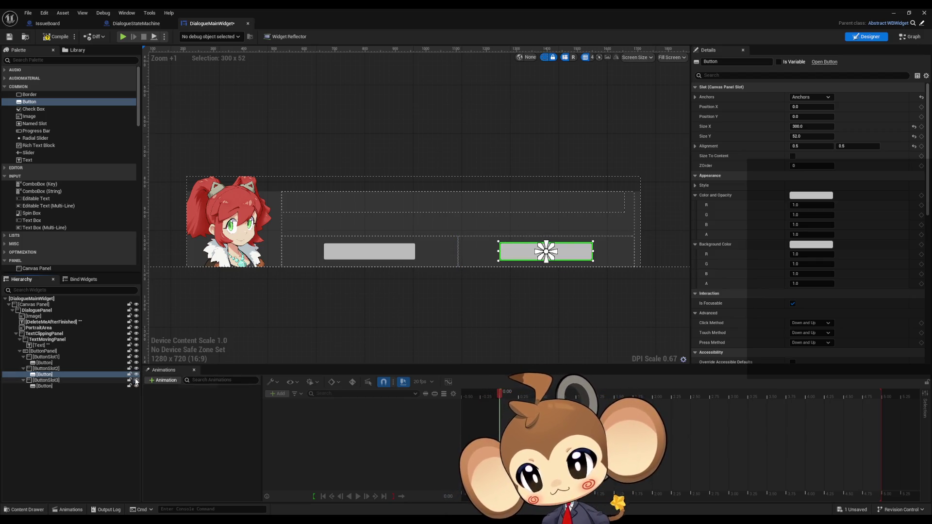
pyautogui.click(134, 379)
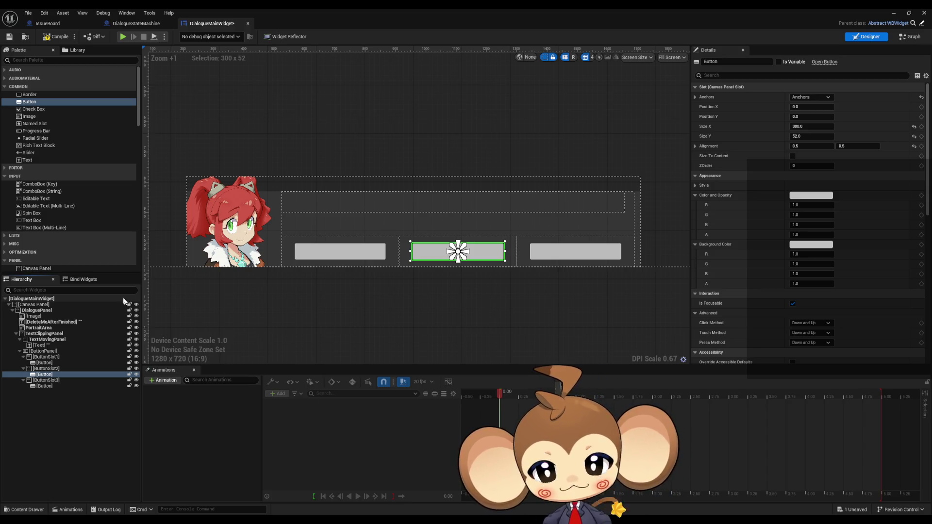
# - Rename the first two slots' buttons FNButton1 and FNButton2
pyautogui.click(331, 260)
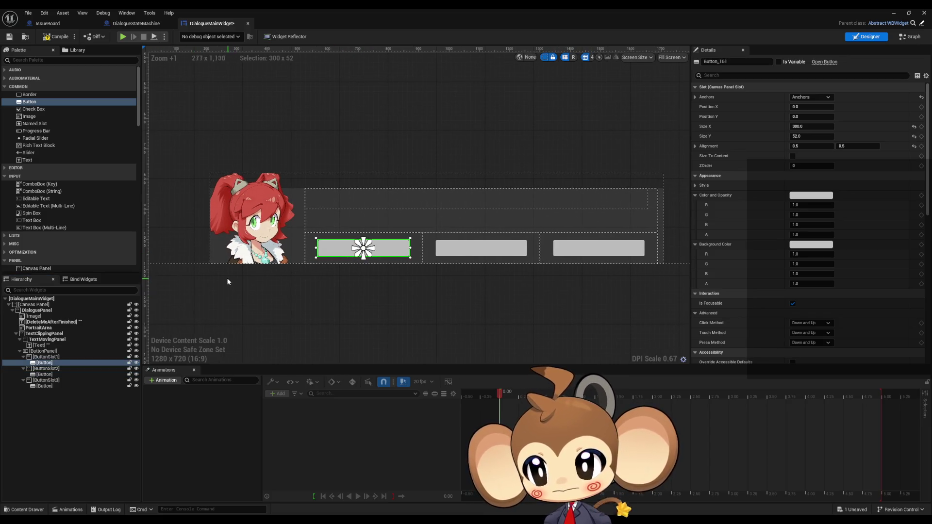
pyautogui.click(47, 357)
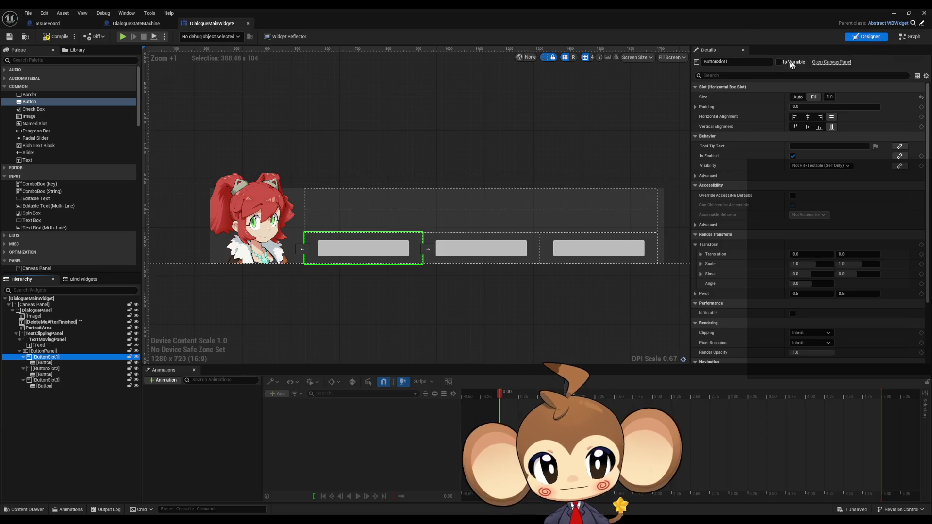
pyautogui.click(83, 363)
pyautogui.click(92, 363)
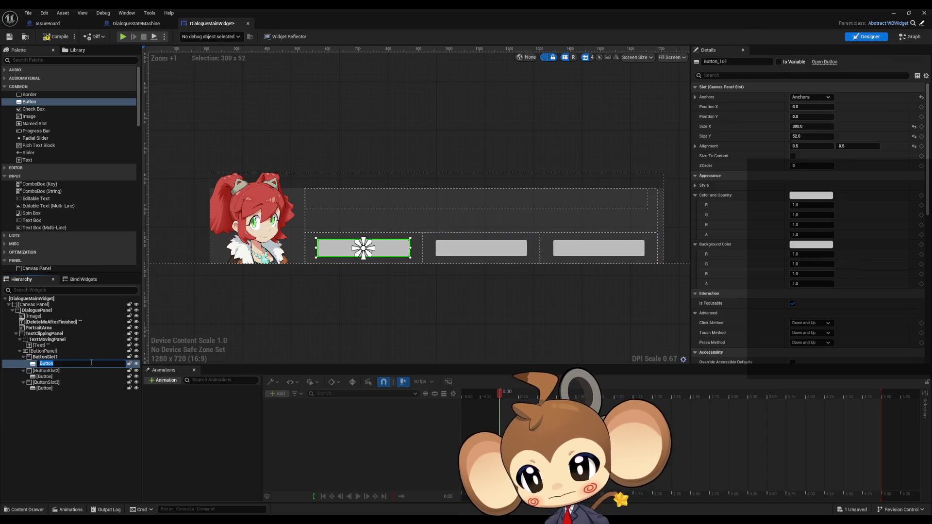
pyautogui.press('Home')
pyautogui.write('FN')
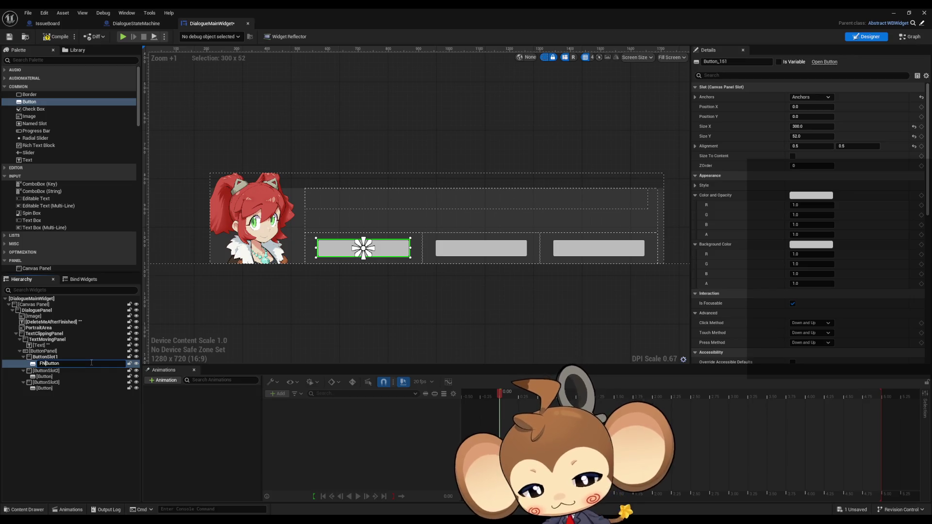
pyautogui.press('Return')
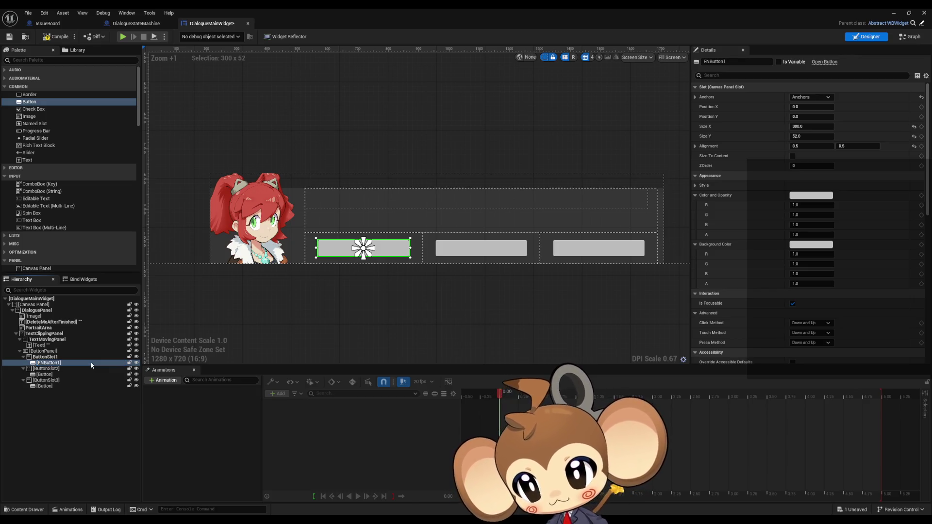
pyautogui.press('Down')
pyautogui.press('Down')
pyautogui.press('F2')
pyautogui.press('Home')
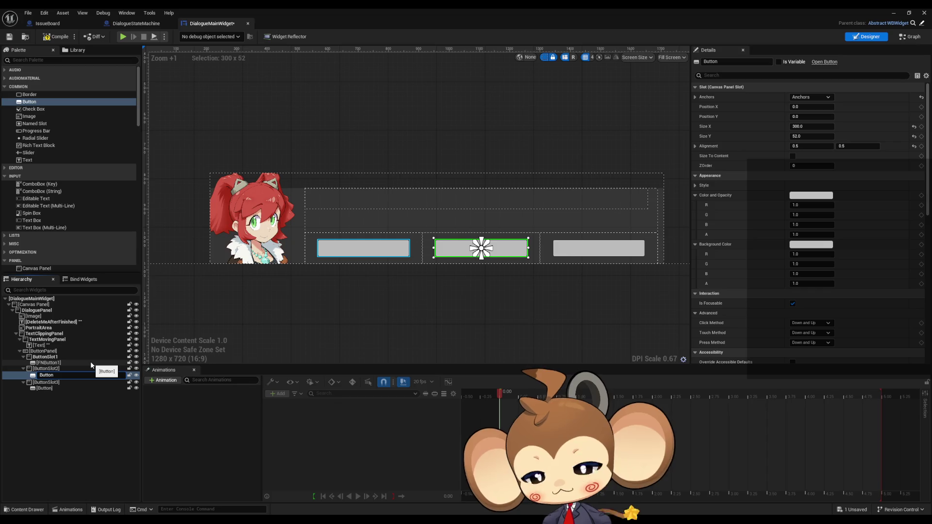
pyautogui.write('FN')
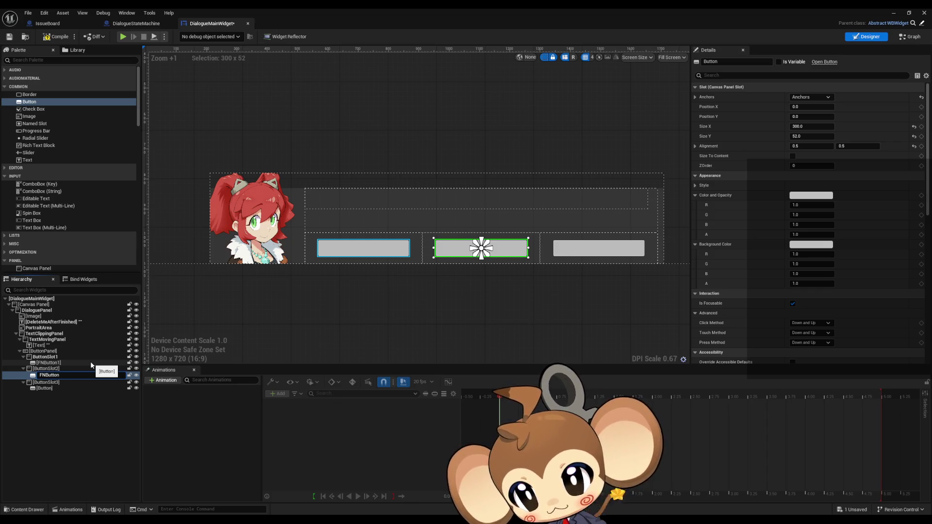
pyautogui.press('Return')
# - Rename the third button FNButton3 and tick Is Variable on ButtonSlot2
pyautogui.press('Down')
pyautogui.press('Down')
pyautogui.press('F2')
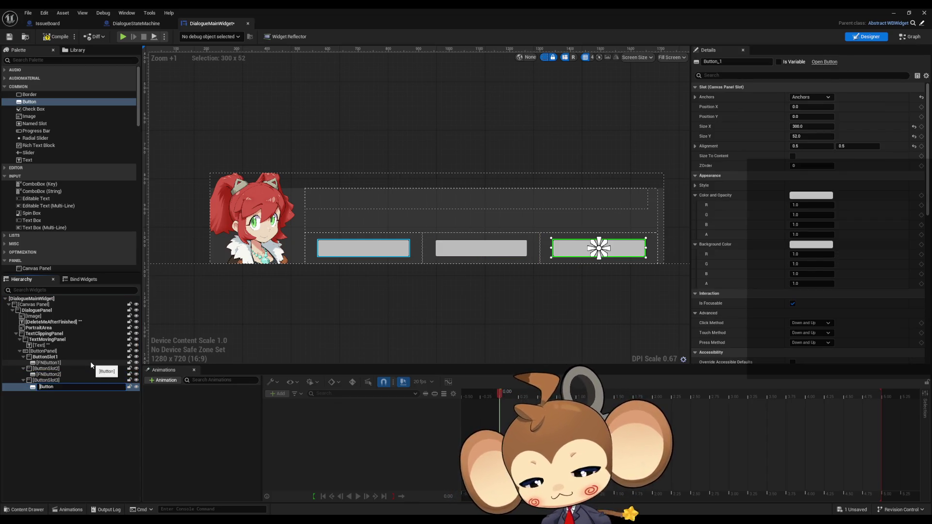
pyautogui.write('FN')
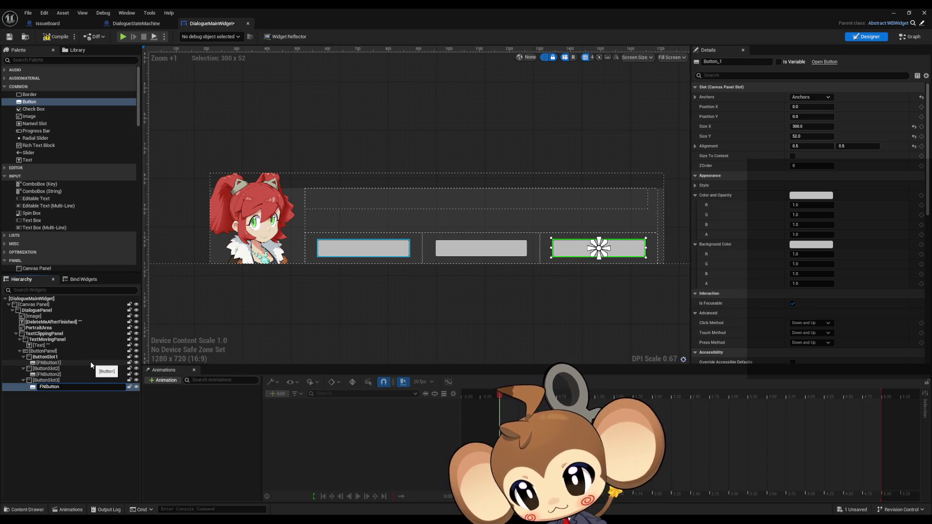
pyautogui.press('End')
pyautogui.write('3')
pyautogui.press('Return')
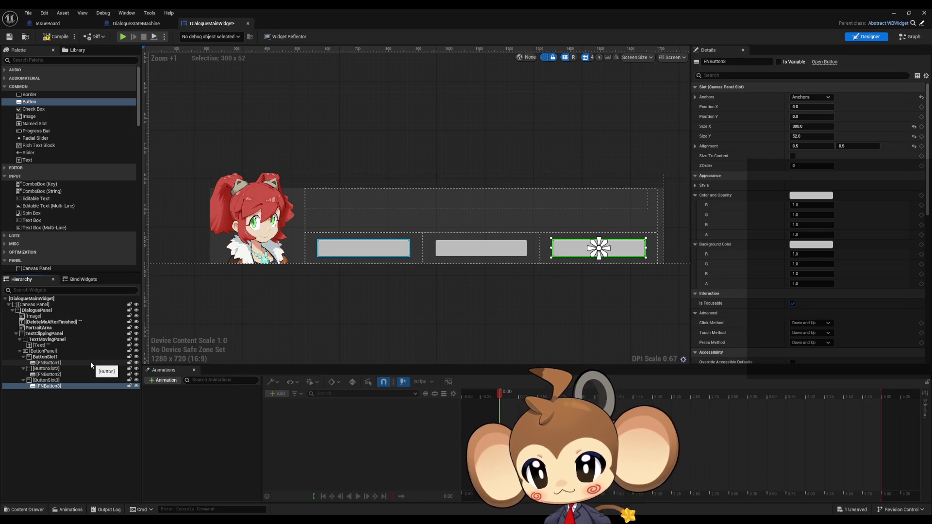
pyautogui.press('Up')
pyautogui.press('Up')
pyautogui.press('Up')
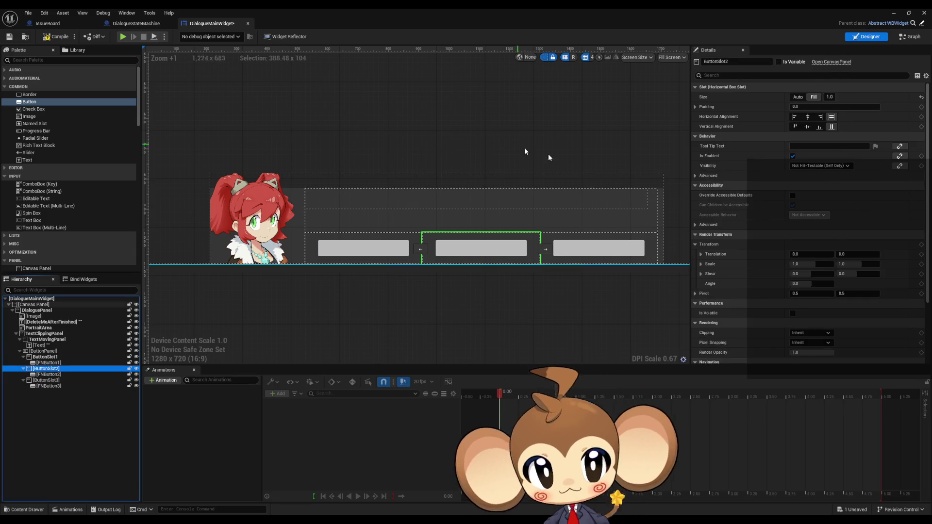
pyautogui.click(779, 62)
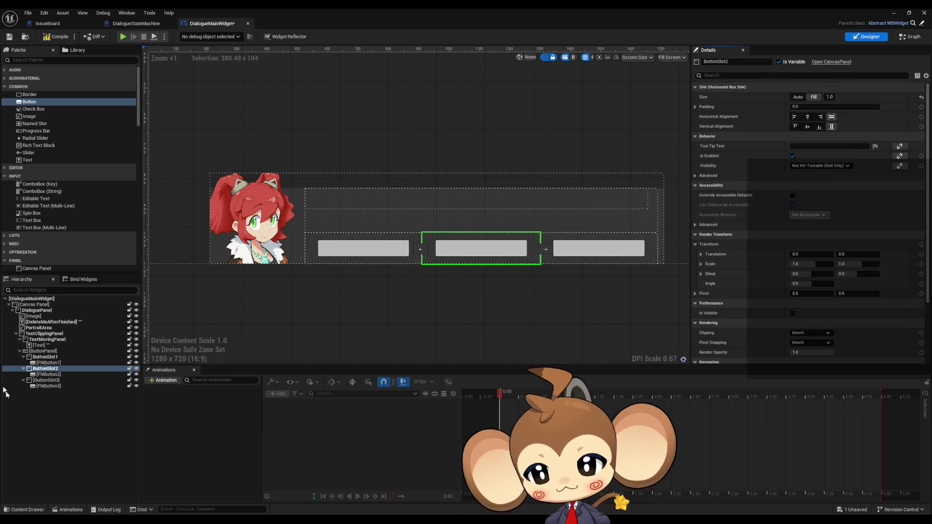
# - Tick Is Variable for ButtonSlot3, then review ButtonSlot1's details and select ButtonPanel
pyautogui.click(49, 380)
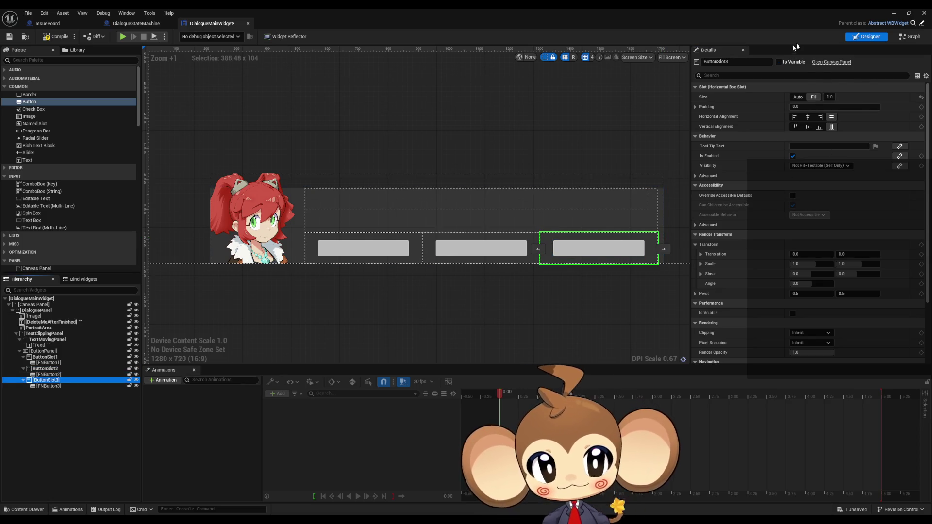
pyautogui.click(780, 61)
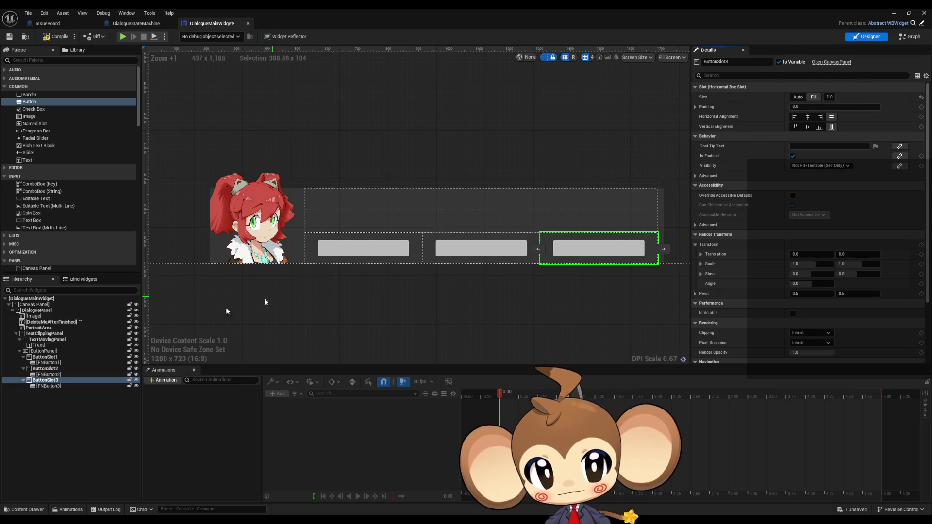
pyautogui.click(64, 357)
pyautogui.scroll(-2, 879, 261)
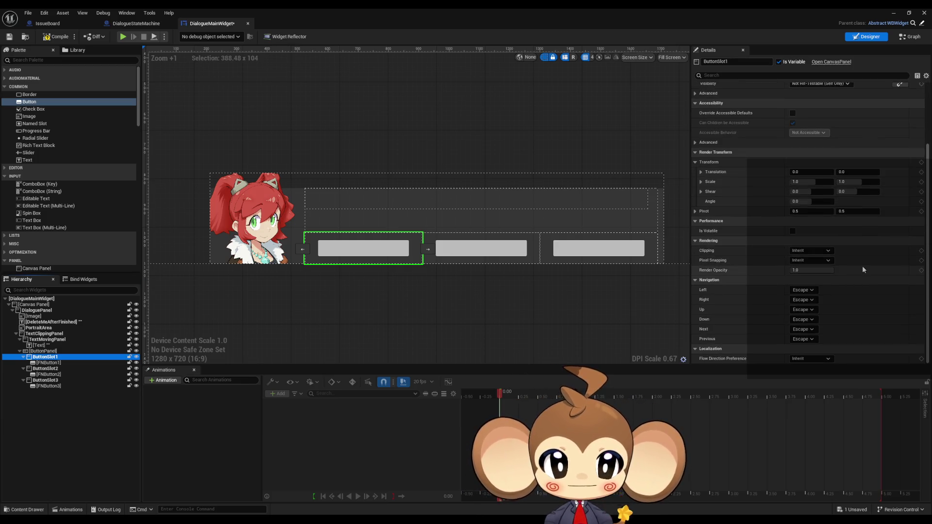
pyautogui.scroll(2, 849, 271)
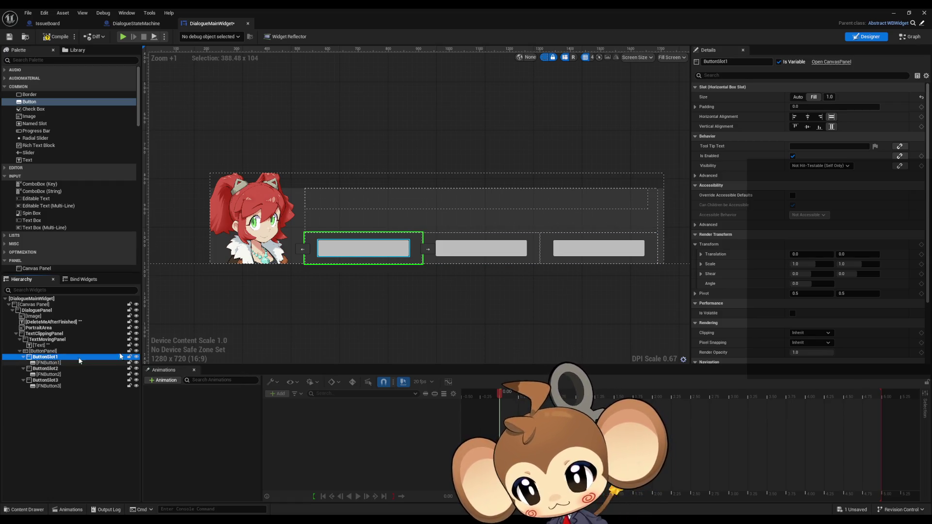
pyautogui.scroll(-1, 904, 206)
pyautogui.scroll(-6, 905, 206)
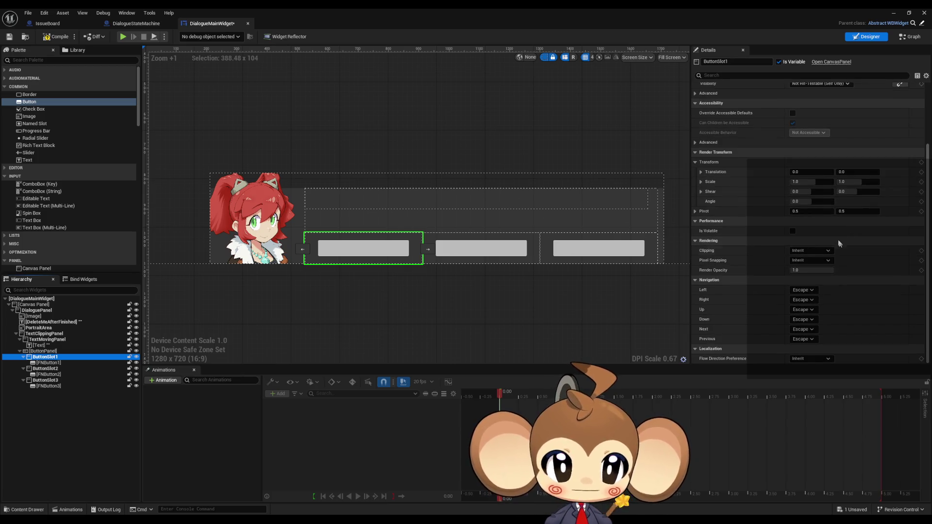
pyautogui.scroll(4, 845, 240)
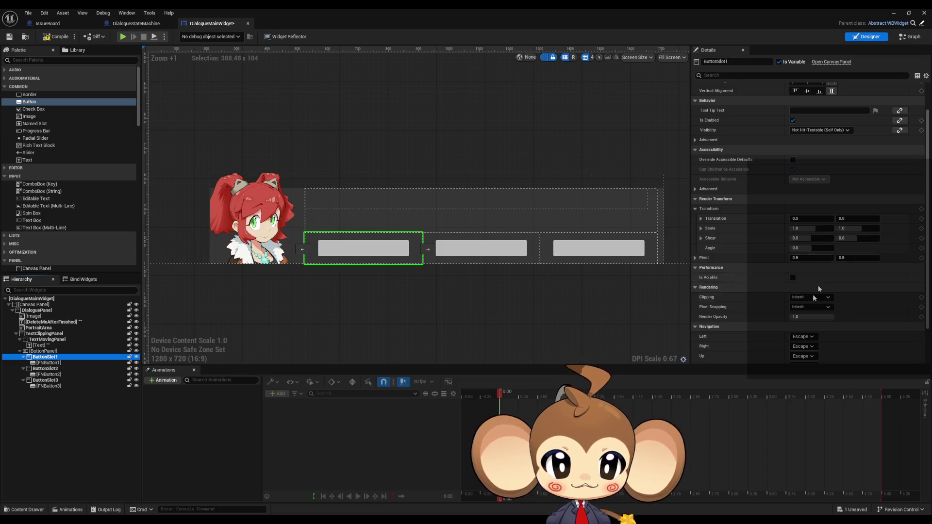
pyautogui.scroll(3, 773, 270)
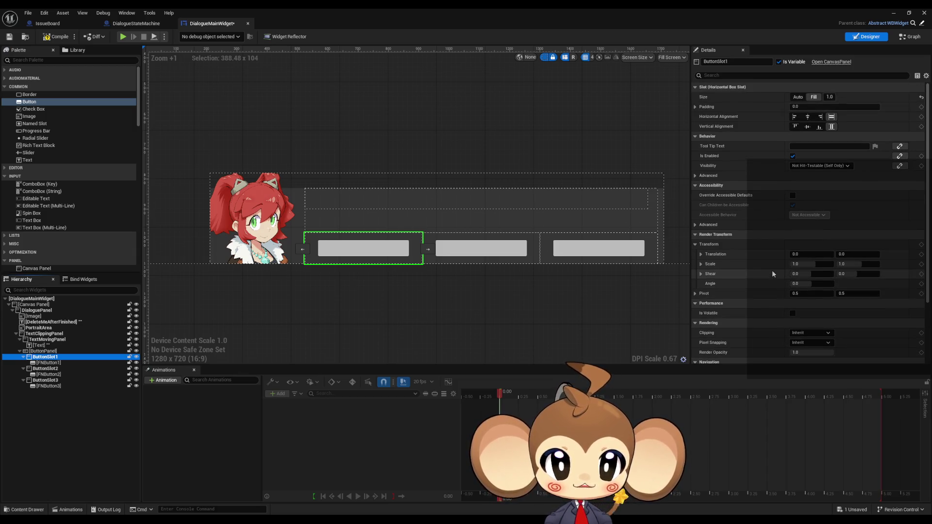
pyautogui.click(41, 351)
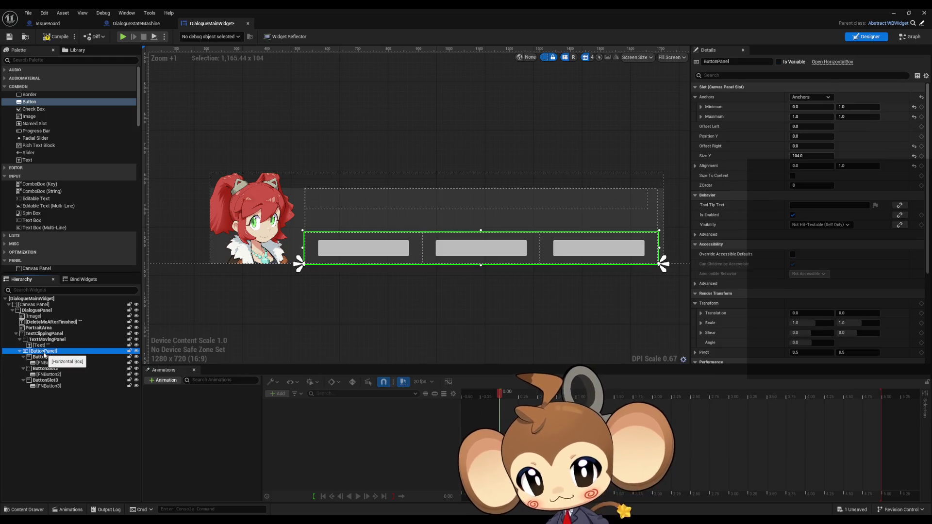
# - Set the visibility of ButtonSlot1, ButtonSlot2 and ButtonSlot3 to Collapsed
pyautogui.click(45, 358)
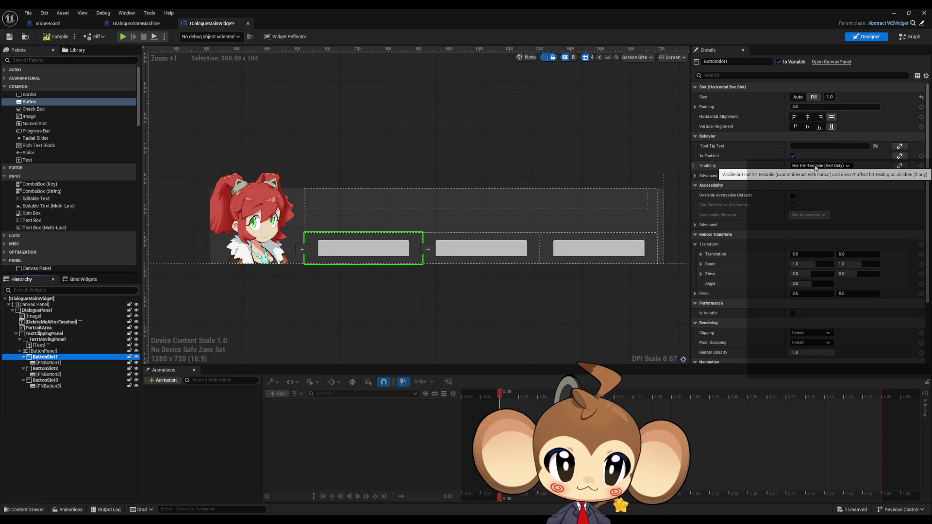
pyautogui.click(810, 166)
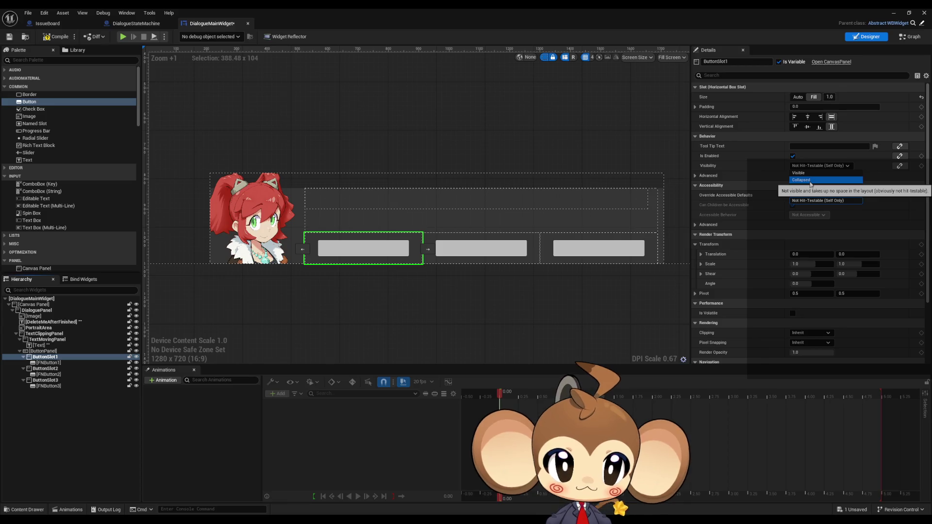
pyautogui.press('Escape')
pyautogui.click(45, 369)
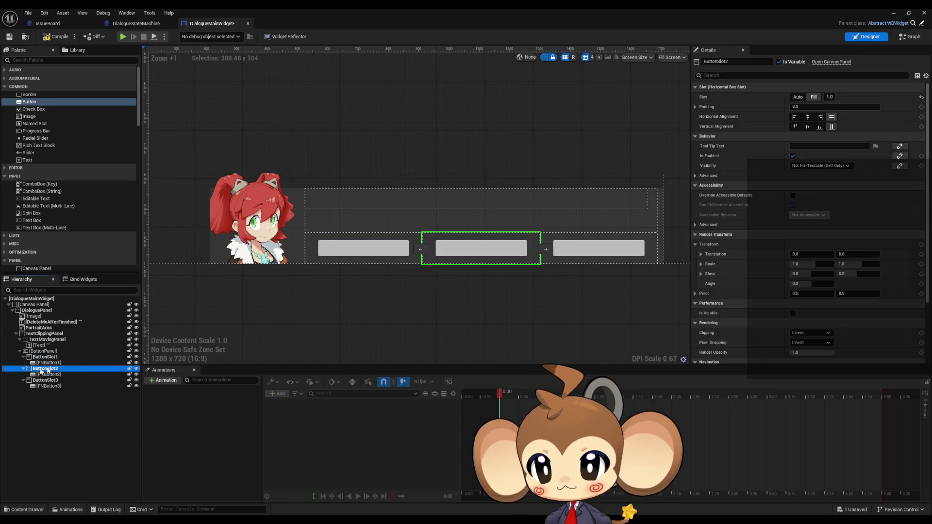
pyautogui.click(821, 166)
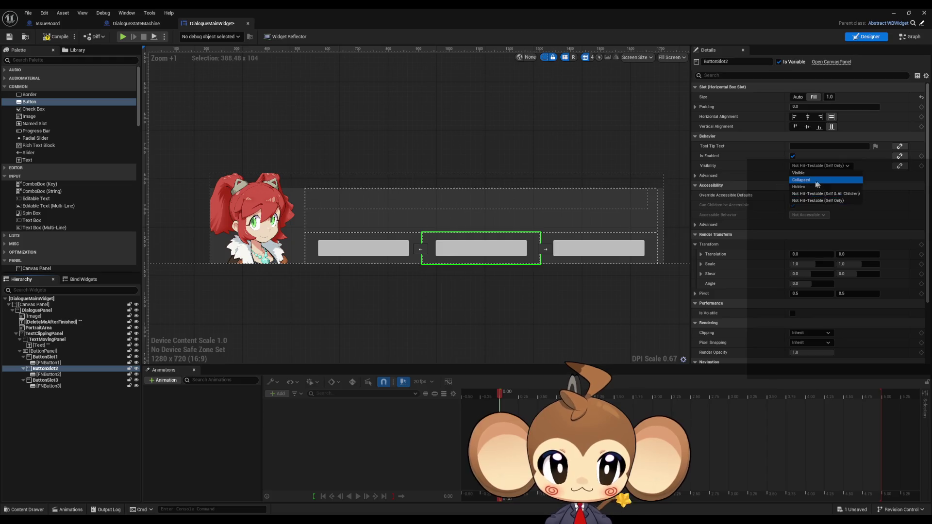
pyautogui.click(817, 184)
pyautogui.click(48, 381)
pyautogui.click(821, 166)
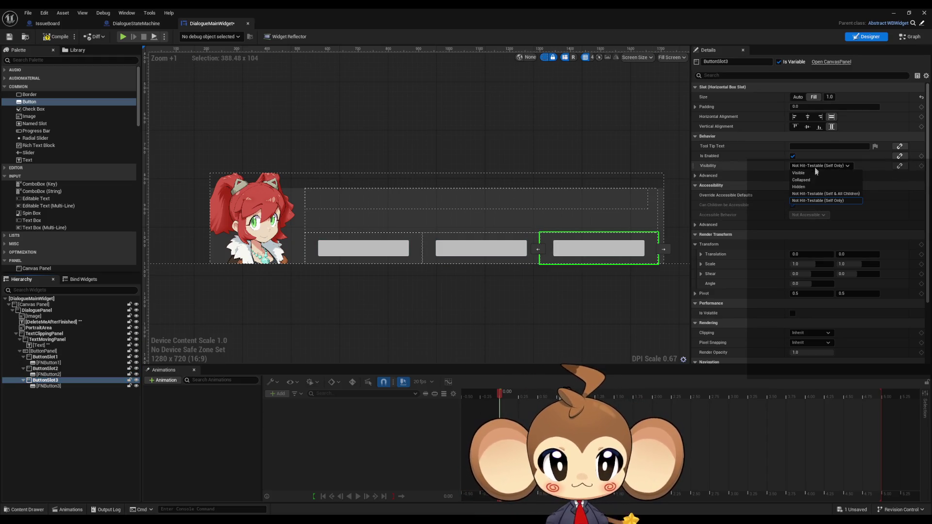
pyautogui.click(812, 189)
# - Recheck ButtonSlot1's settings and compile the DialogueMainWidget blueprint
pyautogui.click(49, 357)
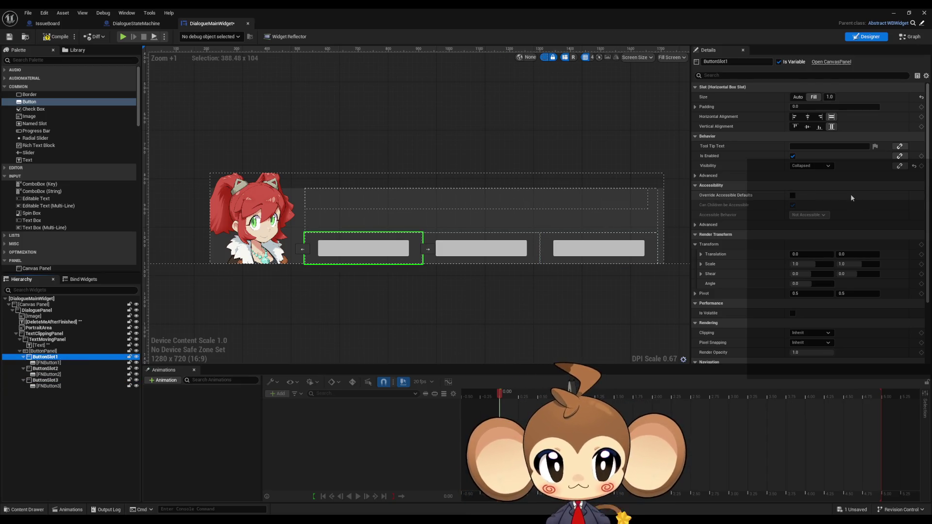
pyautogui.scroll(-3, 851, 194)
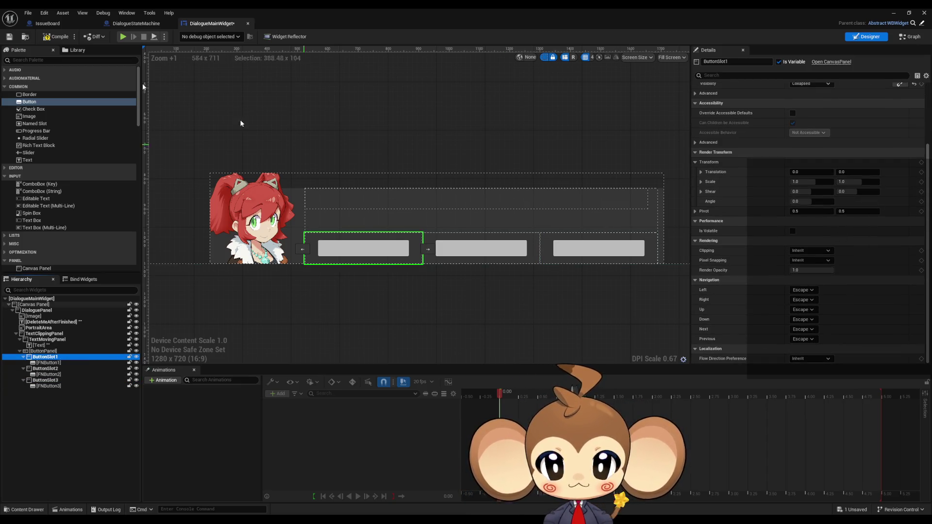
pyautogui.click(56, 40)
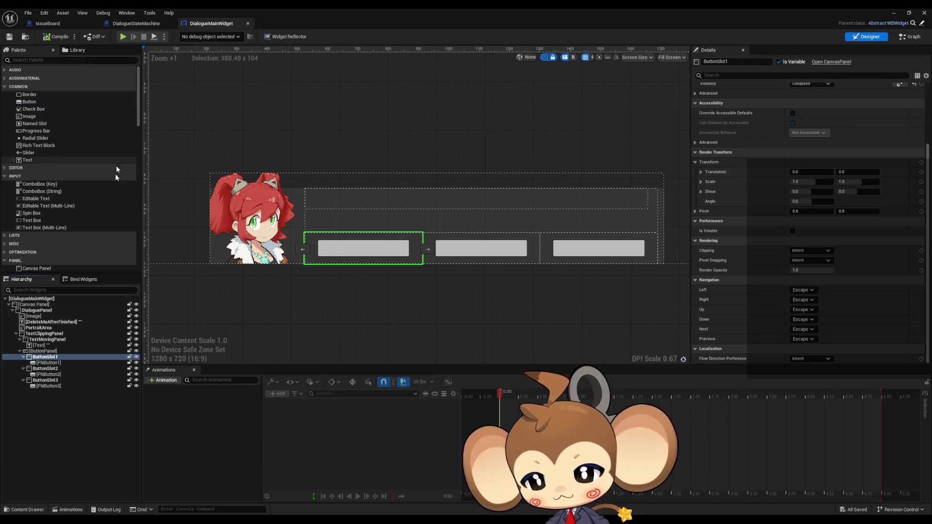
# - Add a Text widget from the Palette inside FNButton1 as its label
pyautogui.click(48, 374)
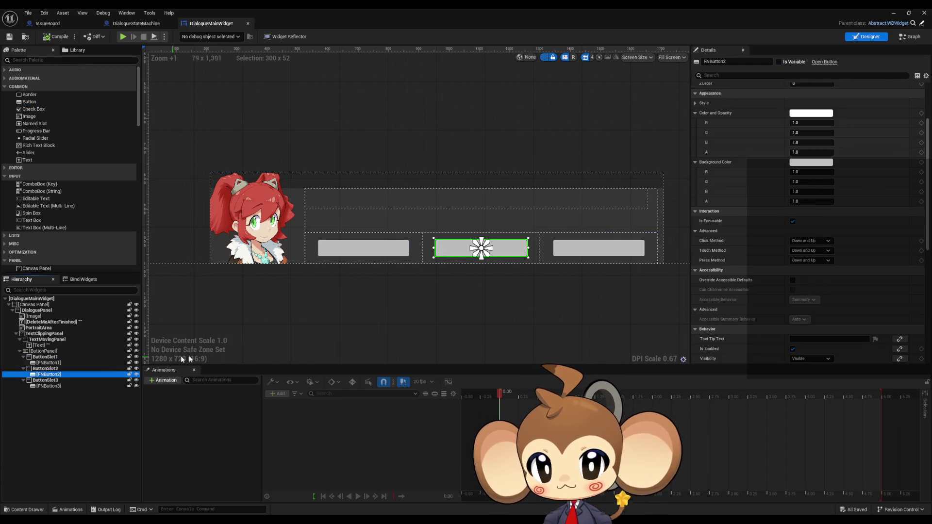
pyautogui.click(49, 363)
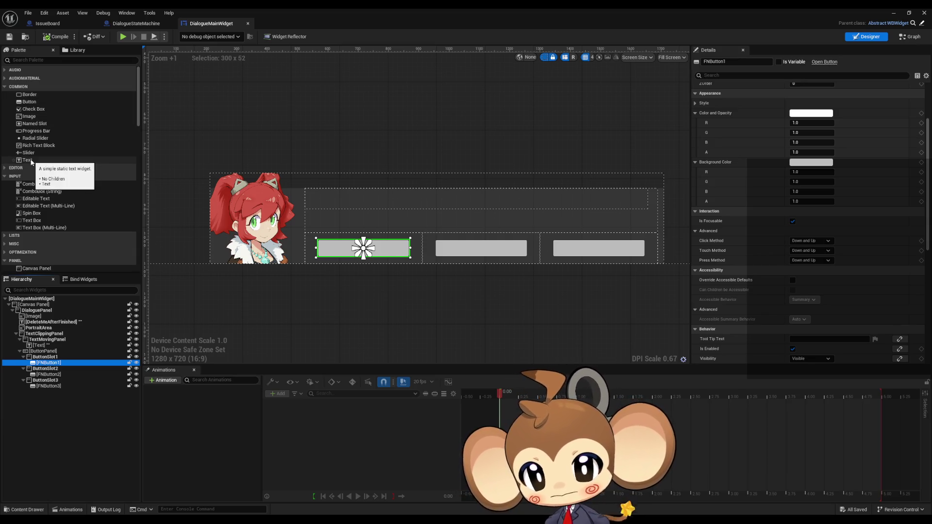
pyautogui.moveTo(31, 161)
pyautogui.mouseDown()
pyautogui.moveTo(90, 305)
pyautogui.moveTo(78, 353)
pyautogui.moveTo(53, 364)
pyautogui.mouseUp()
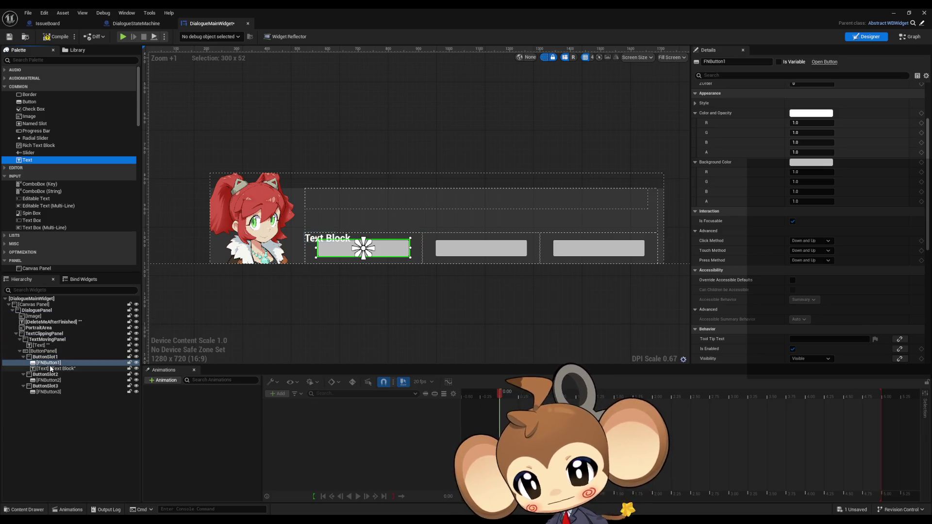
# - Centre-anchor the Text Block at position 0, 0 with 0.5/0.5 alignment
pyautogui.click(49, 363)
pyautogui.scroll(1, 930, 169)
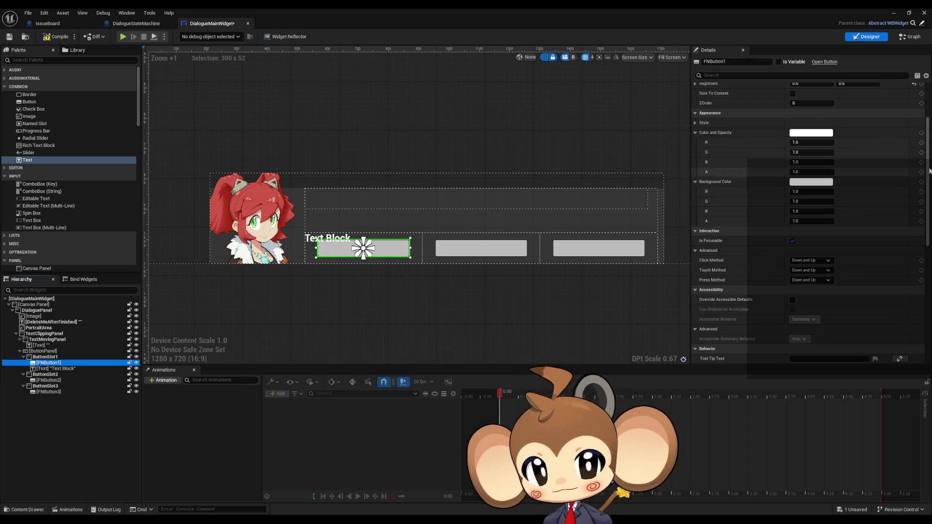
pyautogui.scroll(5, 890, 155)
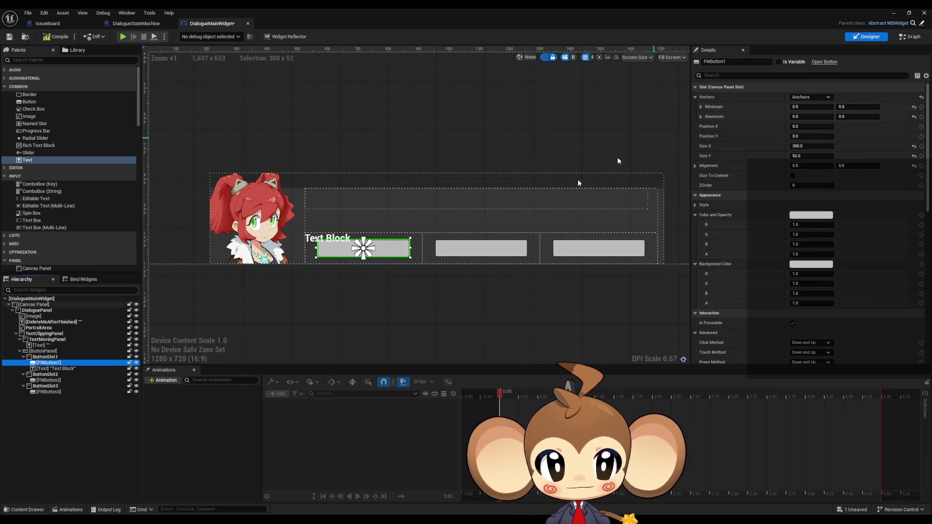
pyautogui.click(53, 368)
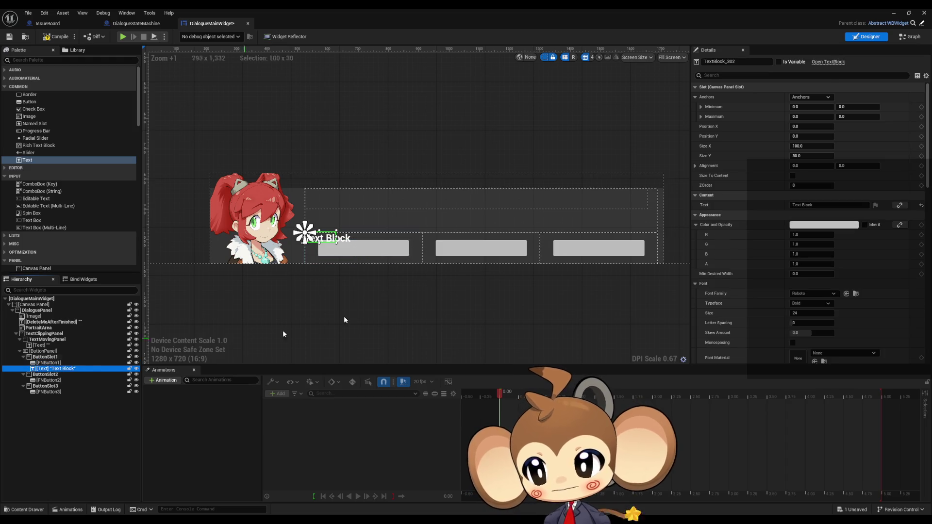
pyautogui.click(806, 99)
pyautogui.click(829, 140)
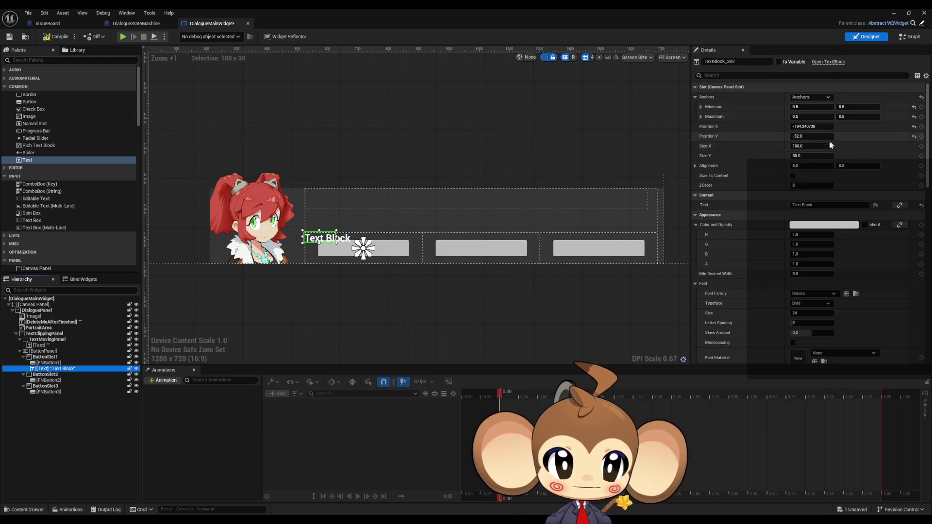
pyautogui.click(804, 127)
pyautogui.write('0')
pyautogui.press('Tab')
pyautogui.write('0')
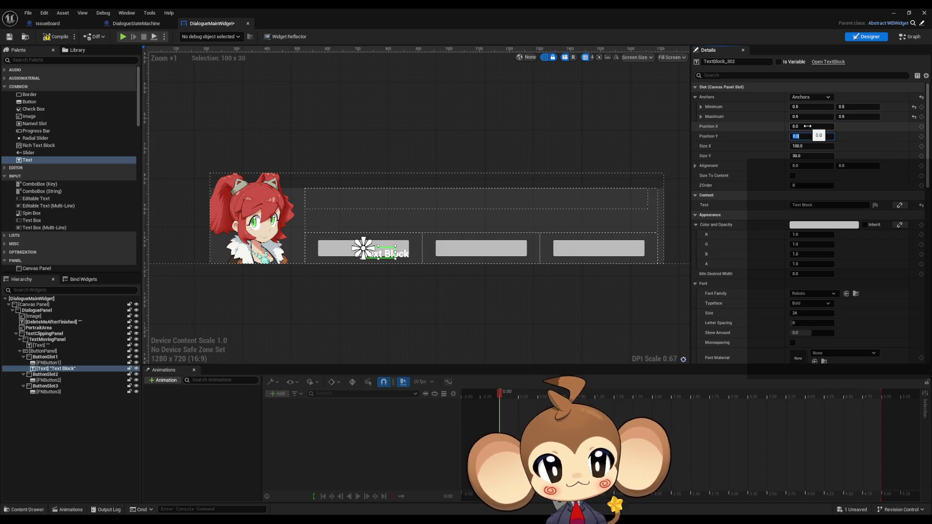
pyautogui.click(810, 165)
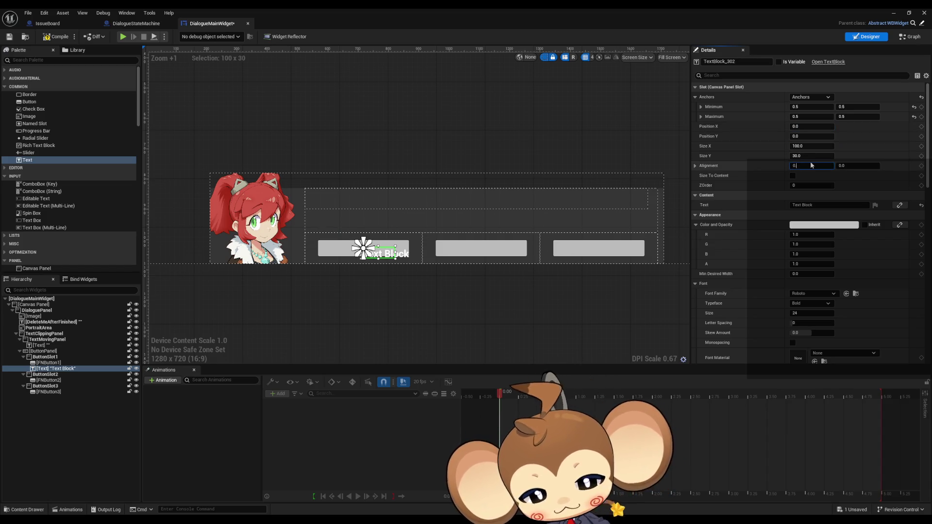
pyautogui.write('.5')
pyautogui.press('Tab')
pyautogui.write('0.5')
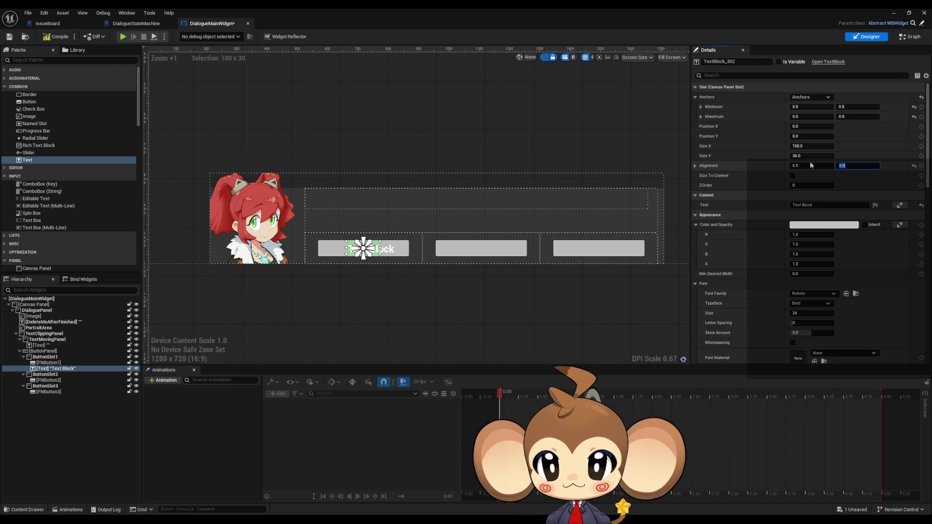
# - Toggle Size To Content on and off, then drag the Text Block onto FNButton1
pyautogui.click(793, 176)
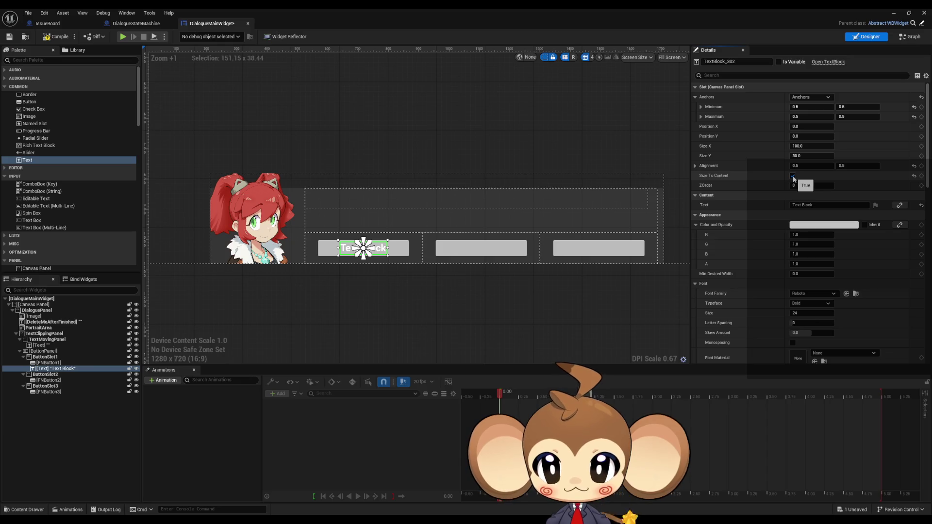
pyautogui.click(794, 177)
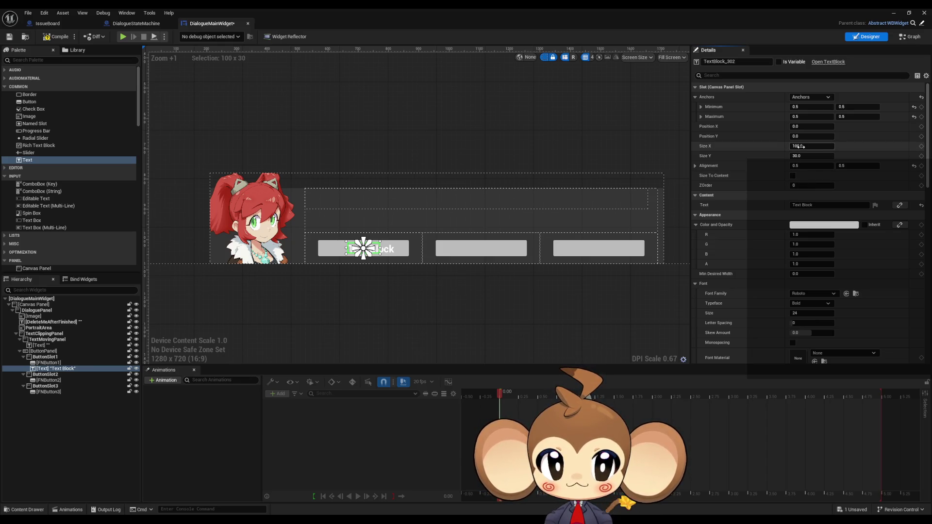
pyautogui.click(798, 146)
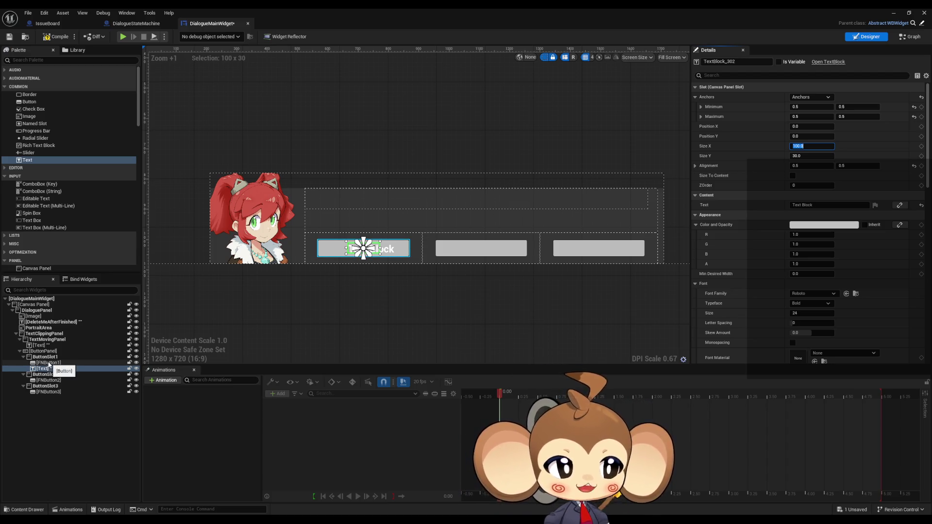
pyautogui.moveTo(49, 364); pyautogui.dragTo(49, 365)
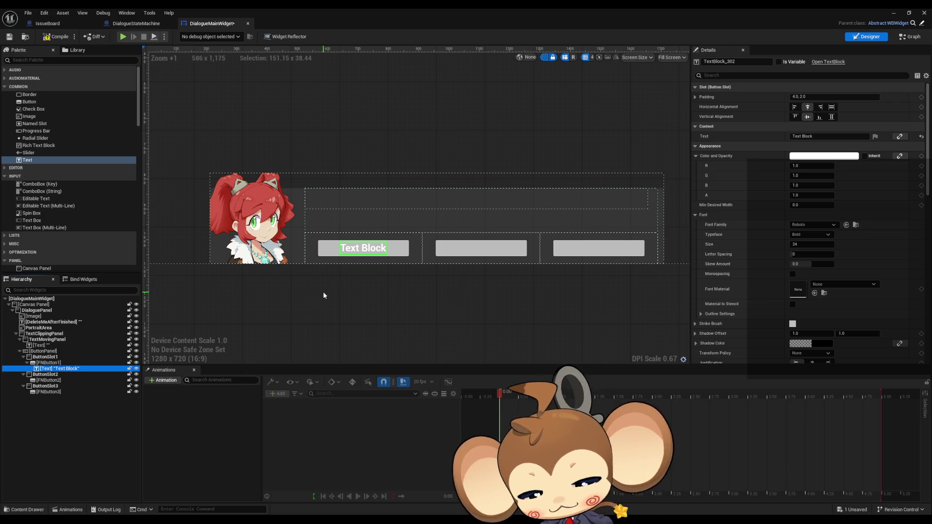
# - Undo nesting the text in FNButton1 and add a Canvas Panel into ButtonSlot1
pyautogui.hotkey('ctrl', 'z')
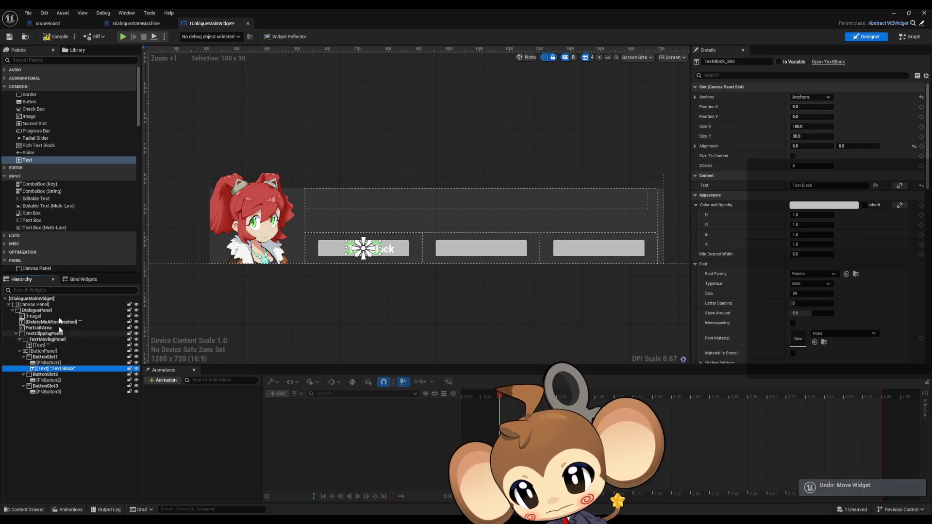
pyautogui.scroll(-3, 73, 226)
pyautogui.moveTo(44, 210)
pyautogui.mouseDown()
pyautogui.moveTo(49, 363)
pyautogui.moveTo(62, 360)
pyautogui.moveTo(49, 366)
pyautogui.moveTo(51, 380)
pyautogui.moveTo(50, 370)
pyautogui.mouseUp()
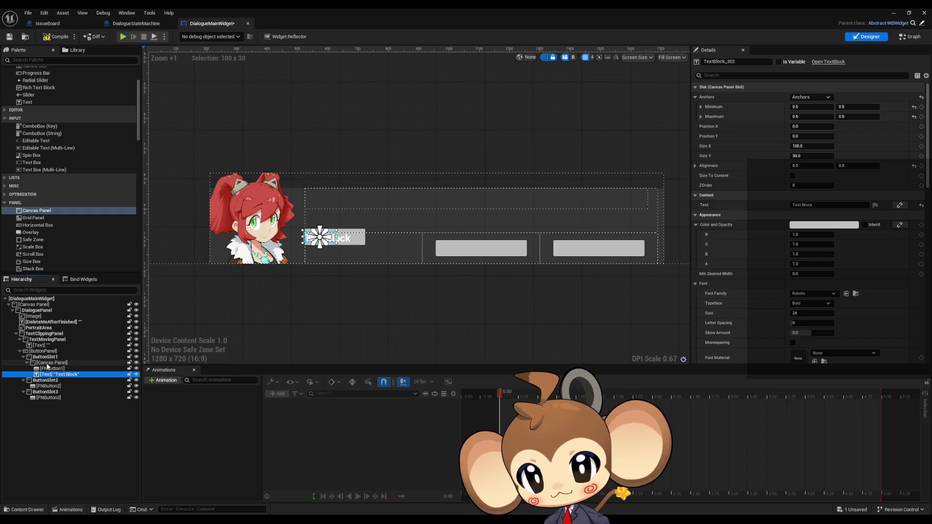
pyautogui.click(49, 364)
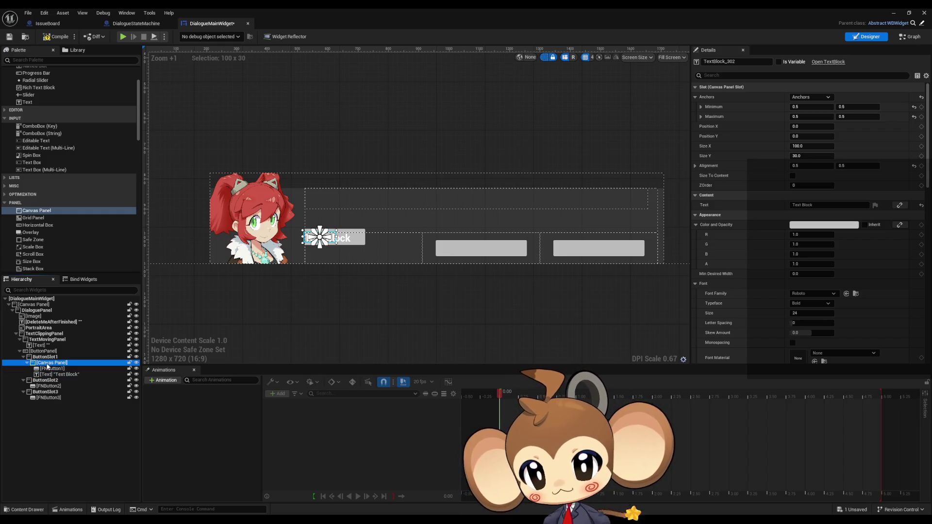
pyautogui.click(813, 96)
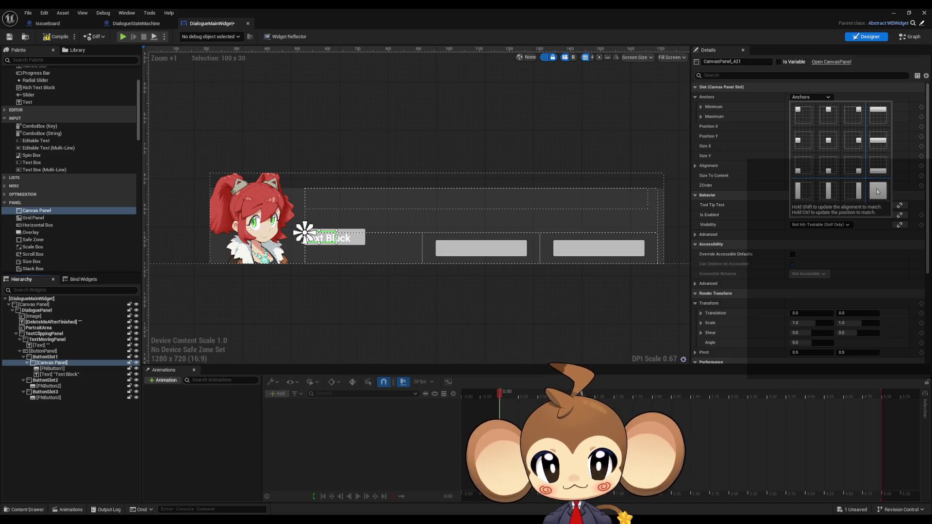
pyautogui.click(522, 250)
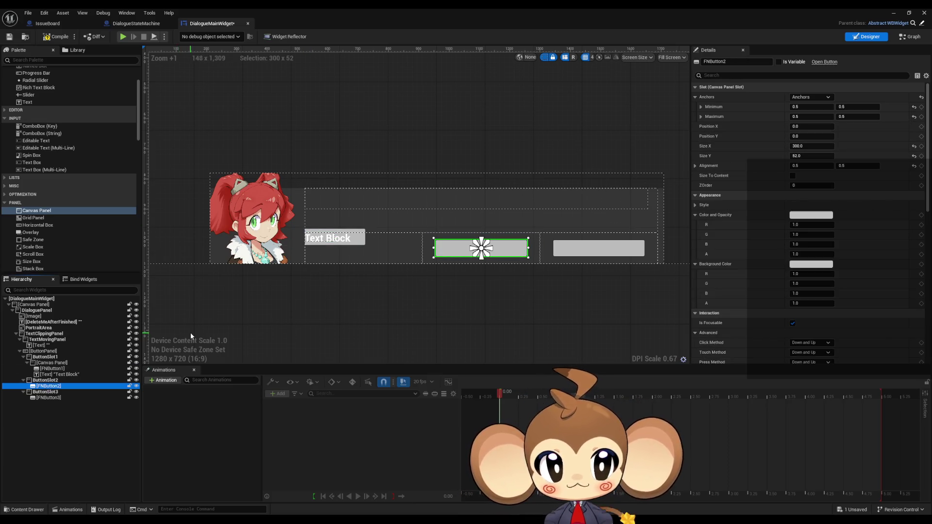
# - Size ButtonSlot1's Canvas Panel to 300 x 52, centre-anchored with 0.5/0.5 alignment
pyautogui.click(52, 363)
pyautogui.click(825, 146)
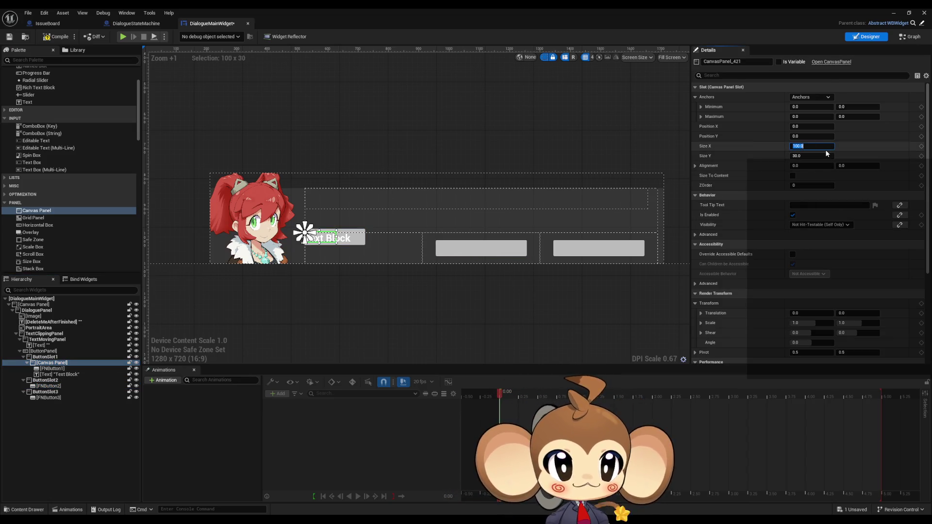
pyautogui.write('300')
pyautogui.press('Tab')
pyautogui.write('52')
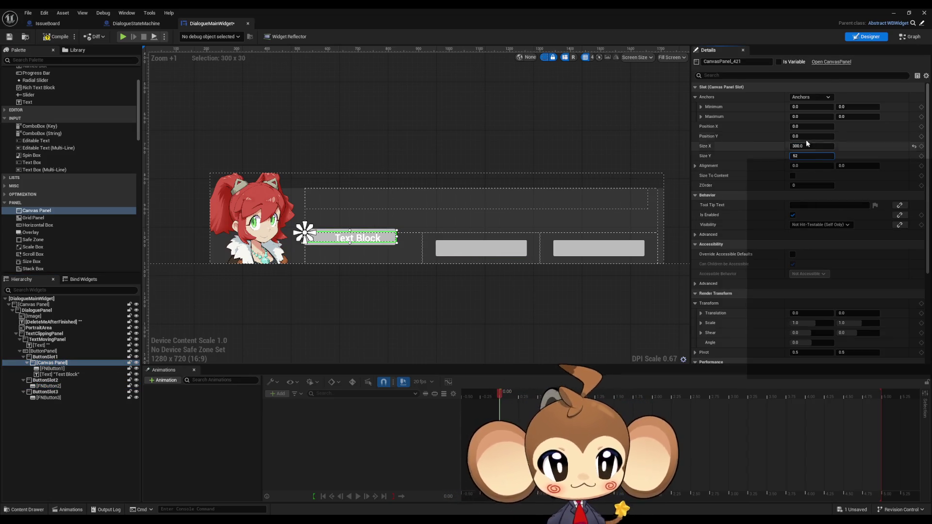
pyautogui.click(811, 100)
pyautogui.click(827, 139)
pyautogui.click(812, 166)
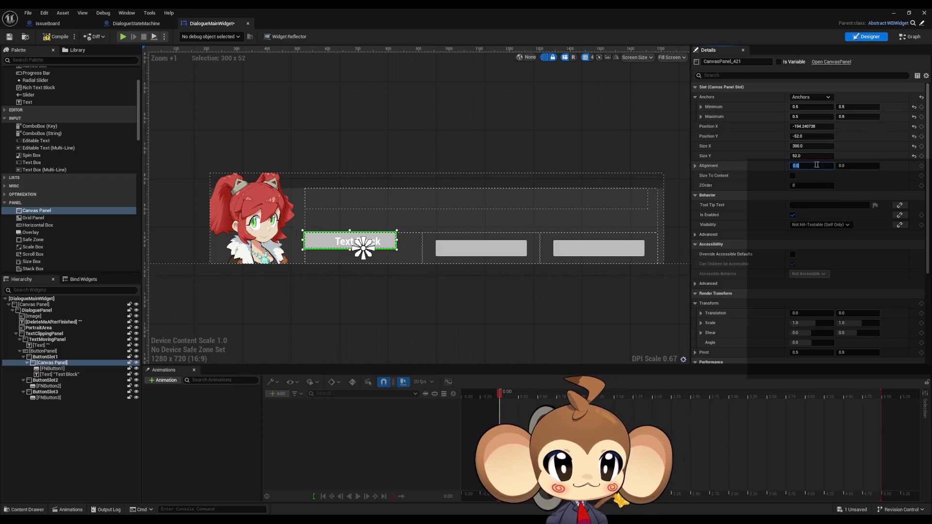
pyautogui.write('.5')
pyautogui.press('Tab')
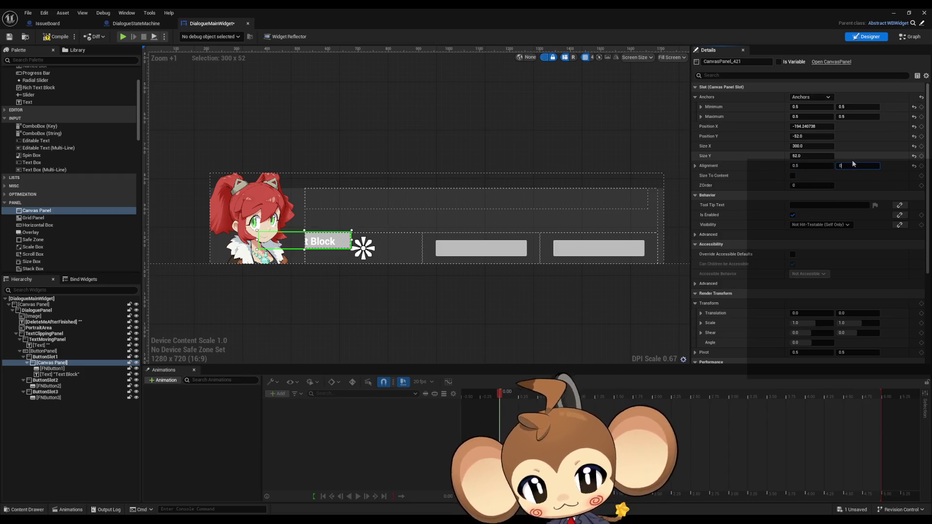
pyautogui.write('0.5')
pyautogui.press('Return')
# - Set the Canvas Panel's position to 0, 0
pyautogui.click(809, 126)
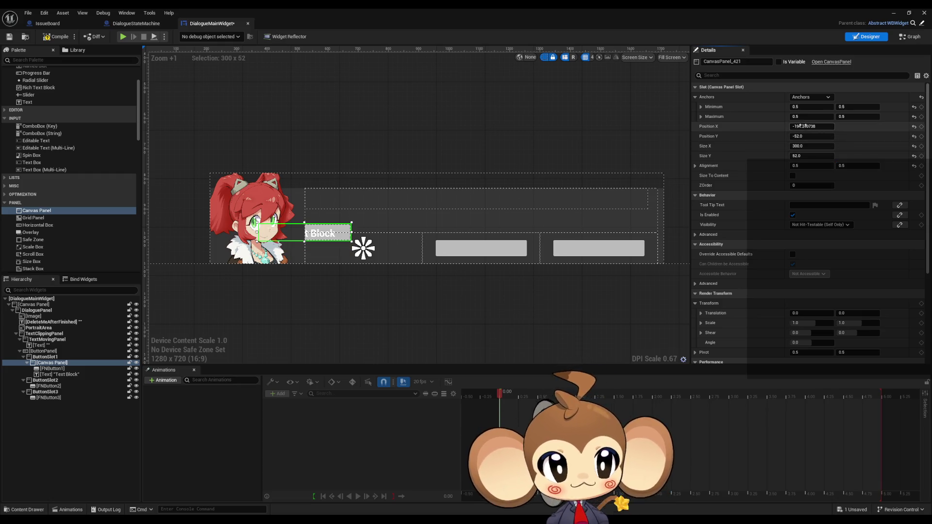
pyautogui.write('0')
pyautogui.press('Tab')
pyautogui.write('0')
pyautogui.press('Return')
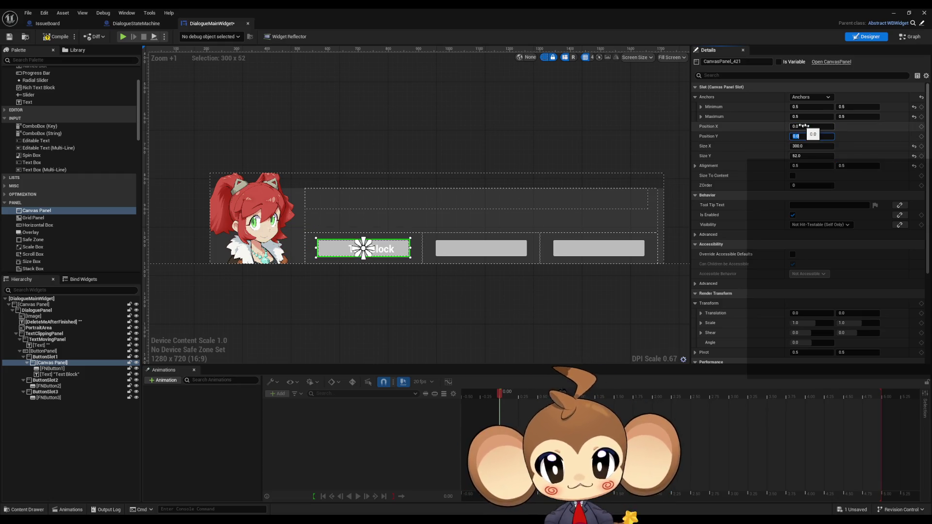
# - Stretch-anchor FNButton1 to fill its slot
pyautogui.click(64, 369)
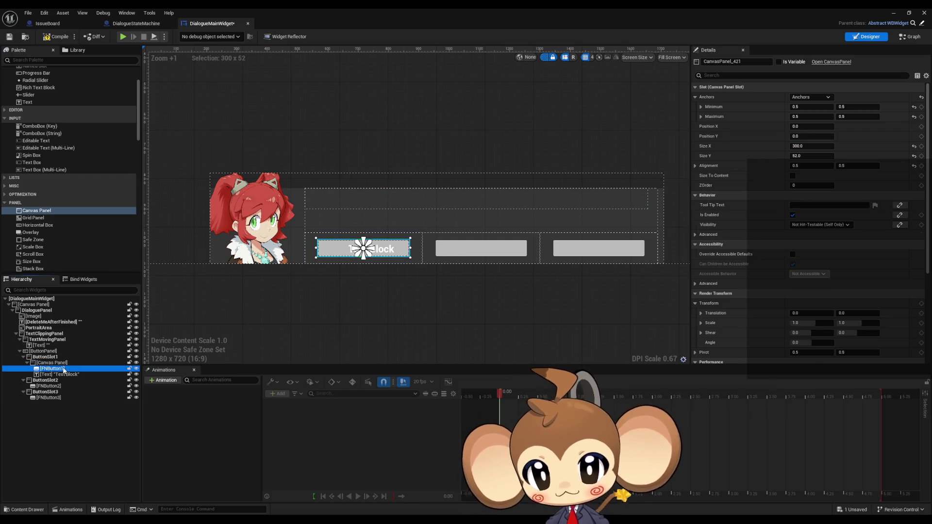
pyautogui.click(811, 97)
pyautogui.keyDown('ctrl'); pyautogui.keyDown('shift'); pyautogui.click(861, 202); pyautogui.keyUp('shift'); pyautogui.keyUp('ctrl')
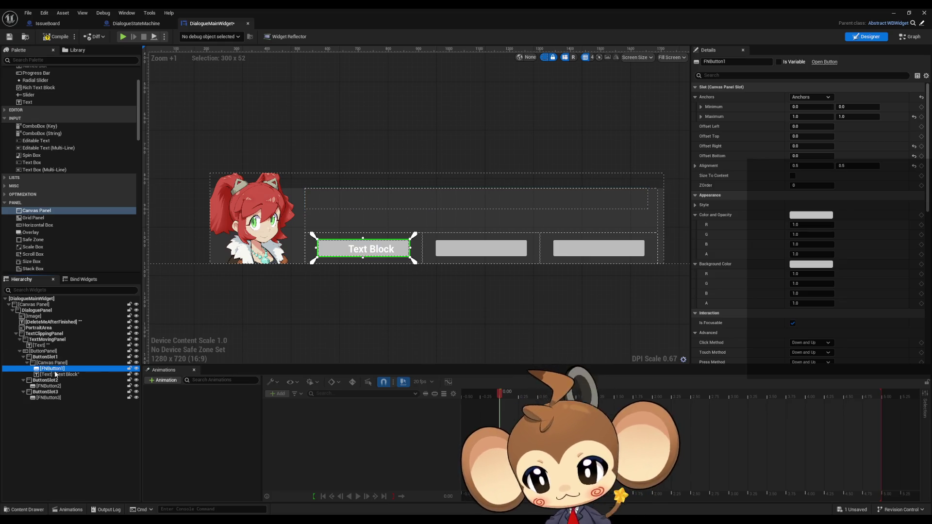
# - Stretch-anchor the Text Block over the button with all four offsets set to 0
pyautogui.click(71, 376)
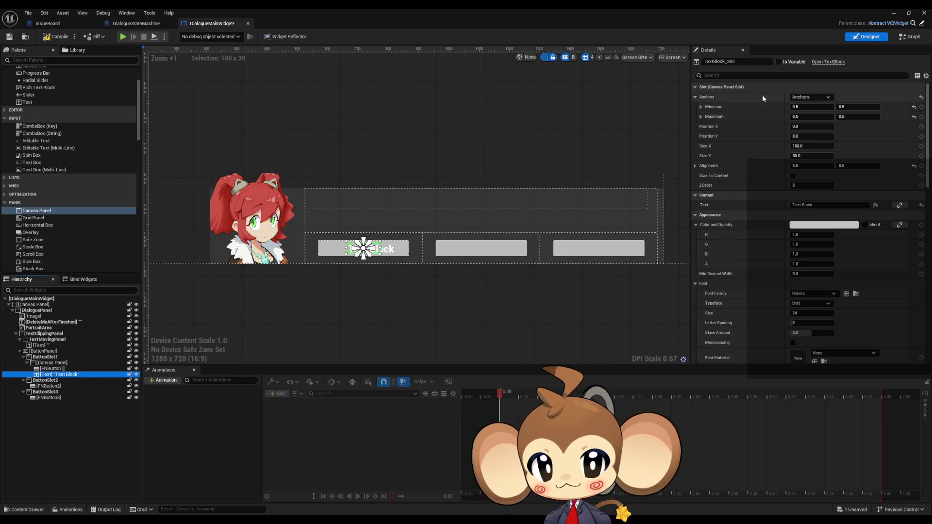
pyautogui.click(811, 97)
pyautogui.click(878, 198)
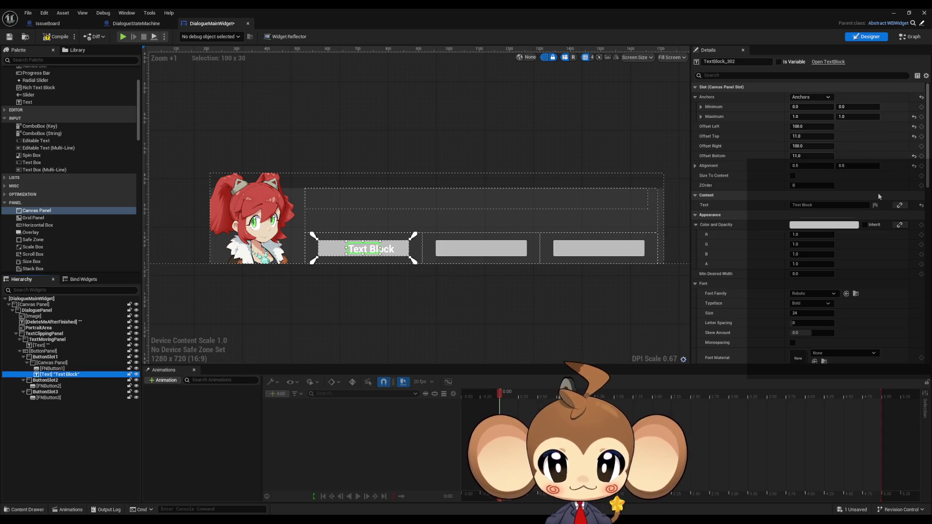
pyautogui.click(809, 126)
pyautogui.write('0')
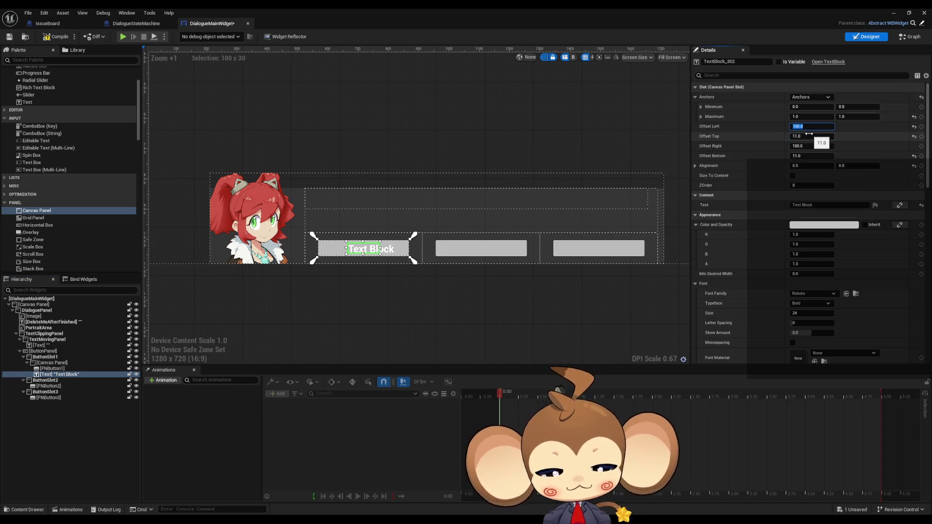
pyautogui.press('Tab')
pyautogui.write('0')
pyautogui.press('Return')
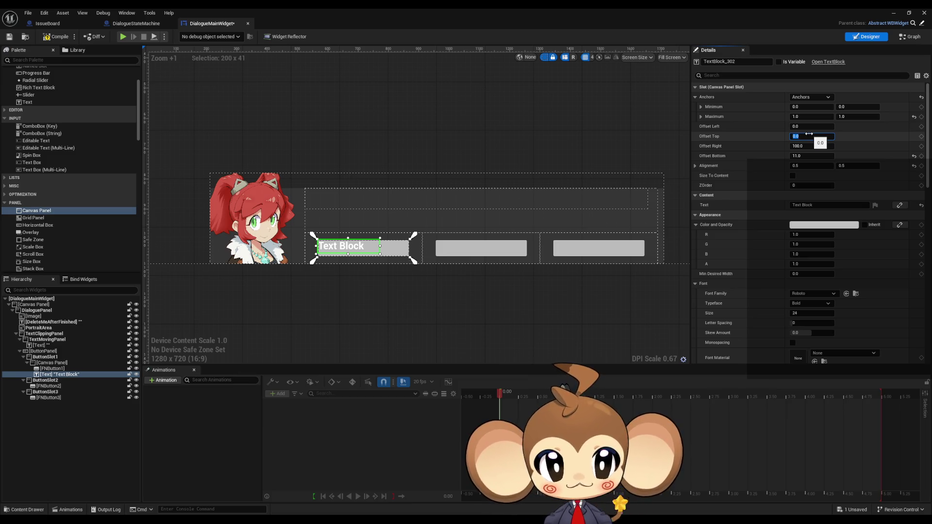
pyautogui.press('Tab')
pyautogui.write('0')
pyautogui.press('Tab')
pyautogui.write('0')
pyautogui.press('Return')
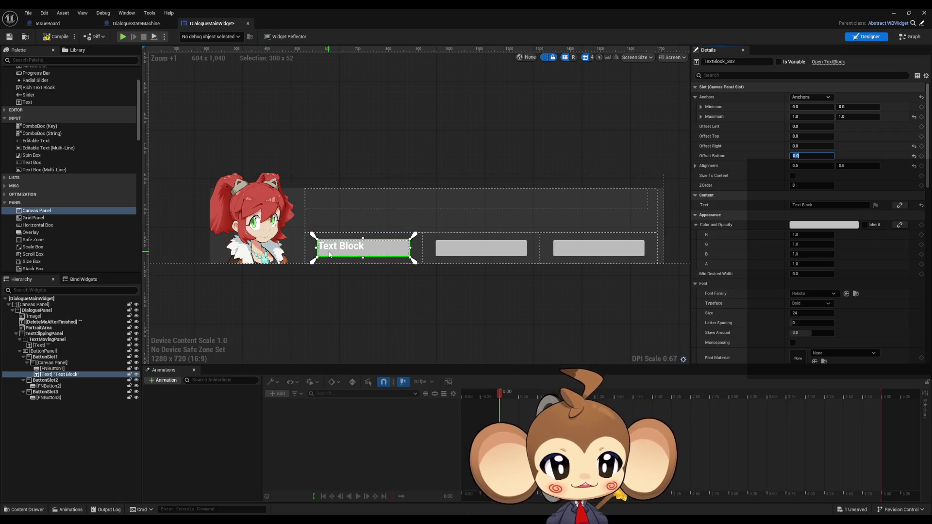
pyautogui.scroll(-2, 791, 267)
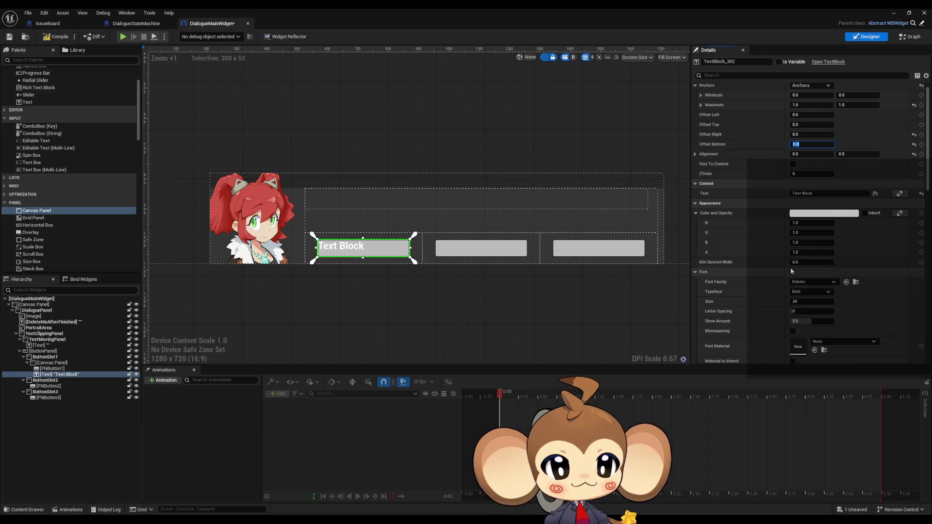
pyautogui.scroll(-4, 732, 286)
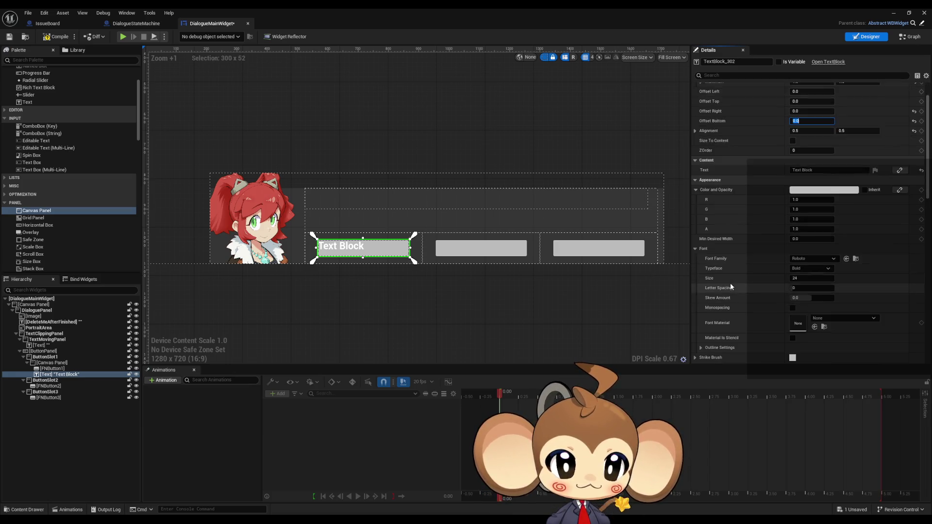
pyautogui.scroll(-4, 731, 284)
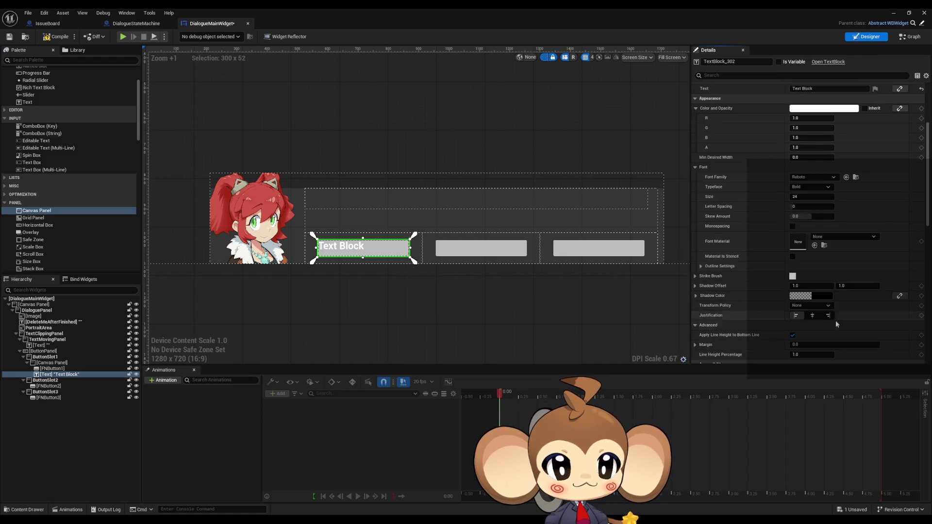
# - Set the Text Block's Justification to Align Text Center
pyautogui.click(813, 316)
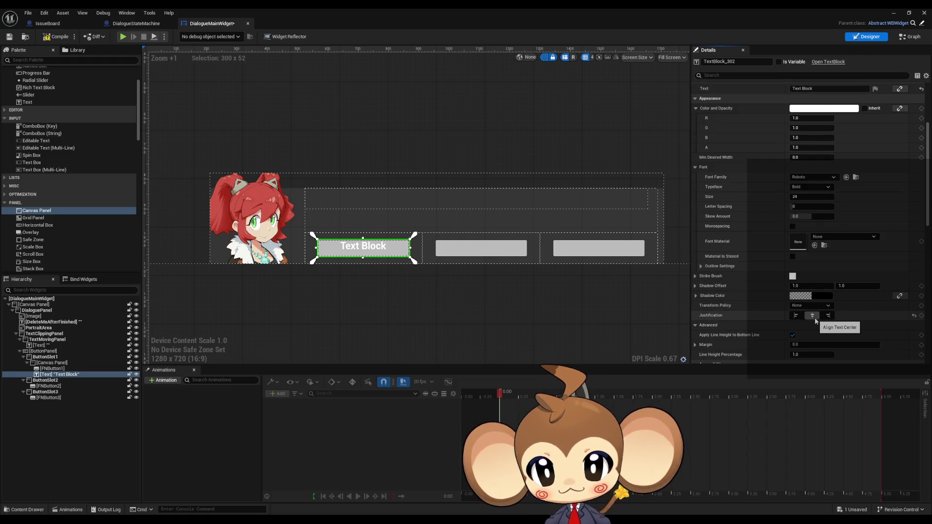
pyautogui.scroll(-3, 917, 284)
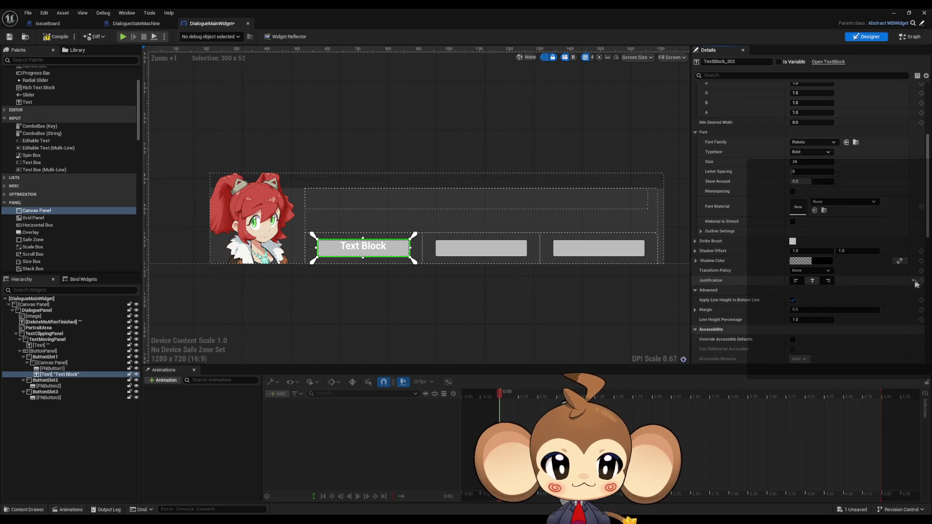
pyautogui.scroll(11, 354, 253)
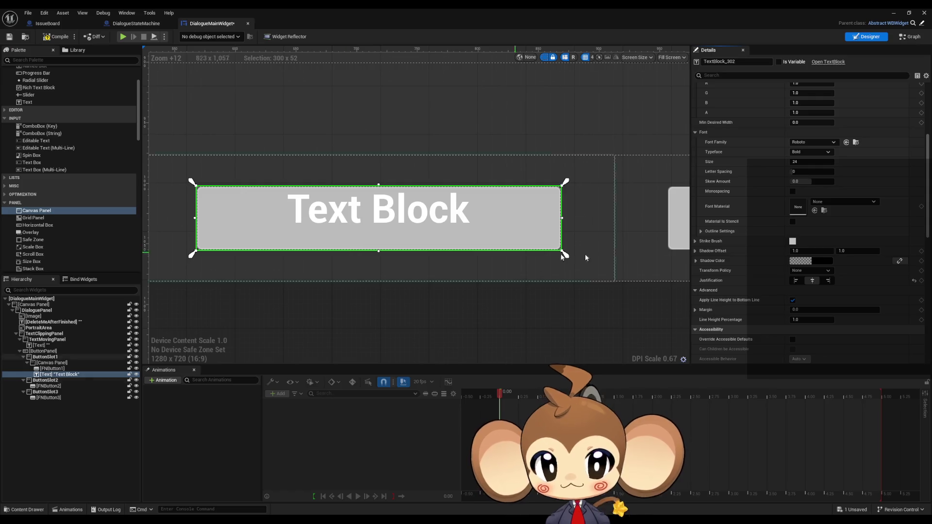
pyautogui.scroll(-2, 849, 246)
pyautogui.scroll(-2, 850, 245)
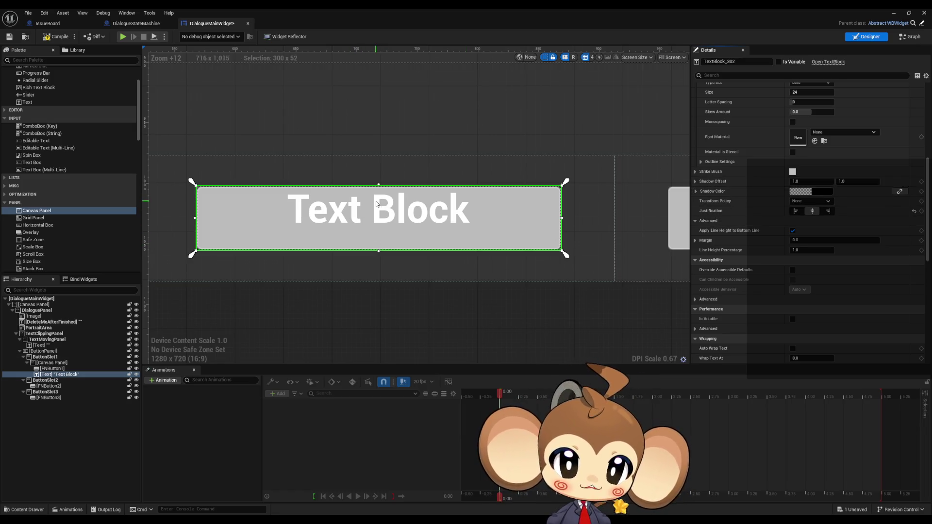
pyautogui.scroll(1, 840, 191)
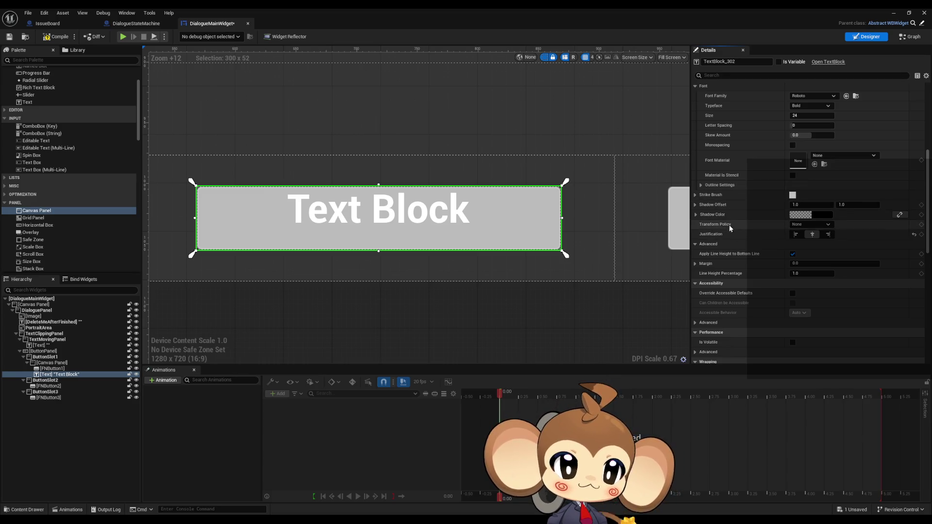
# - Keep Transform Policy at None and review the advanced text settings
pyautogui.click(824, 225)
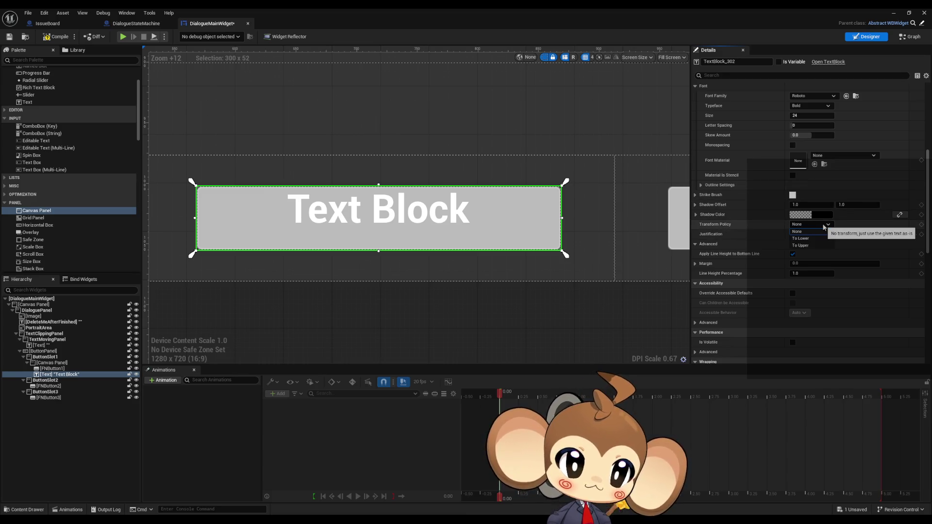
pyautogui.click(824, 229)
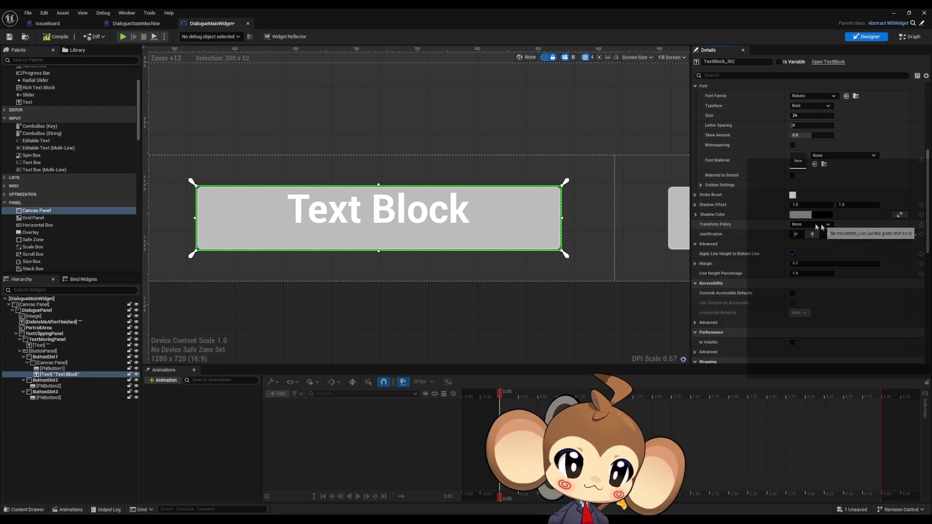
pyautogui.click(704, 246)
pyautogui.click(696, 246)
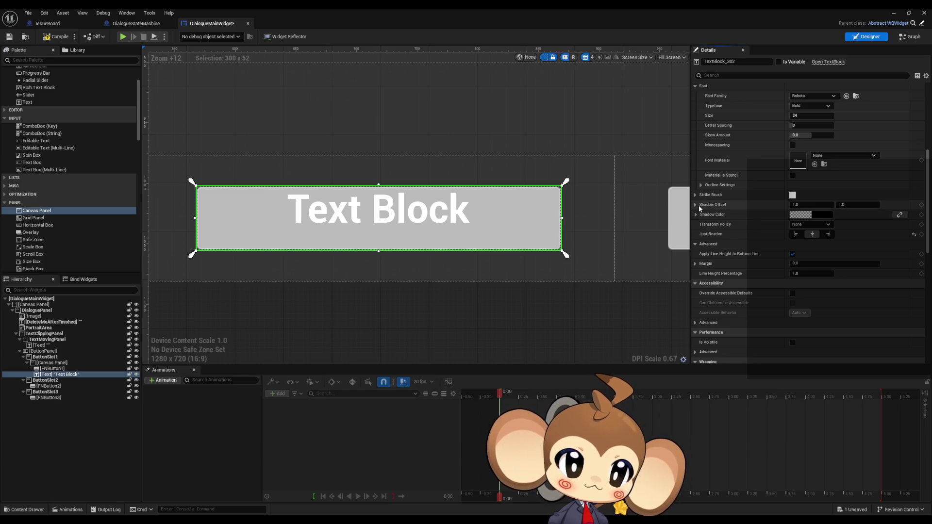
pyautogui.scroll(3, 826, 231)
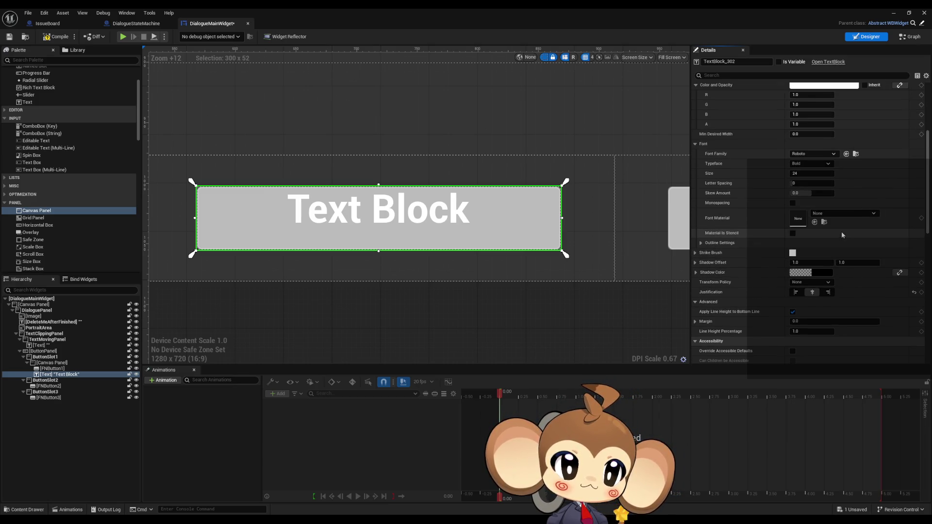
pyautogui.scroll(2, 840, 235)
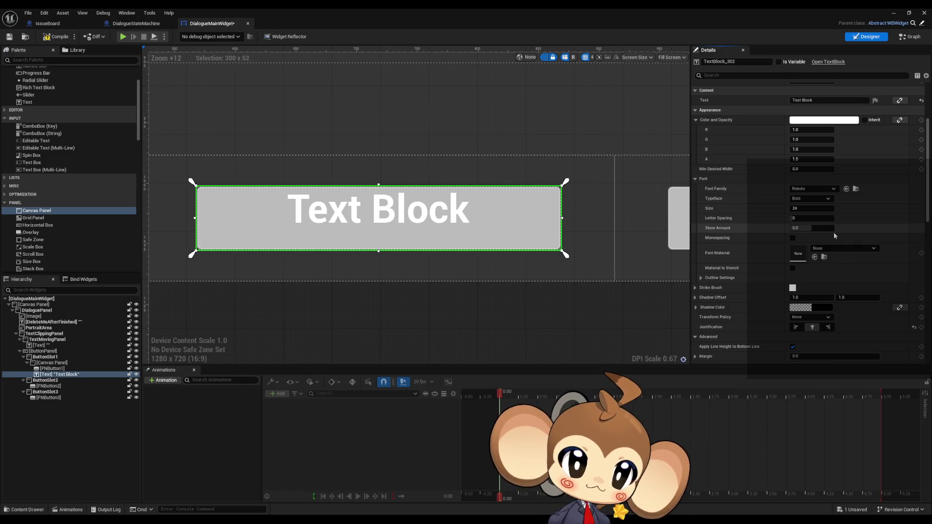
pyautogui.scroll(5, 834, 231)
pyautogui.scroll(1, 833, 233)
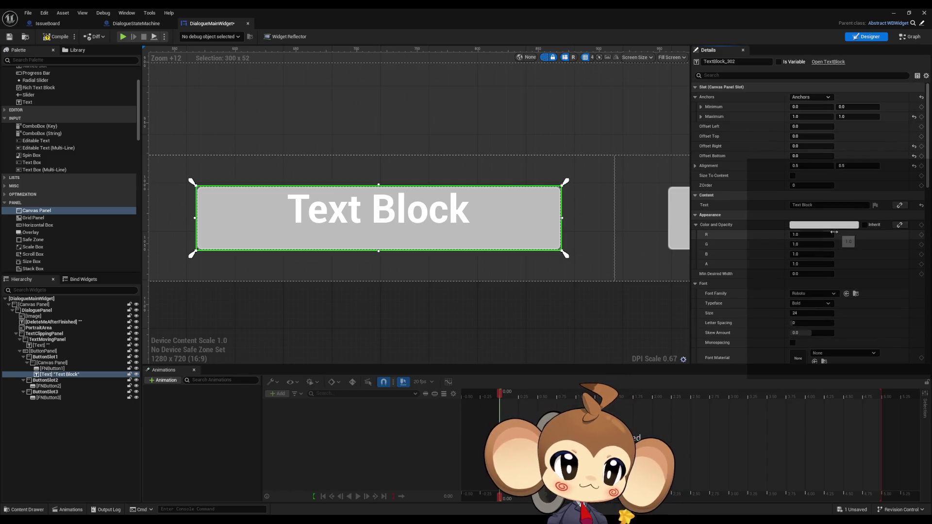
# - Anchor the Text Block with the horizontal-stretch, vertical-centre preset
pyautogui.click(809, 97)
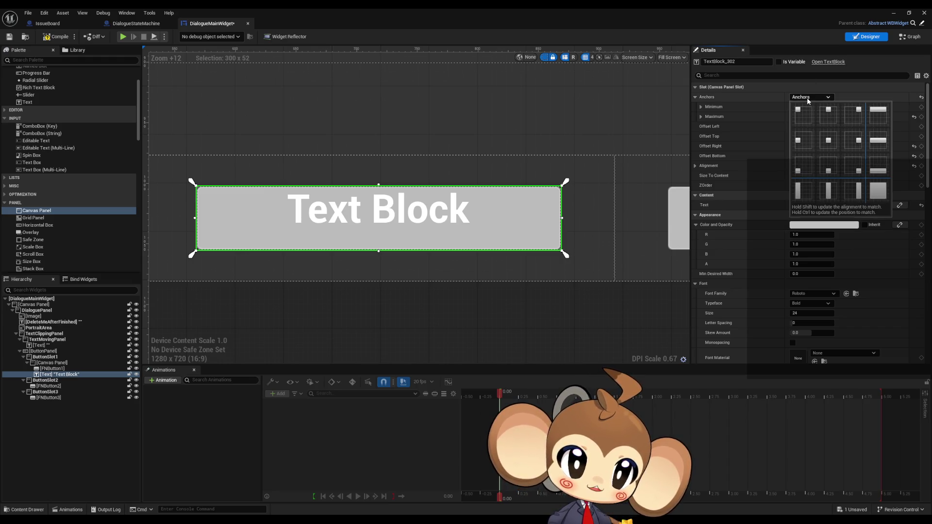
pyautogui.click(878, 169)
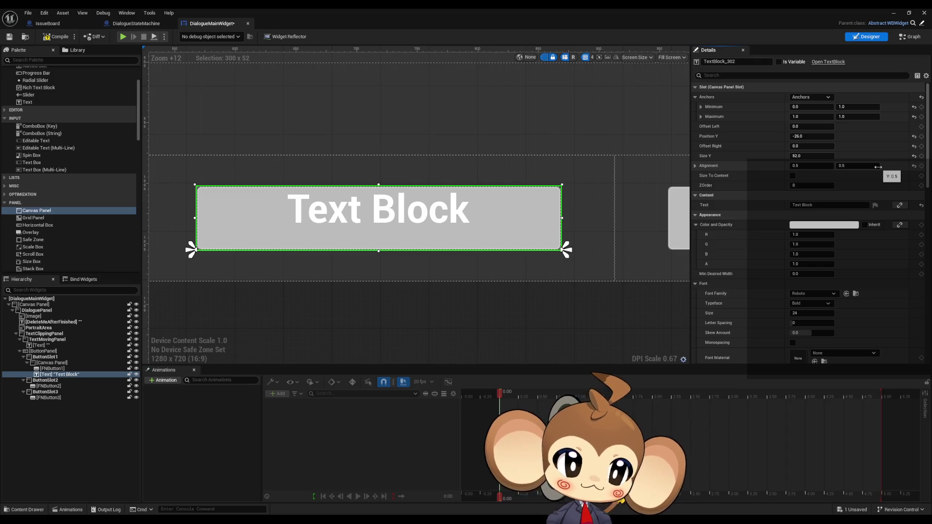
pyautogui.click(815, 96)
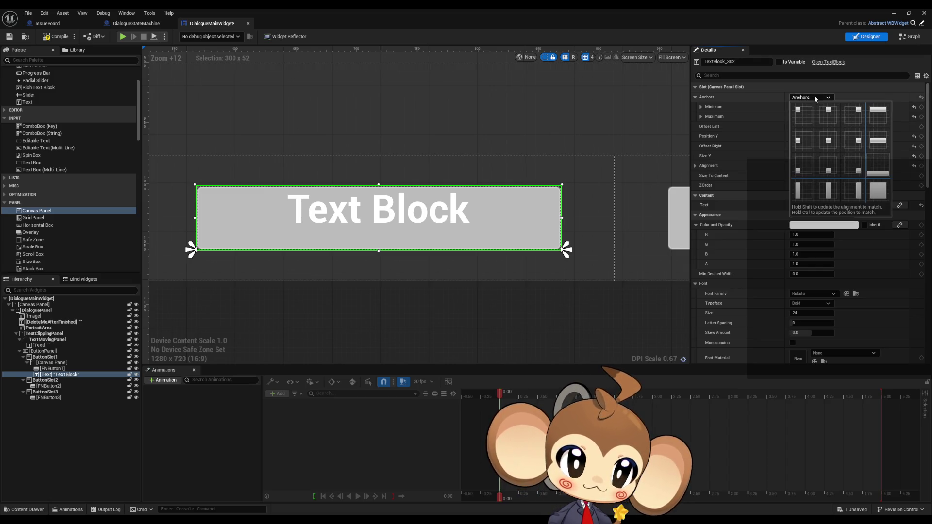
pyautogui.click(878, 145)
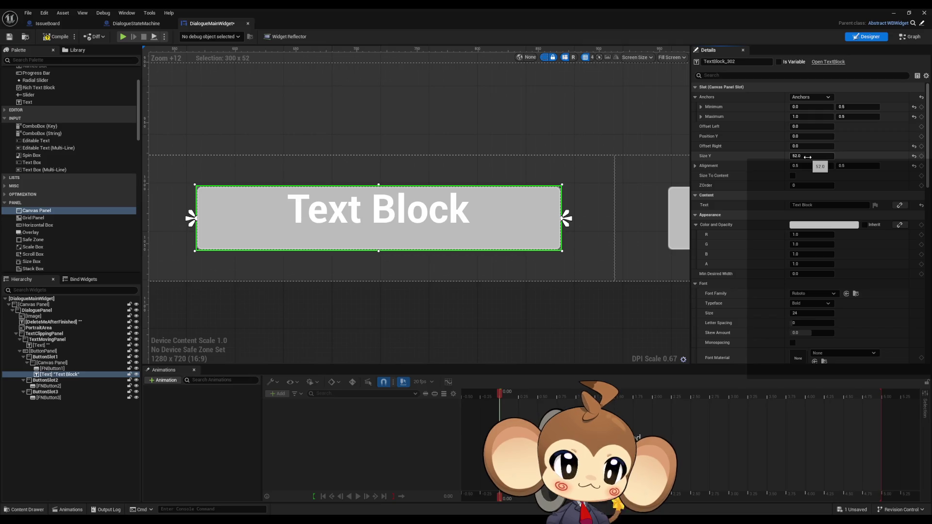
# - Adjust the Text Block's height, settling on Size Y 38
pyautogui.click(808, 156)
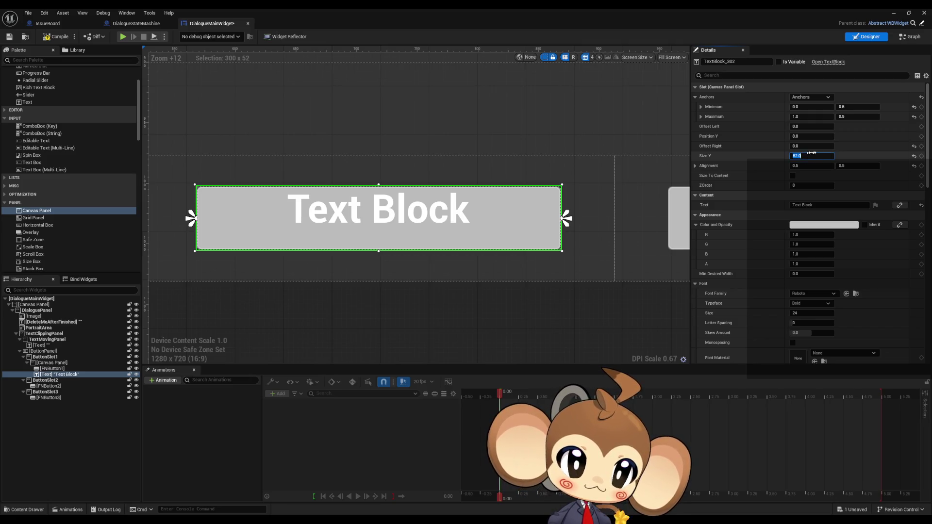
pyautogui.write('30')
pyautogui.press('Return')
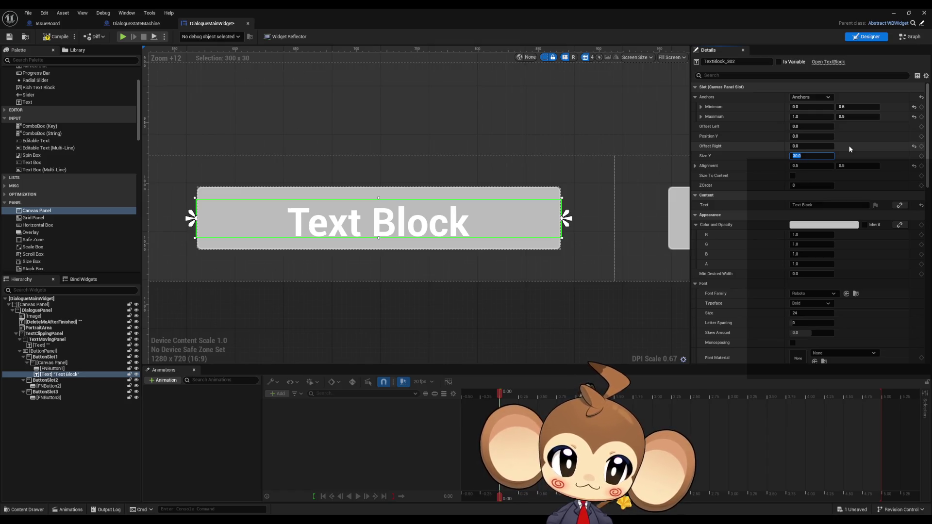
pyautogui.write('32')
pyautogui.press('Return')
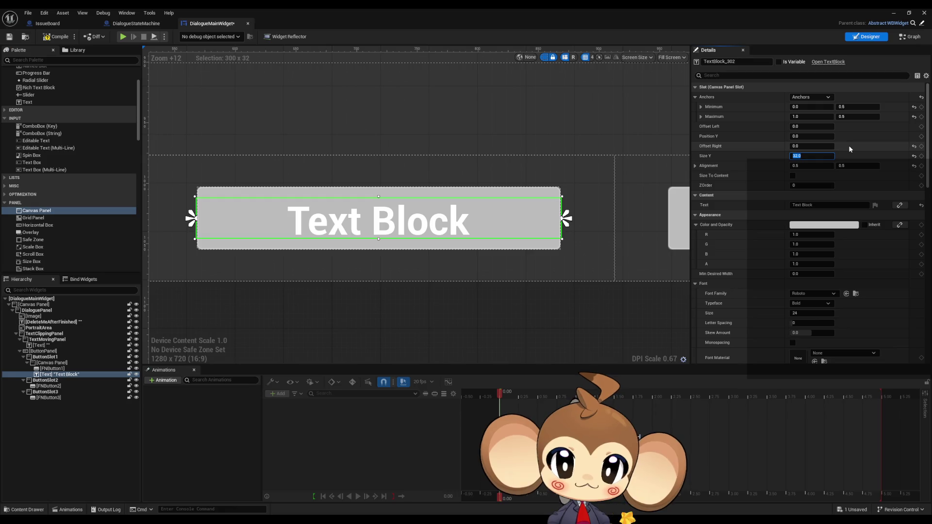
pyautogui.write('32')
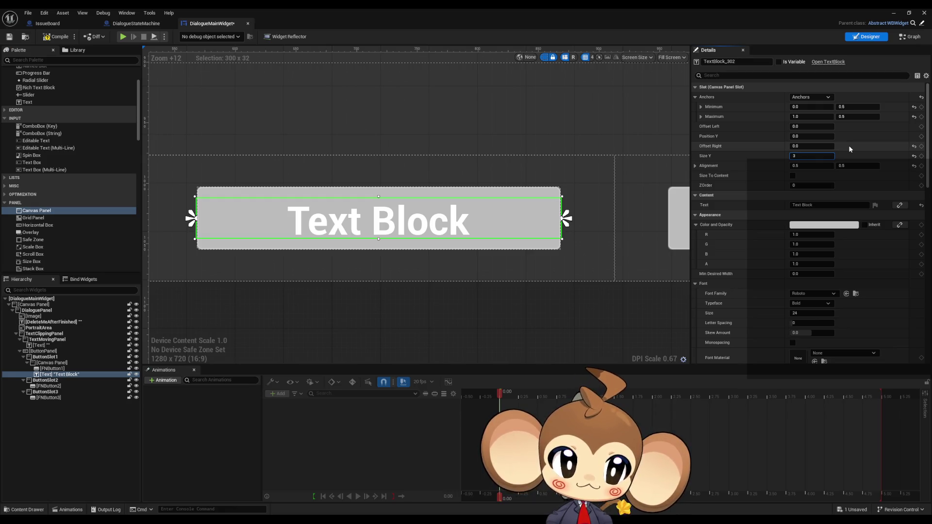
pyautogui.write('5.0')
pyautogui.press('Return')
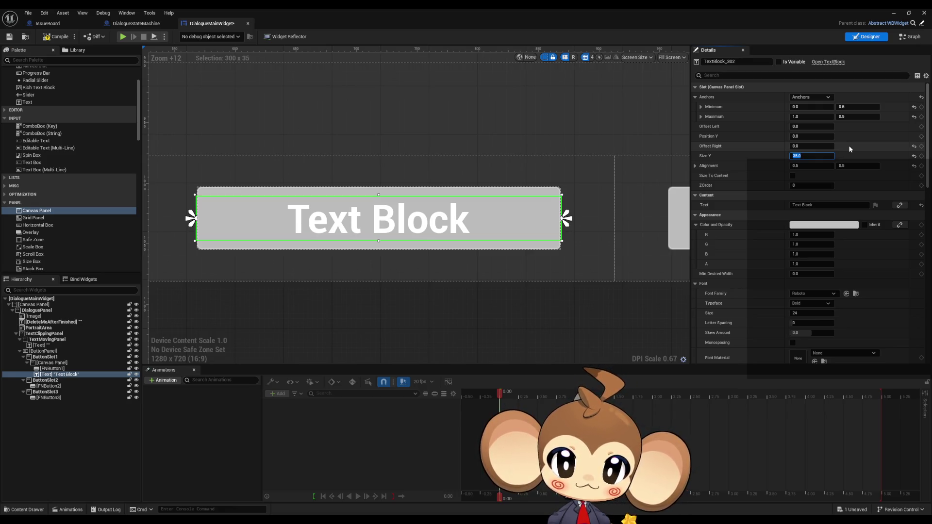
pyautogui.write('3')
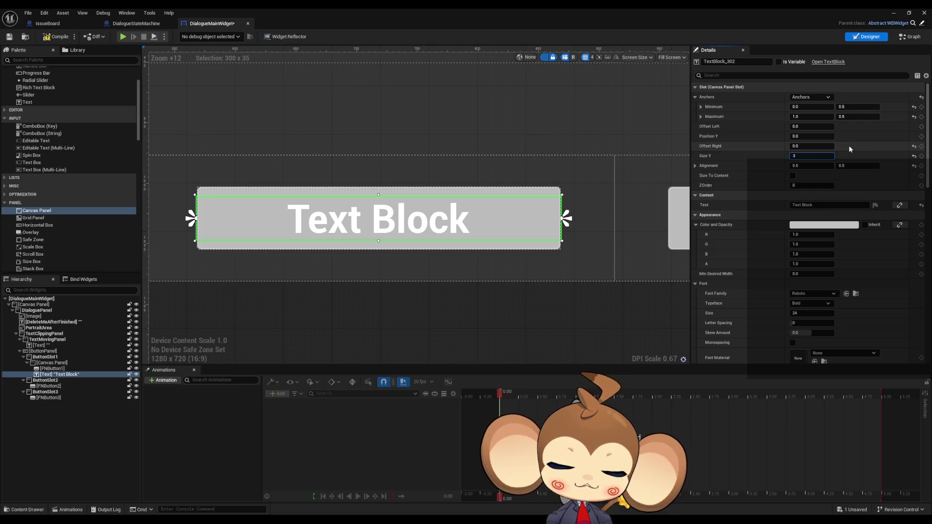
pyautogui.write('8')
pyautogui.press('Return')
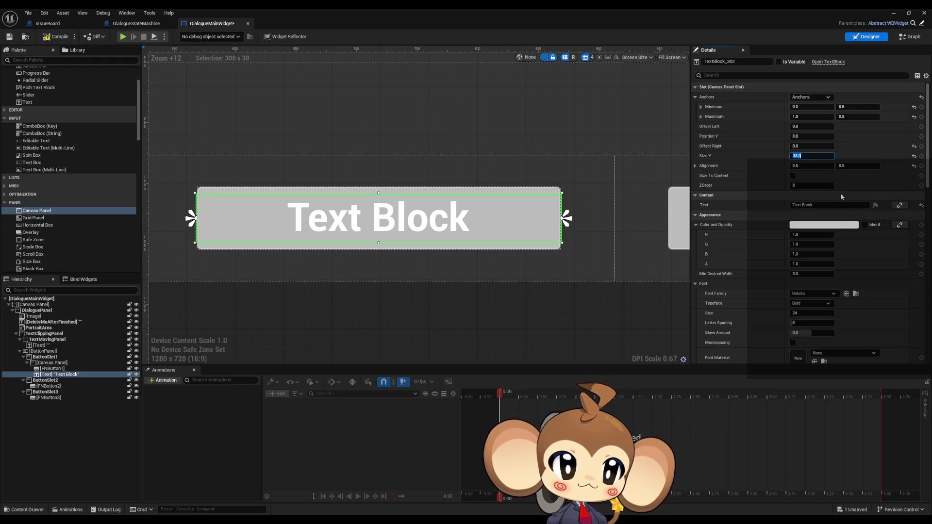
# - Mark the Text Block as a variable
pyautogui.scroll(-5, 437, 274)
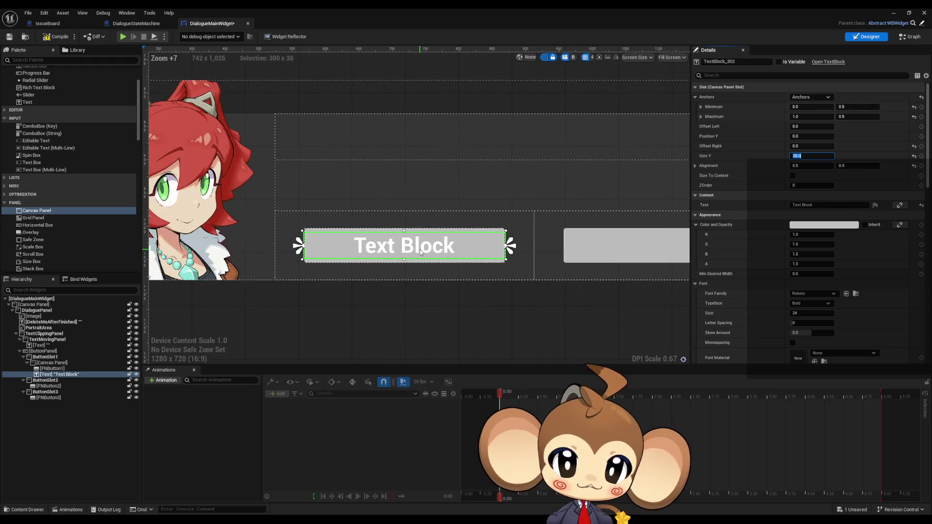
pyautogui.scroll(-1, 418, 246)
pyautogui.scroll(2, 362, 248)
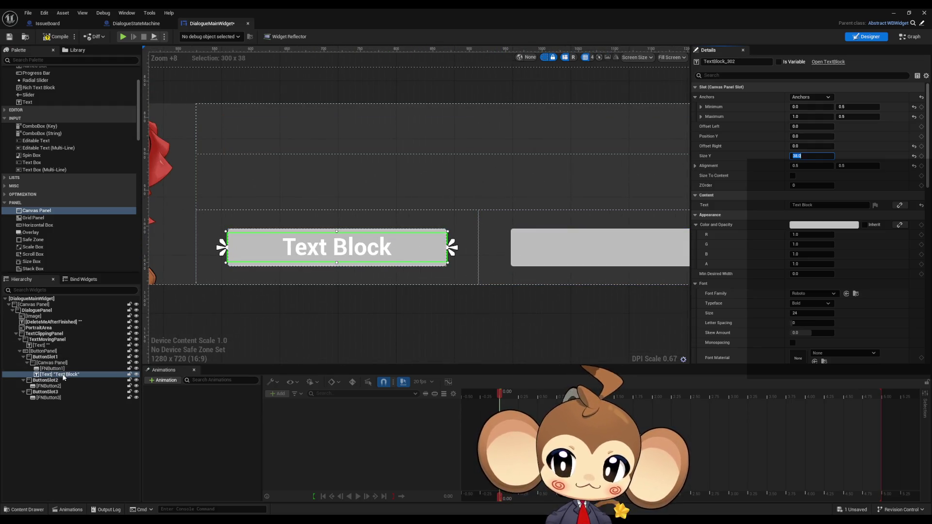
pyautogui.scroll(-1, 807, 204)
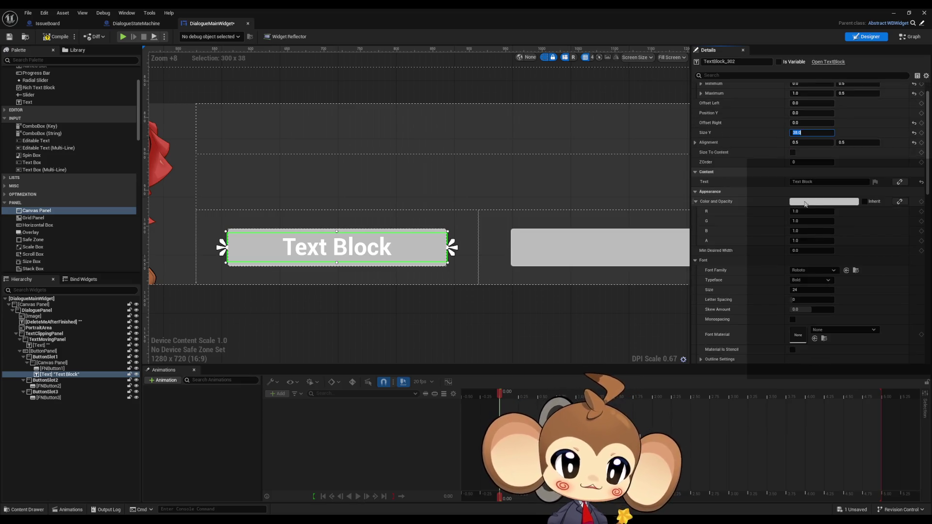
pyautogui.scroll(1, 806, 204)
pyautogui.click(780, 62)
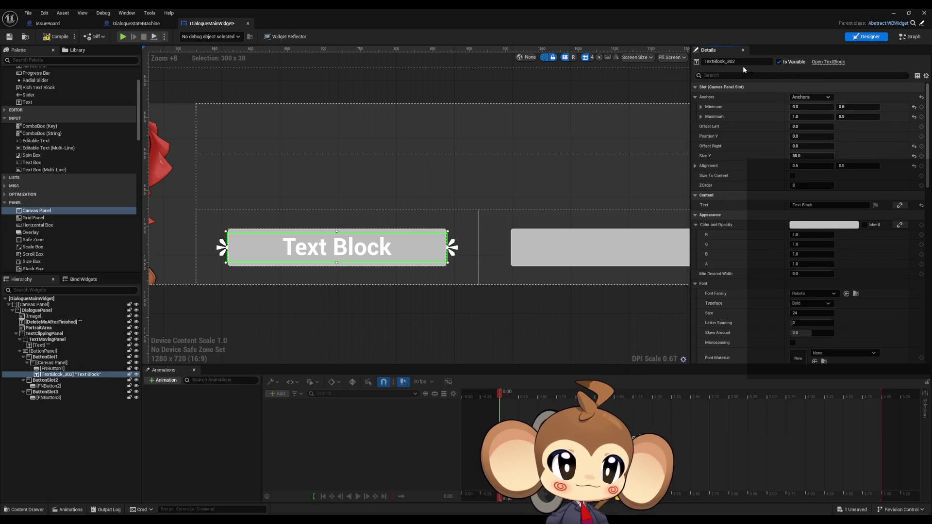
# - Rename the Text Block to ButtonText1
pyautogui.click(745, 62)
pyautogui.write('BUtton1Text')
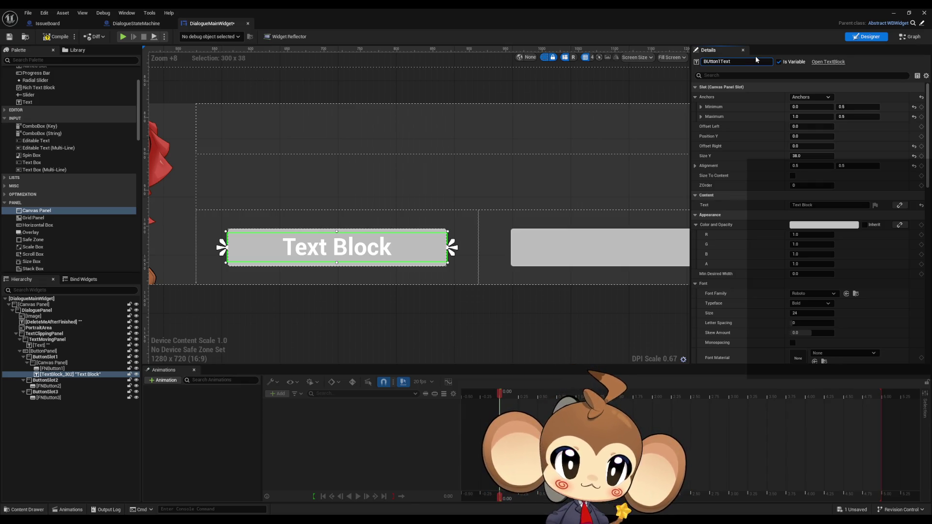
pyautogui.hotkey('ctrl', 'a')
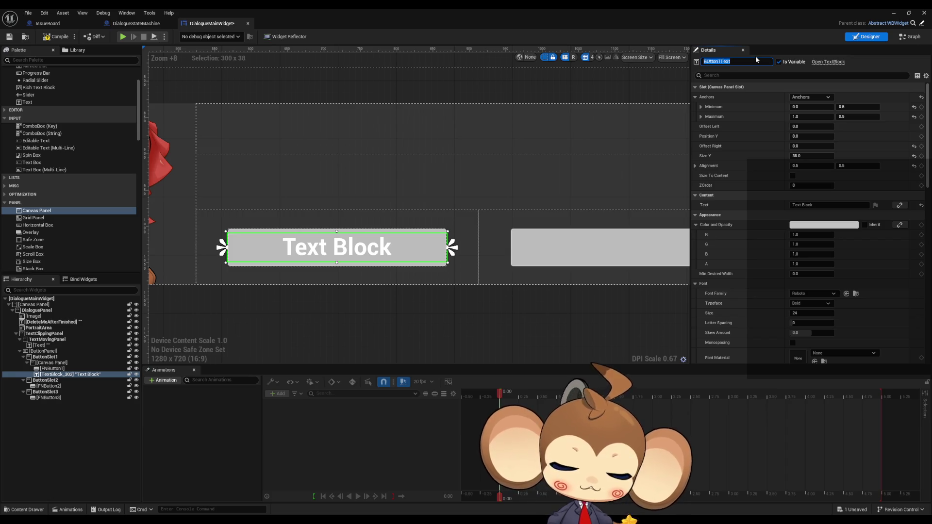
pyautogui.write('But')
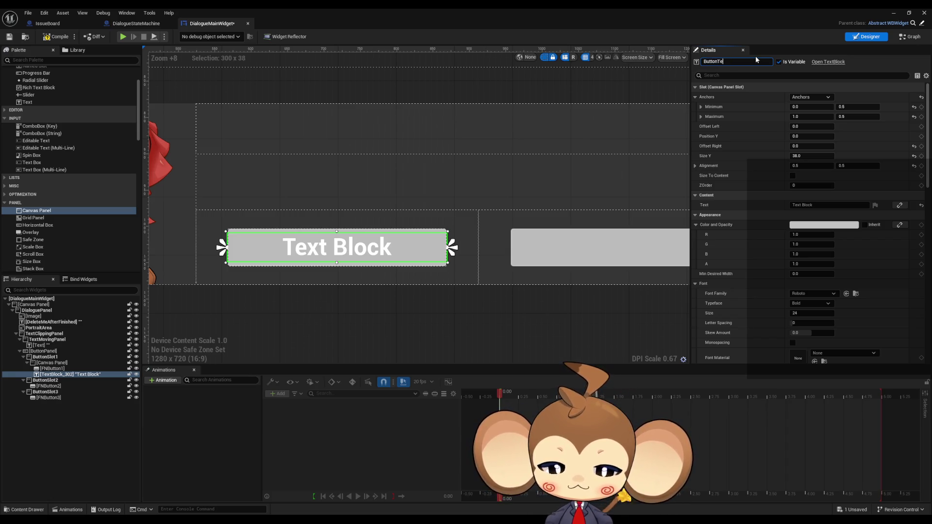
pyautogui.press('Return')
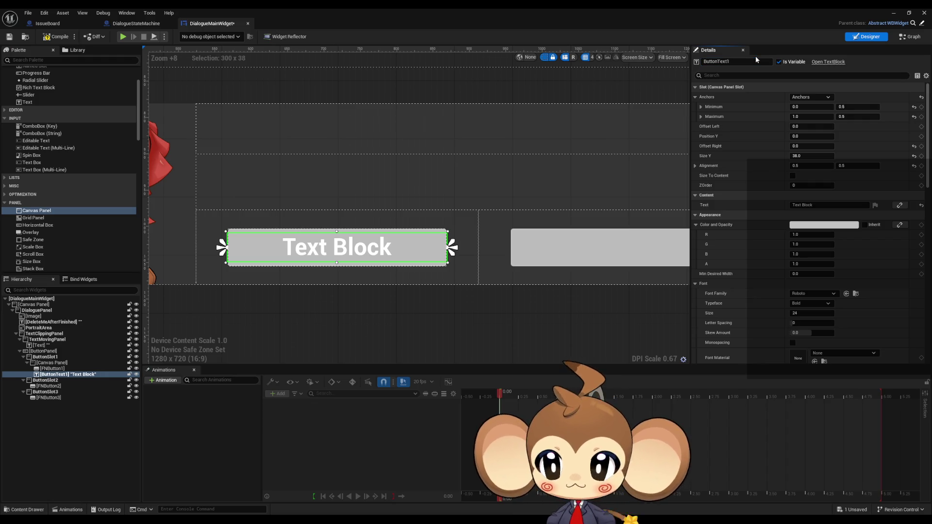
# - Set ButtonText1's visibility to Not Hit-Testable (Self Only)
pyautogui.scroll(-3, 821, 208)
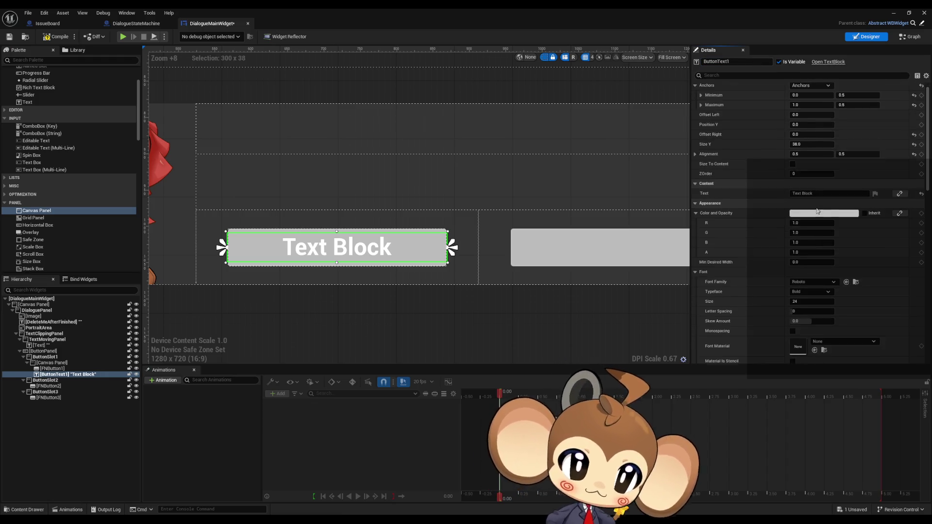
pyautogui.scroll(-9, 819, 210)
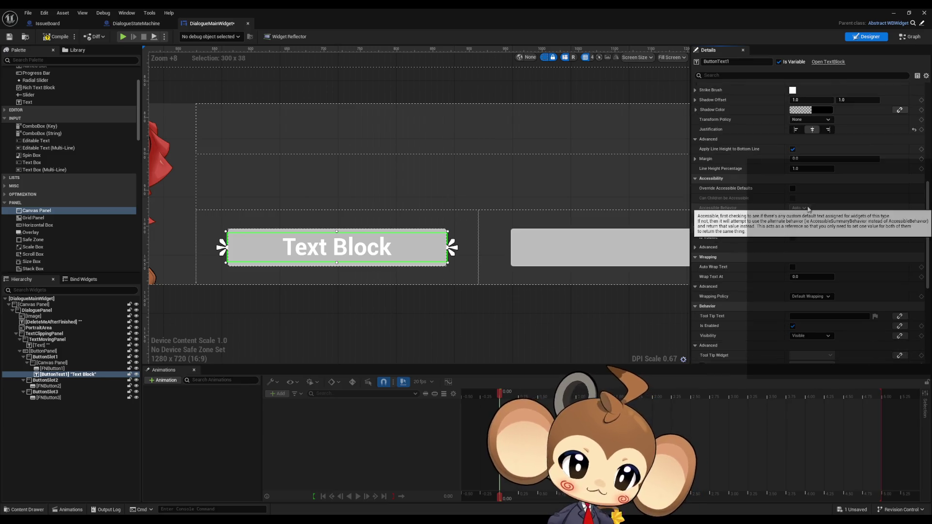
pyautogui.scroll(-1, 807, 209)
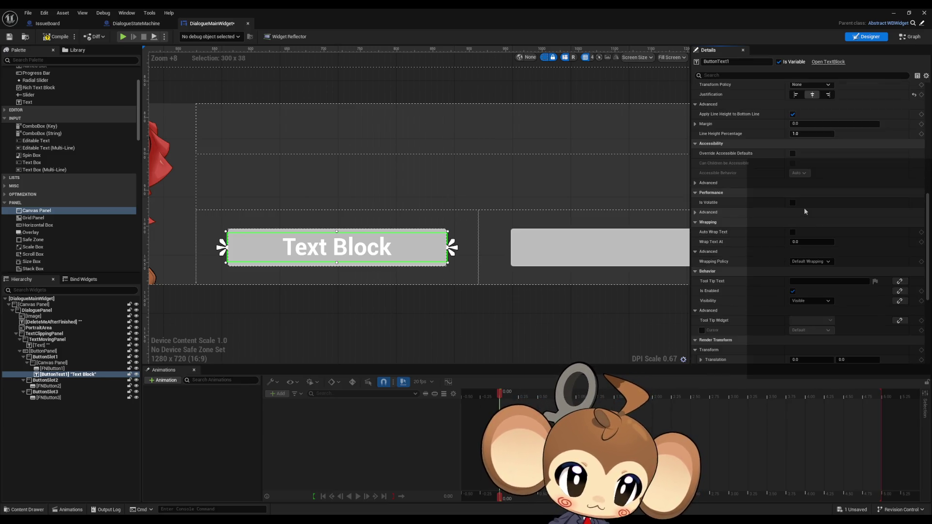
pyautogui.click(807, 303)
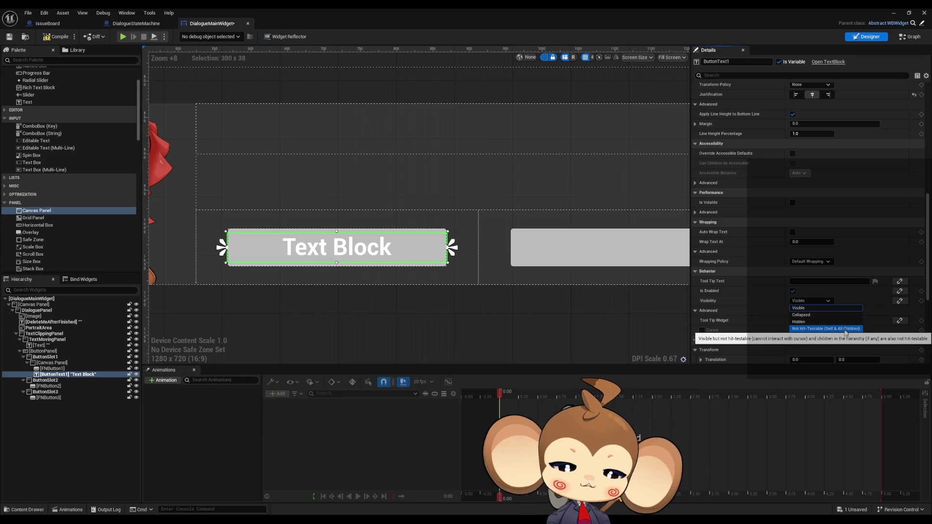
pyautogui.click(844, 336)
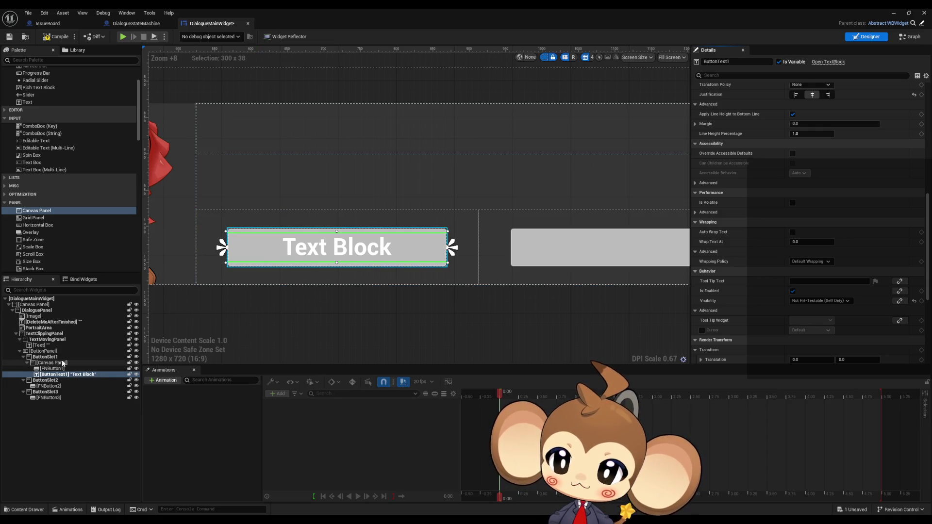
# - Tick Is Variable on FNButton1
pyautogui.click(53, 369)
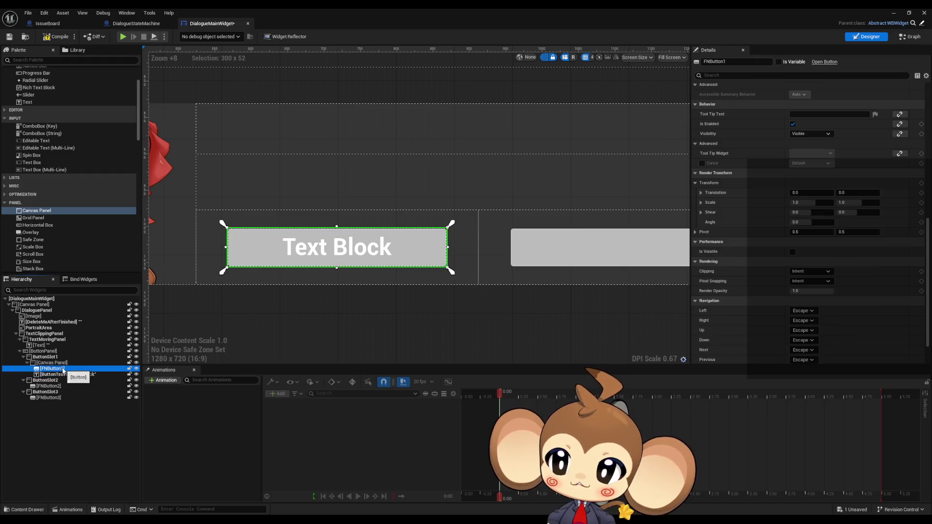
pyautogui.click(783, 63)
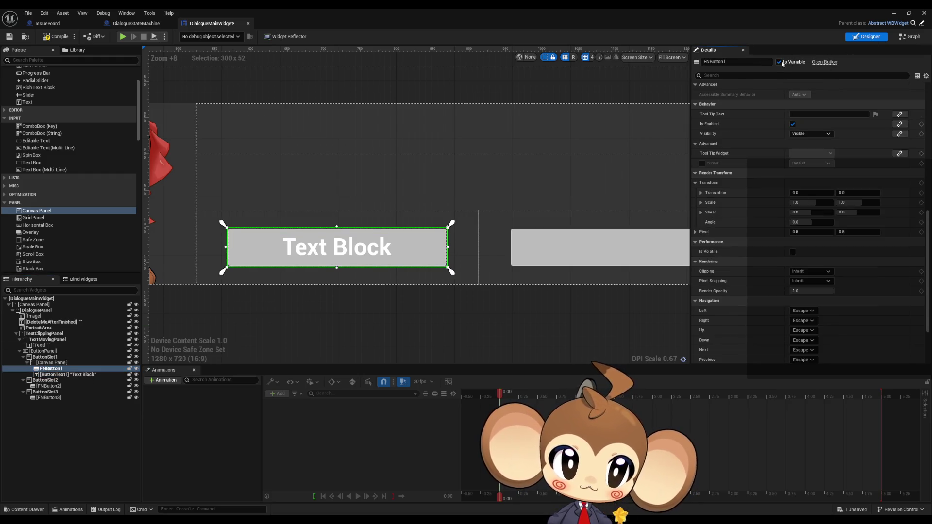
pyautogui.click(779, 62)
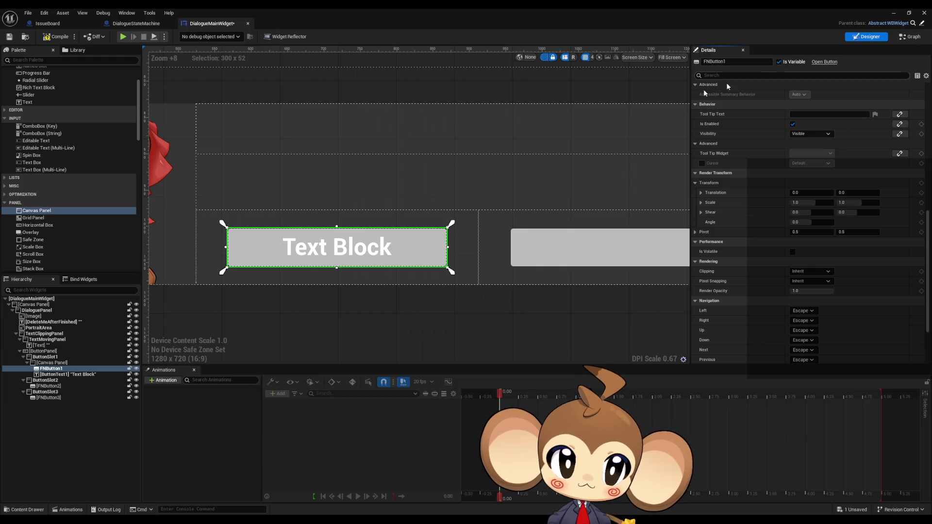
# - Delete the old FNButton2 and FNButton3 widgets from slots 2 and 3
pyautogui.click(47, 387)
pyautogui.keyDown('ctrl'); pyautogui.click(45, 398); pyautogui.keyUp('ctrl')
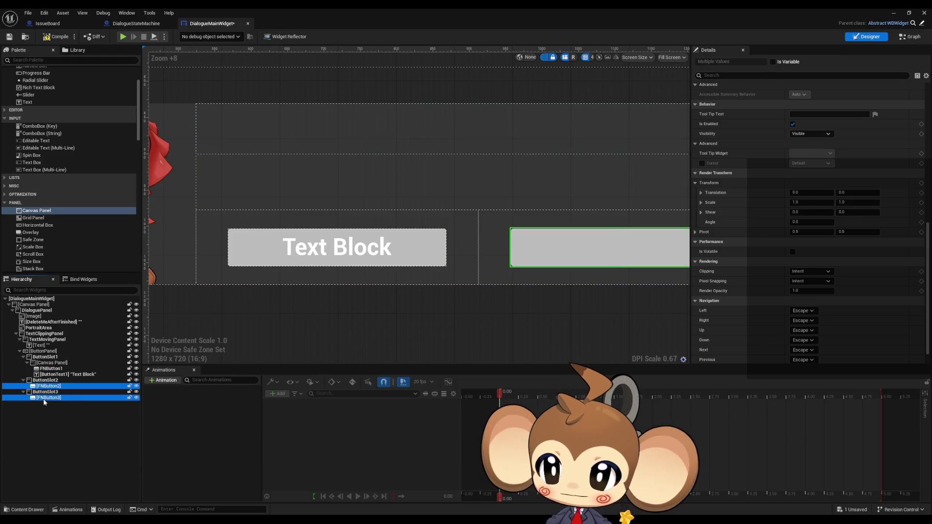
pyautogui.press('Delete')
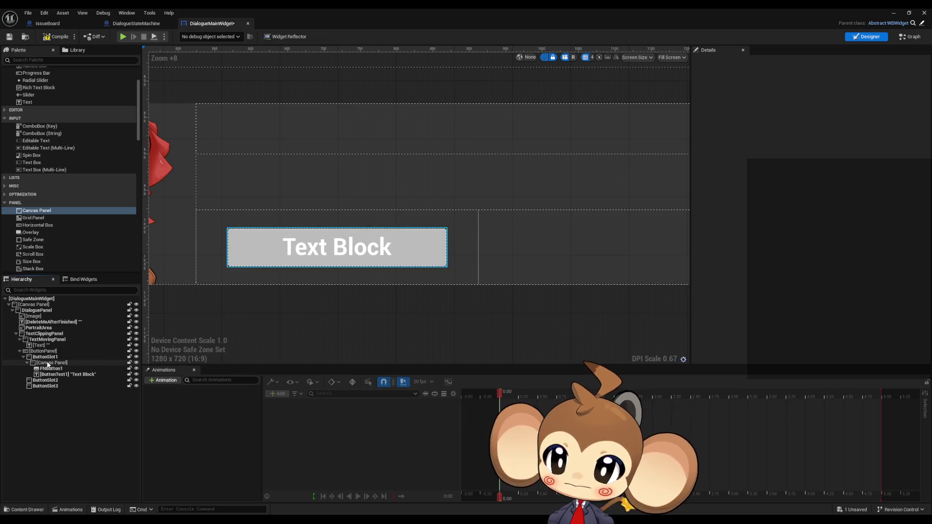
# - Copy ButtonSlot1's Canvas Panel and paste it into ButtonSlot2 and ButtonSlot3
pyautogui.click(49, 363)
pyautogui.hotkey('ctrl', 'c')
pyautogui.click(46, 380)
pyautogui.hotkey('ctrl', 'v')
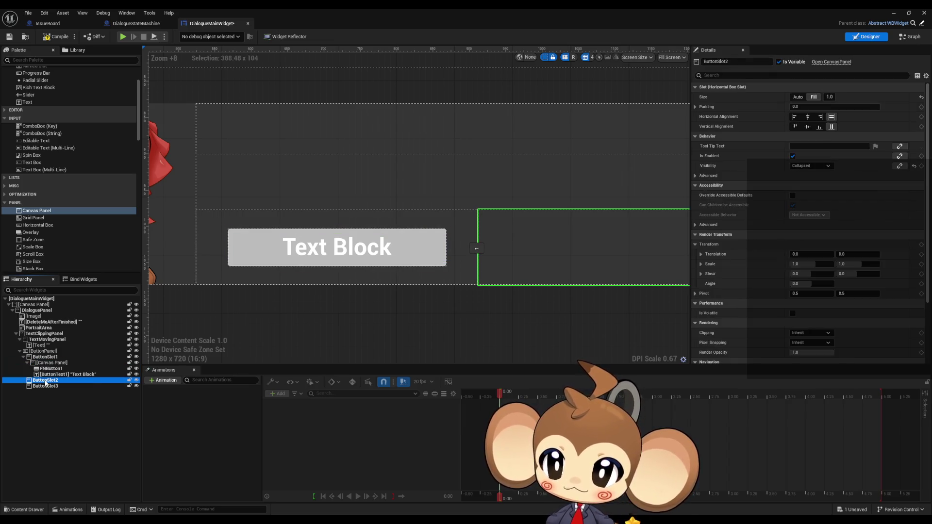
pyautogui.click(45, 404)
pyautogui.hotkey('ctrl', 'v')
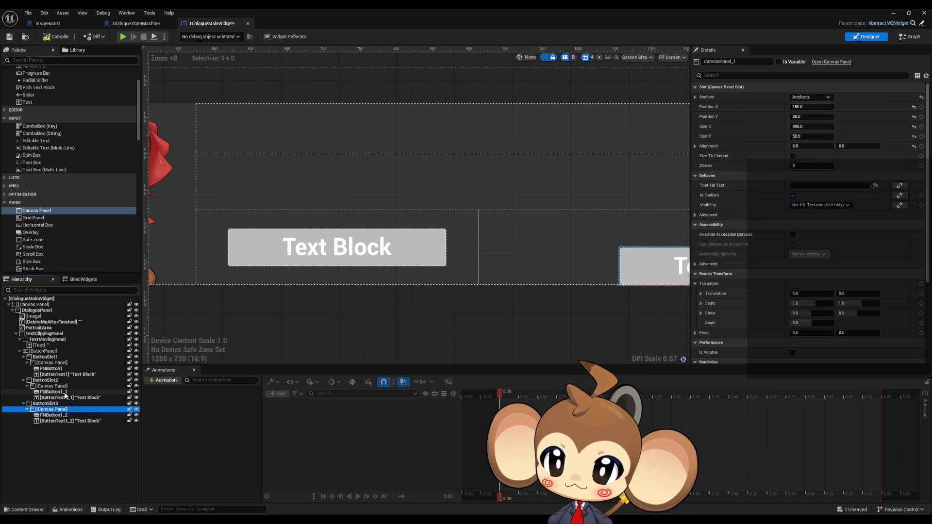
# - Rename the pasted widgets in ButtonSlot2 to FNButton2 and ButtonText2
pyautogui.click(53, 392)
pyautogui.press('F2')
pyautogui.write('FNButton2')
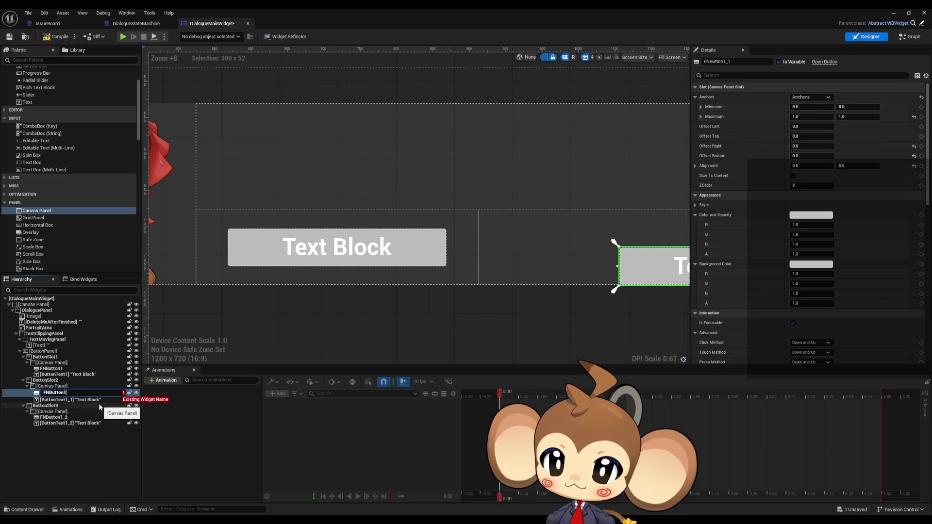
pyautogui.press('Return')
pyautogui.press('Down')
pyautogui.press('F2')
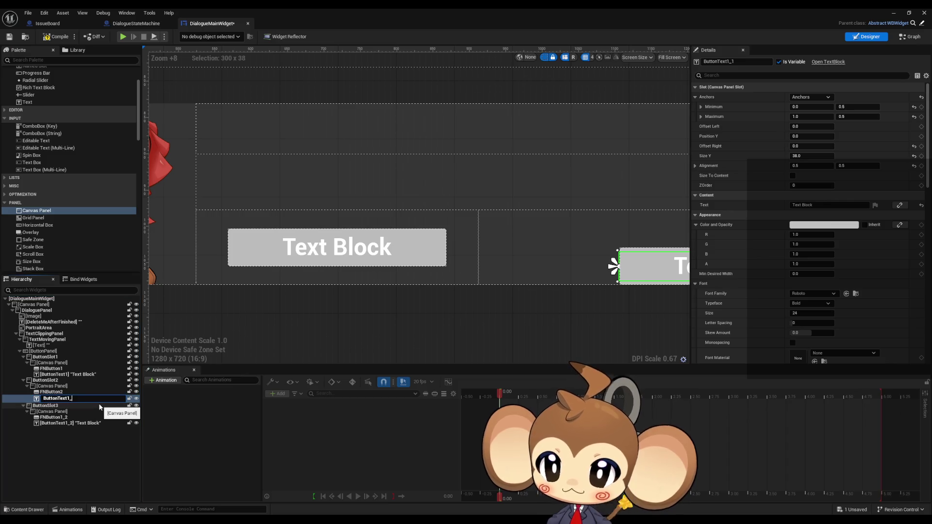
pyautogui.press('BackSpace')
pyautogui.press('BackSpace')
pyautogui.write('2')
pyautogui.press('Return')
# - Rename the pasted widgets in ButtonSlot3 to FNButton3 and ButtonText3
pyautogui.press('Down')
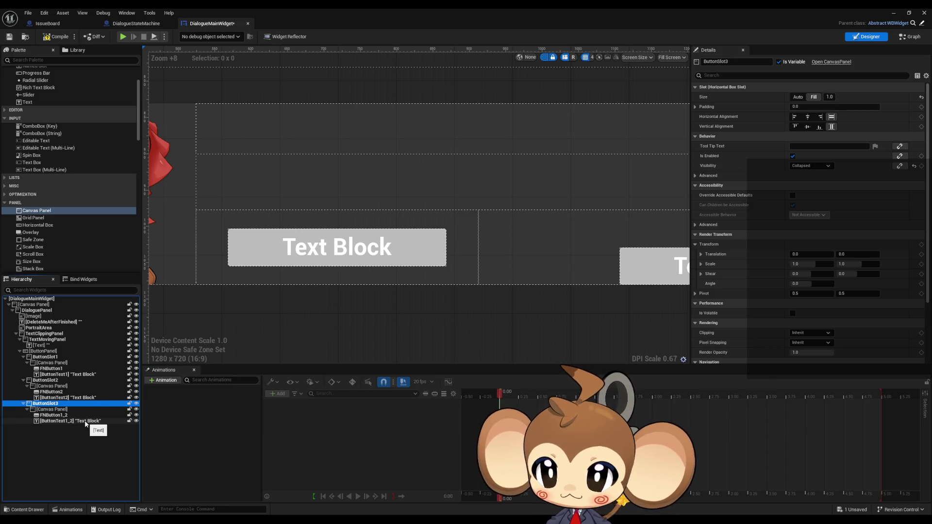
pyautogui.press('Down')
pyautogui.press('Down')
pyautogui.press('F2')
pyautogui.write('3')
pyautogui.press('Return')
pyautogui.press('Down')
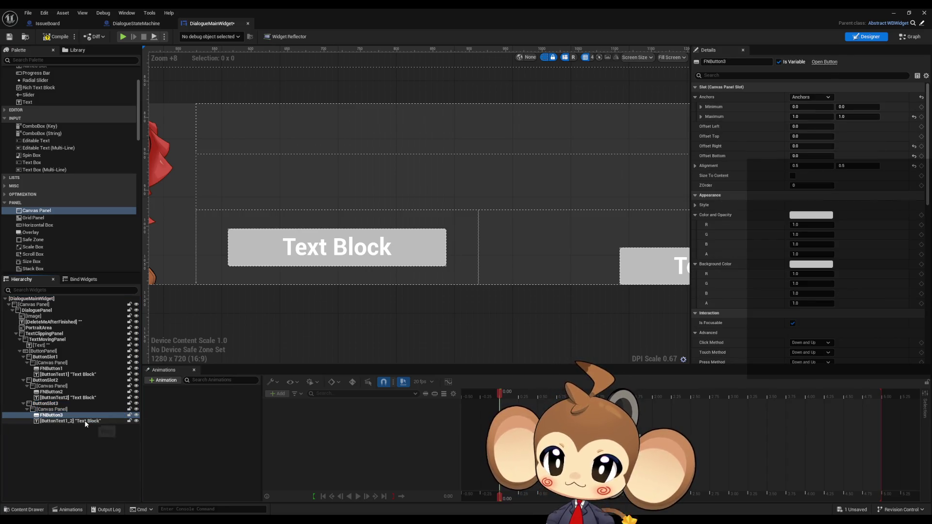
pyautogui.press('F2')
pyautogui.press('BackSpace')
pyautogui.press('BackSpace')
pyautogui.press('BackSpace')
pyautogui.write('3')
pyautogui.press('Return')
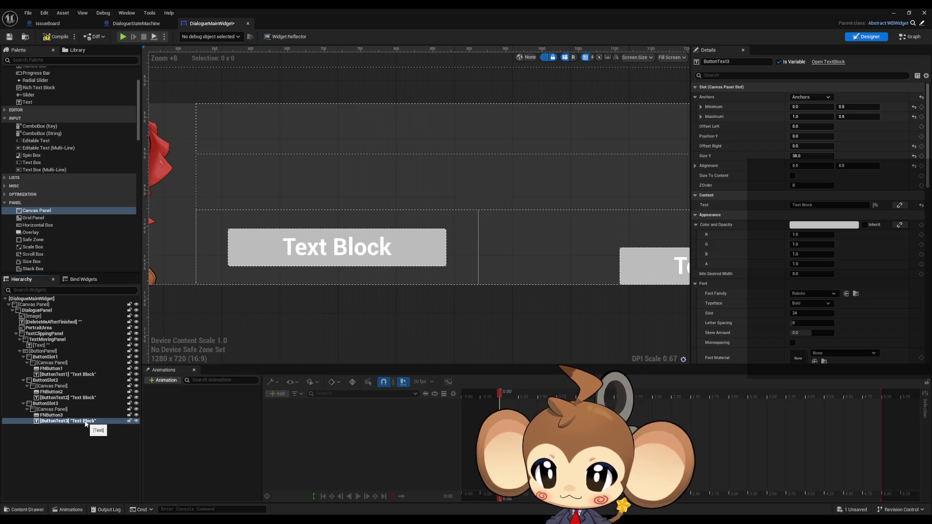
pyautogui.press('Up')
pyautogui.scroll(-2, 551, 290)
pyautogui.scroll(-2, 551, 290)
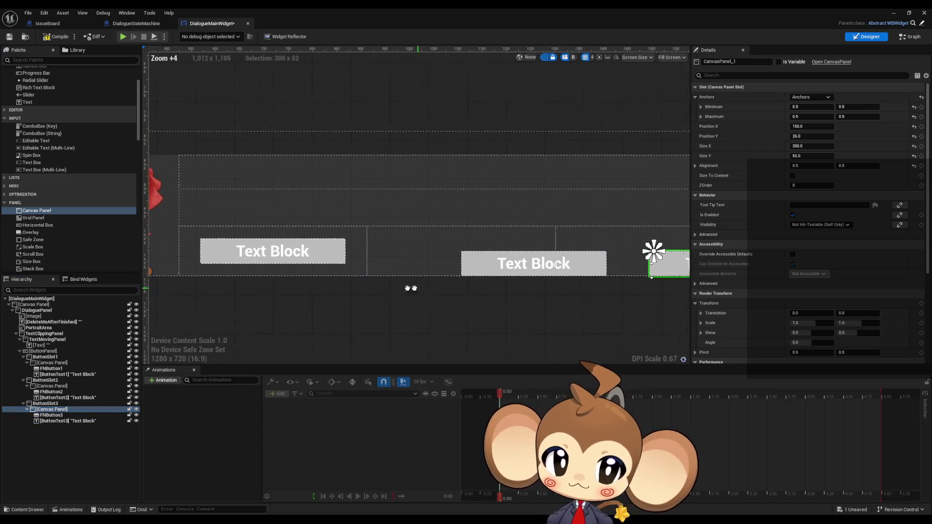
# - Set Position X and Y to 0 on the third and second slot Canvas Panels
pyautogui.click(802, 125)
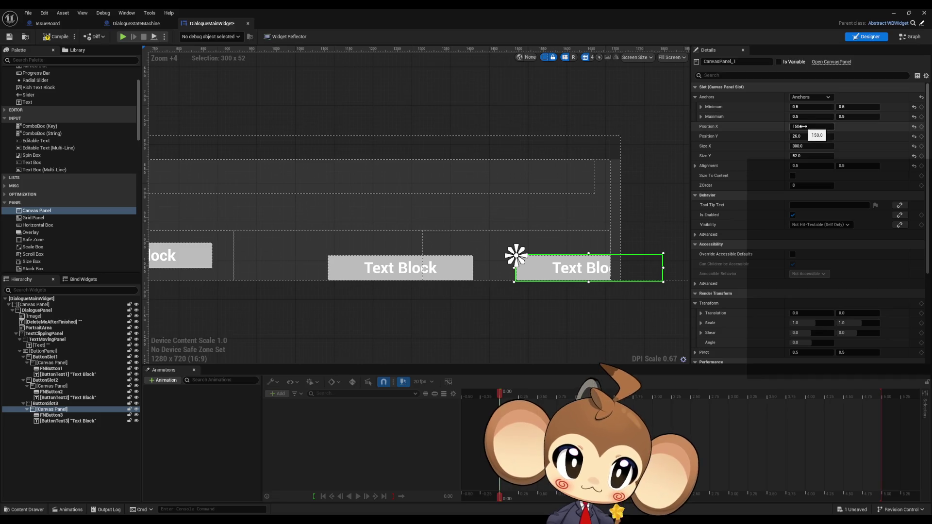
pyautogui.write('0')
pyautogui.press('Tab')
pyautogui.write('0')
pyautogui.press('Return')
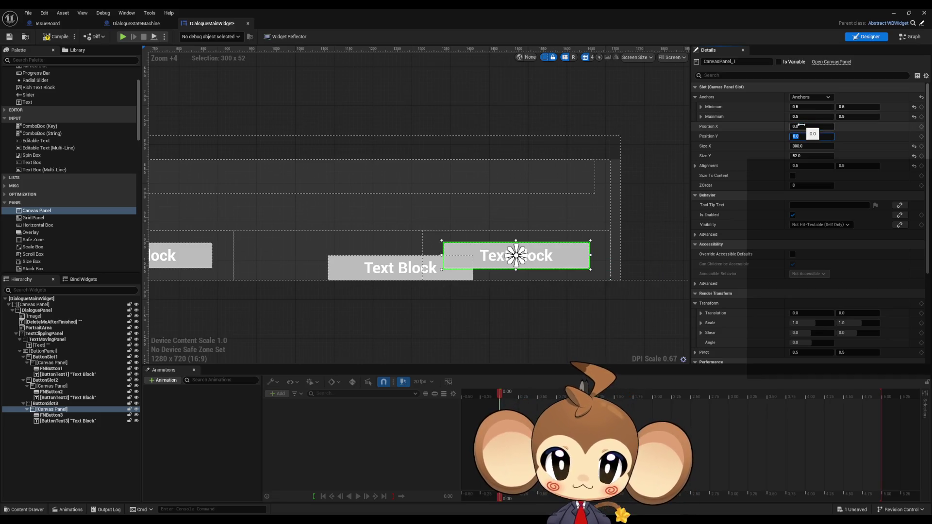
pyautogui.click(61, 387)
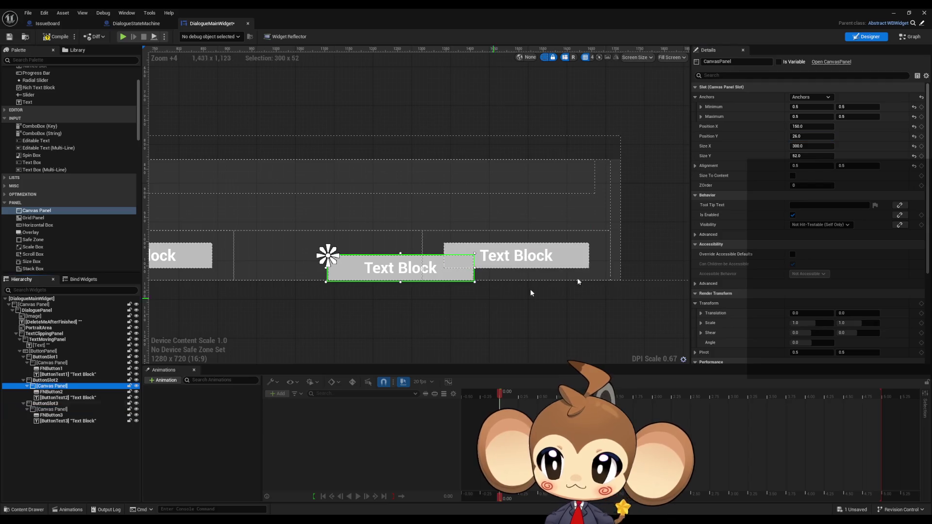
pyautogui.click(809, 127)
pyautogui.write('0')
pyautogui.press('Tab')
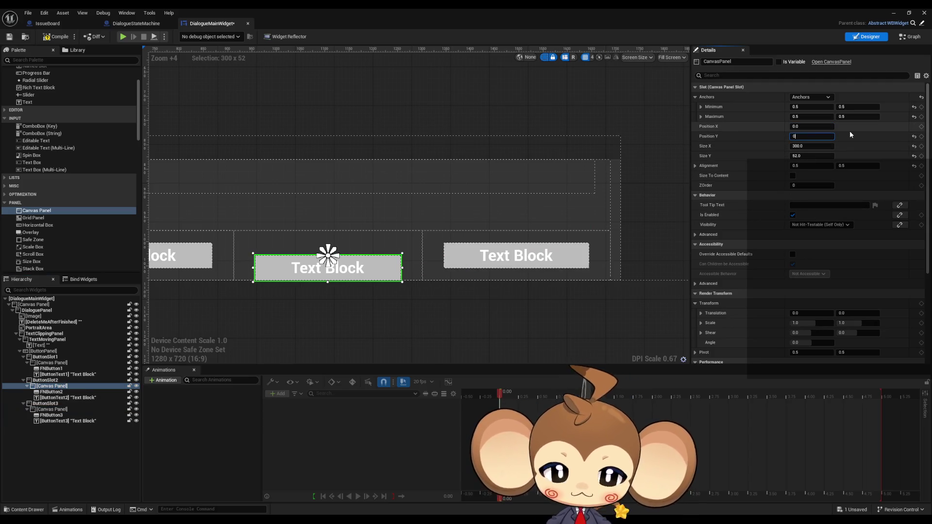
pyautogui.write('0')
pyautogui.press('Return')
# - Toggle ButtonSlot3's visibility repeatedly to compare the aligned button layout
pyautogui.click(398, 311)
pyautogui.scroll(-7, 398, 313)
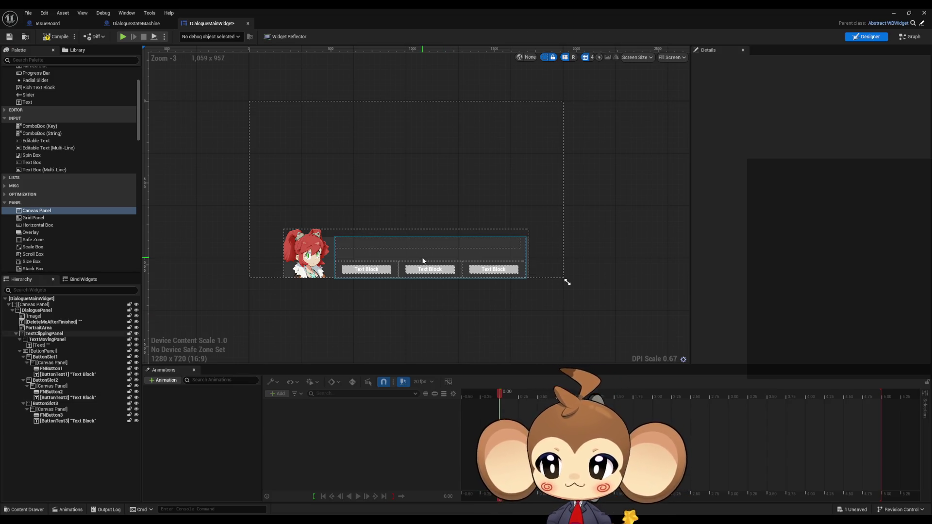
pyautogui.scroll(4, 341, 320)
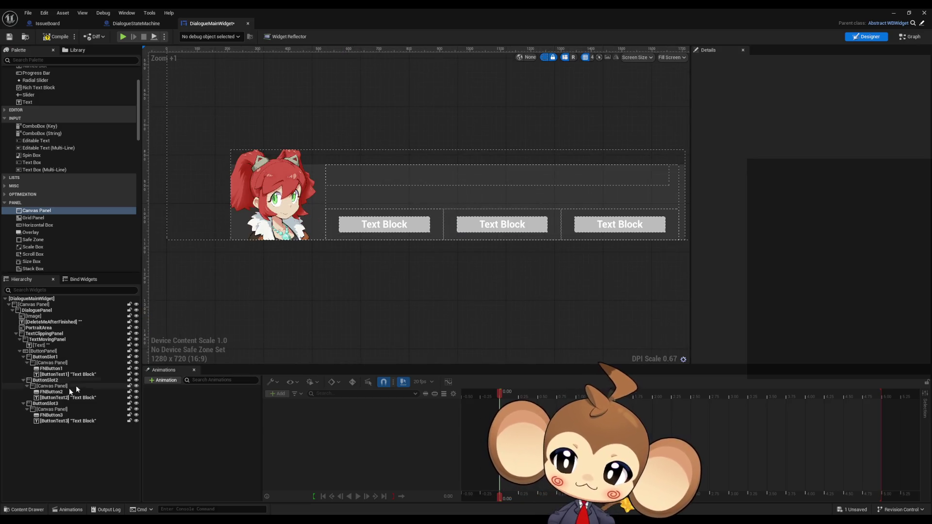
pyautogui.click(50, 411)
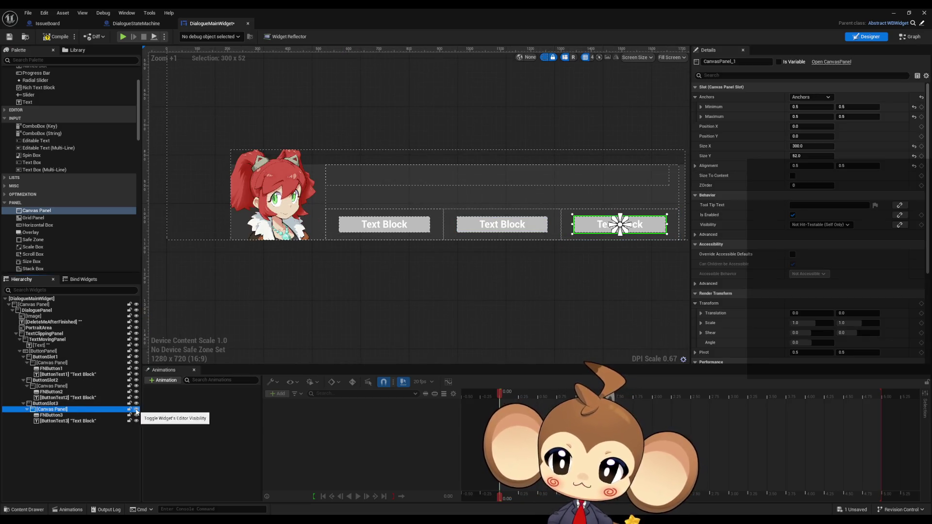
pyautogui.click(136, 410)
pyautogui.click(136, 410)
pyautogui.click(136, 410)
pyautogui.click(136, 410)
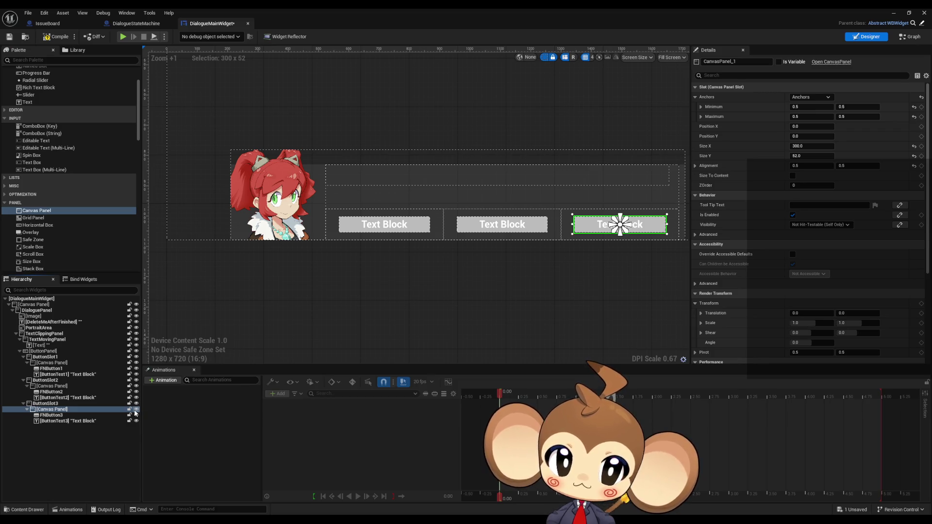
pyautogui.click(136, 404)
pyautogui.click(136, 404)
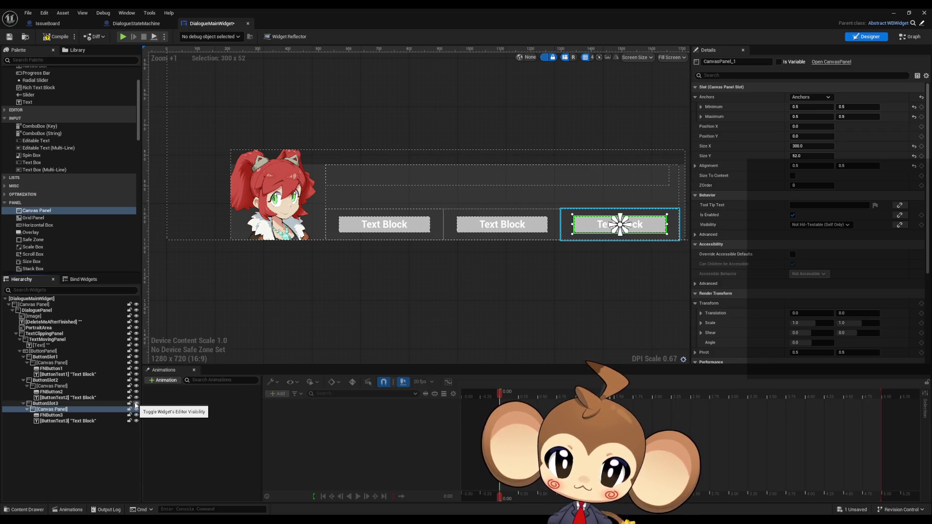
pyautogui.click(136, 404)
pyautogui.click(136, 404)
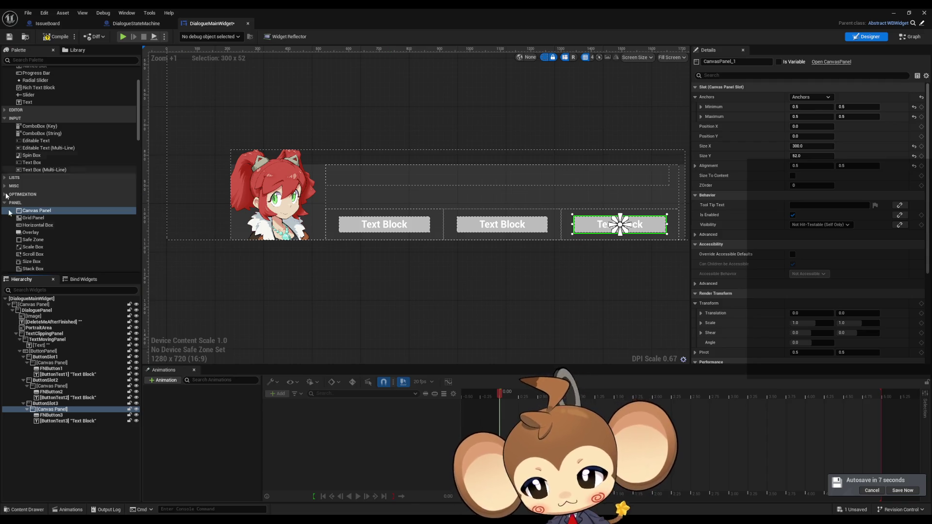
pyautogui.click(384, 224)
# - Add an On Pressed event for FNButton1
pyautogui.scroll(-8, 686, 239)
pyautogui.scroll(-2, 801, 260)
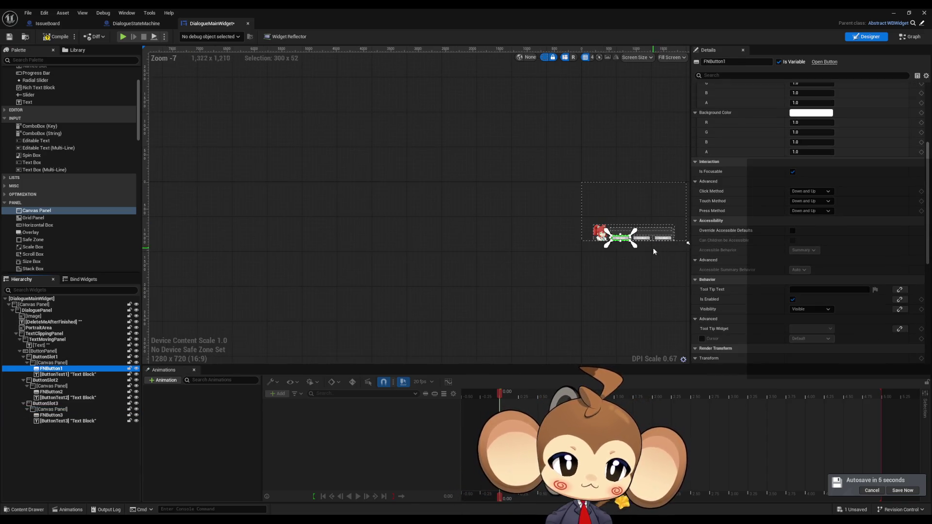
pyautogui.scroll(6, 680, 242)
pyautogui.scroll(-5, 789, 249)
pyautogui.scroll(-2, 789, 248)
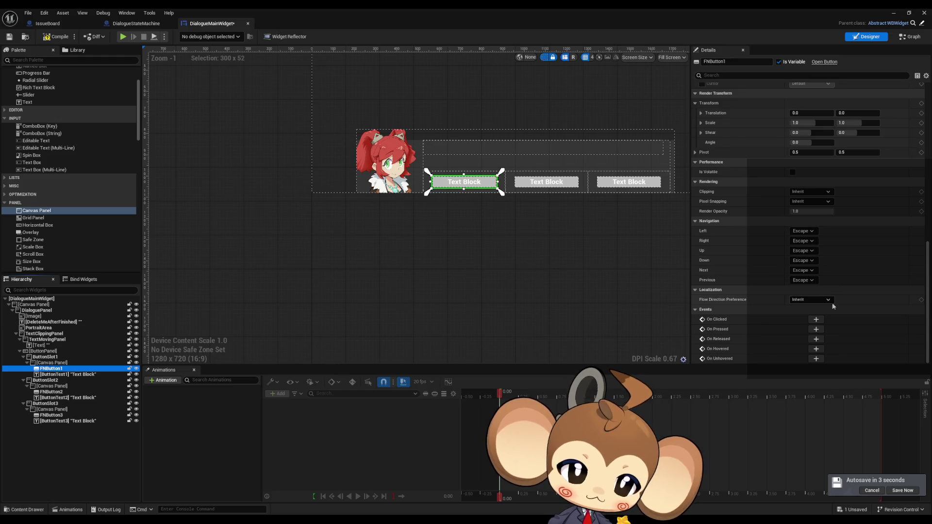
pyautogui.click(816, 330)
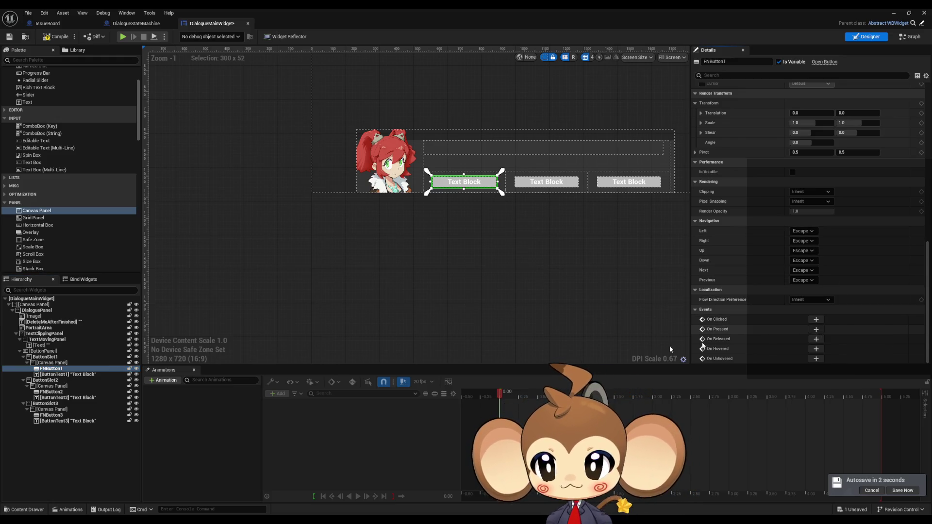
# - Add On Pressed events for FNButton2 and FNButton3, then view the DialogueStateMachine blueprint
pyautogui.click(867, 36)
pyautogui.click(458, 330)
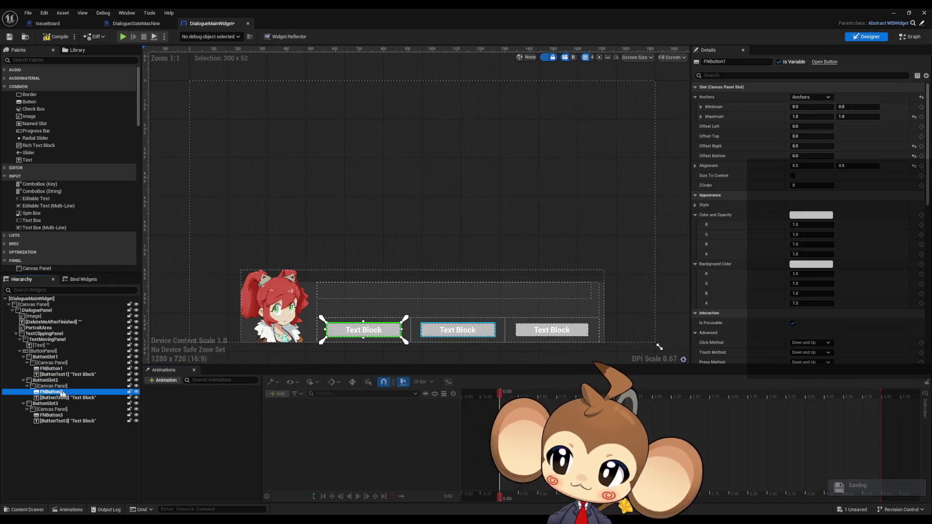
pyautogui.scroll(-15, 836, 311)
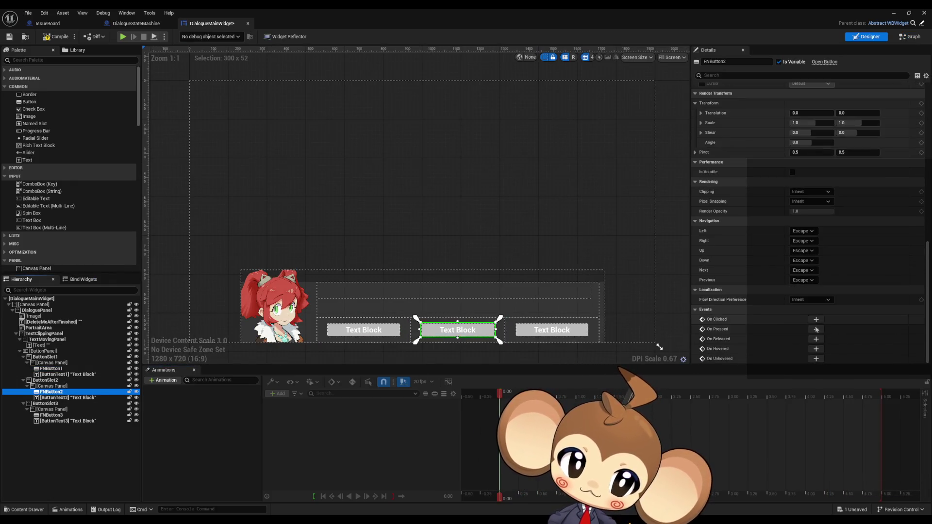
pyautogui.click(816, 329)
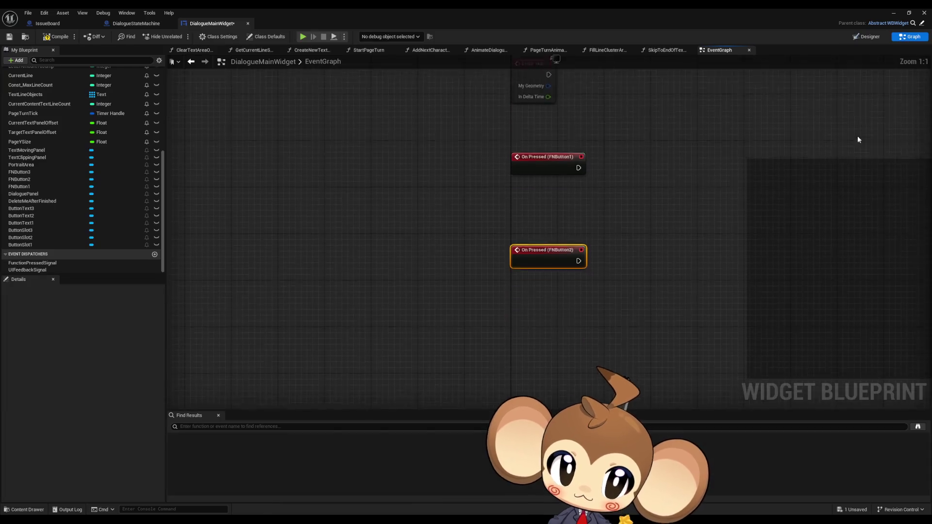
pyautogui.click(867, 36)
pyautogui.click(52, 415)
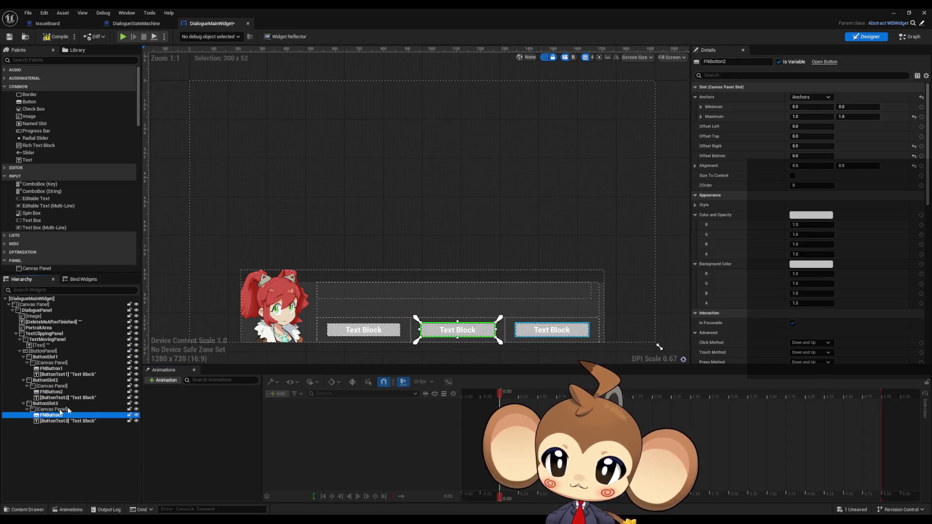
pyautogui.scroll(-10, 730, 282)
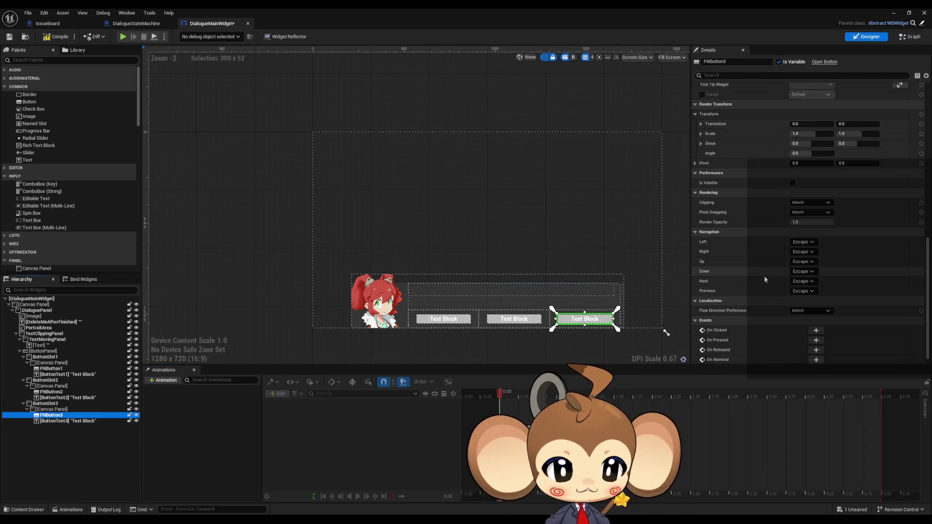
pyautogui.click(816, 329)
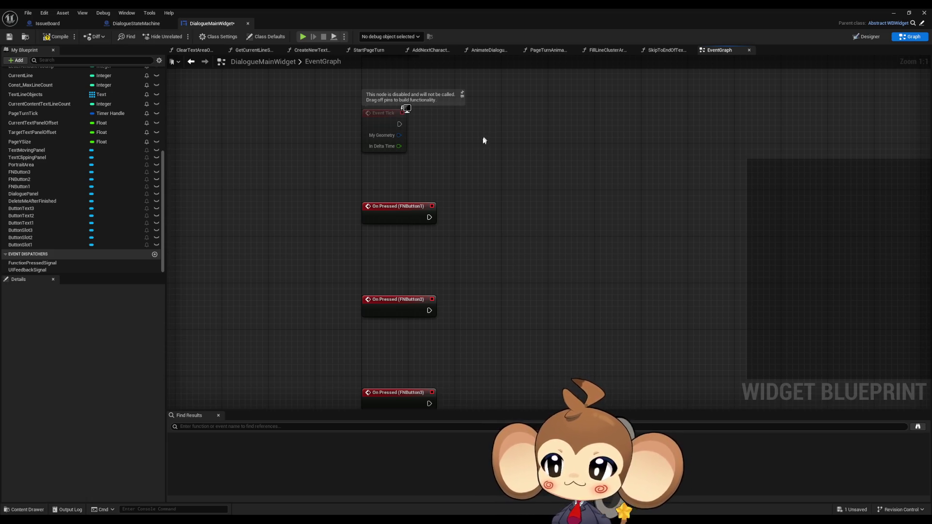
pyautogui.scroll(8, 131, 169)
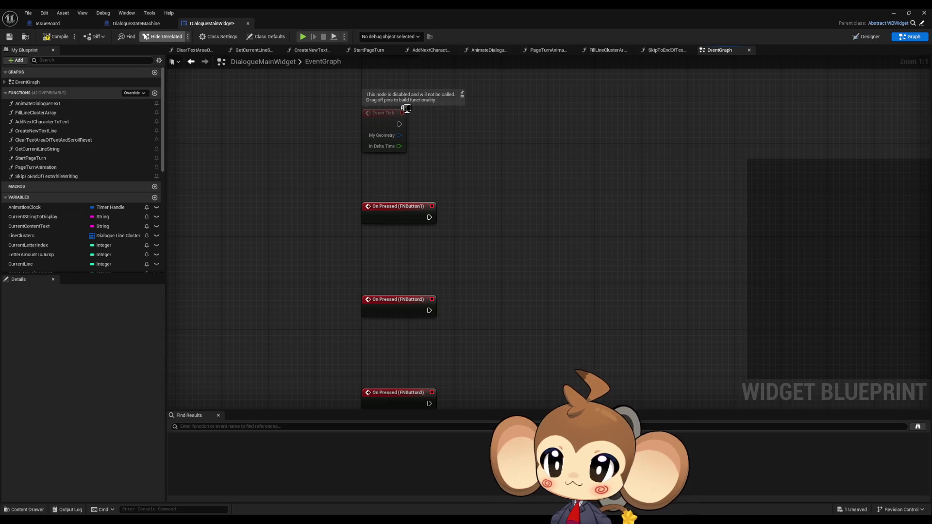
pyautogui.click(142, 25)
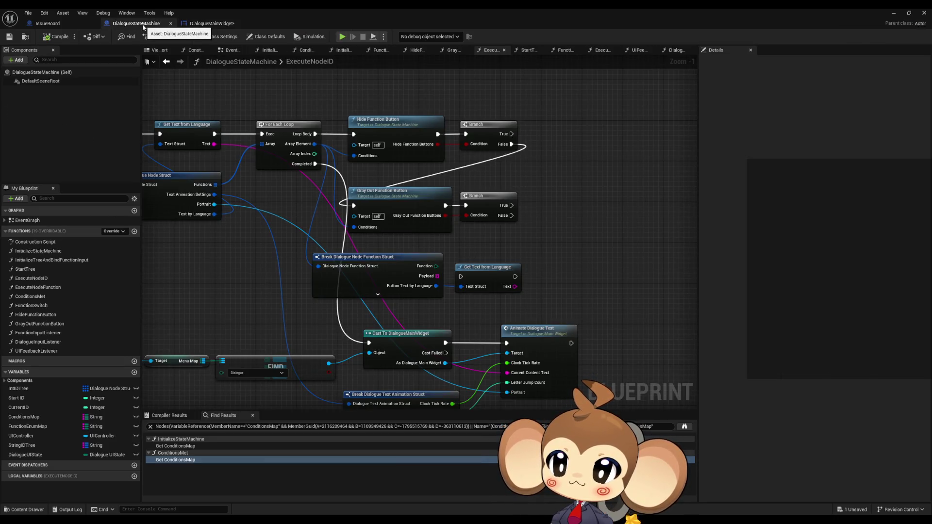
# - Look up the FunctionInputListener function graph in DialogueStateMachine
pyautogui.click(58, 342)
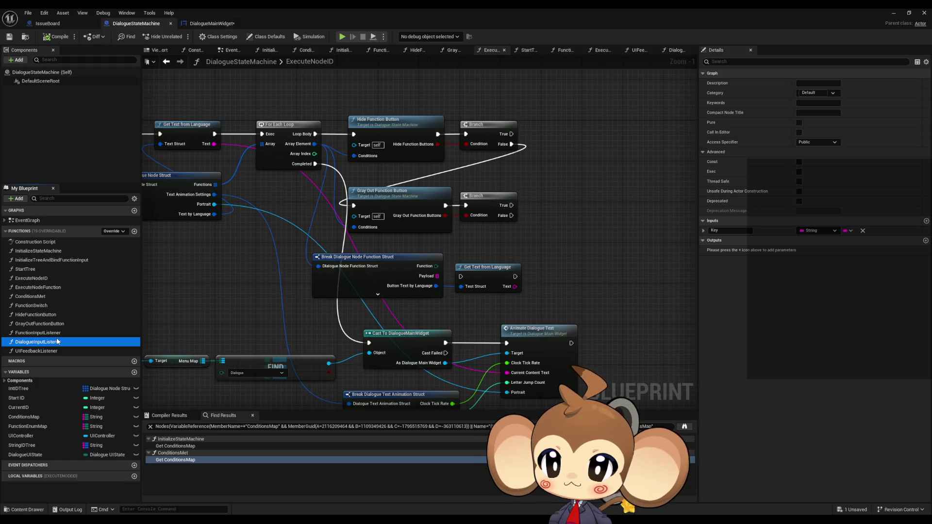
pyautogui.doubleClick(57, 333)
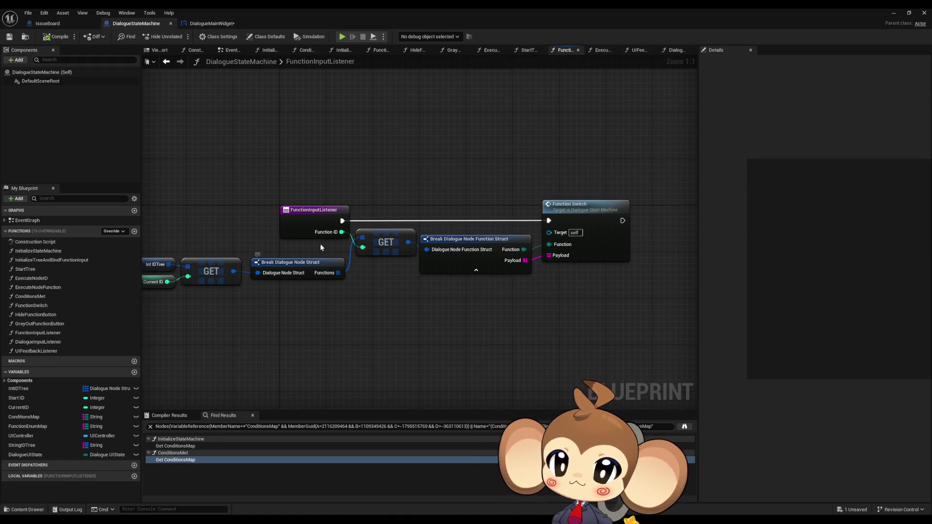
pyautogui.click(207, 24)
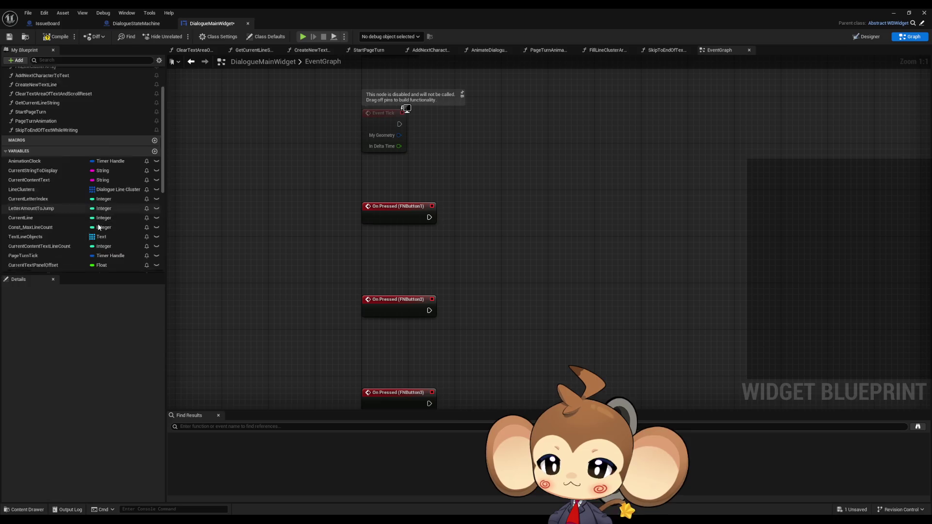
# - Place a Call FunctionPressedSignal node in the EventGraph and duplicate it twice
pyautogui.scroll(-3, 99, 224)
pyautogui.scroll(-3, 101, 220)
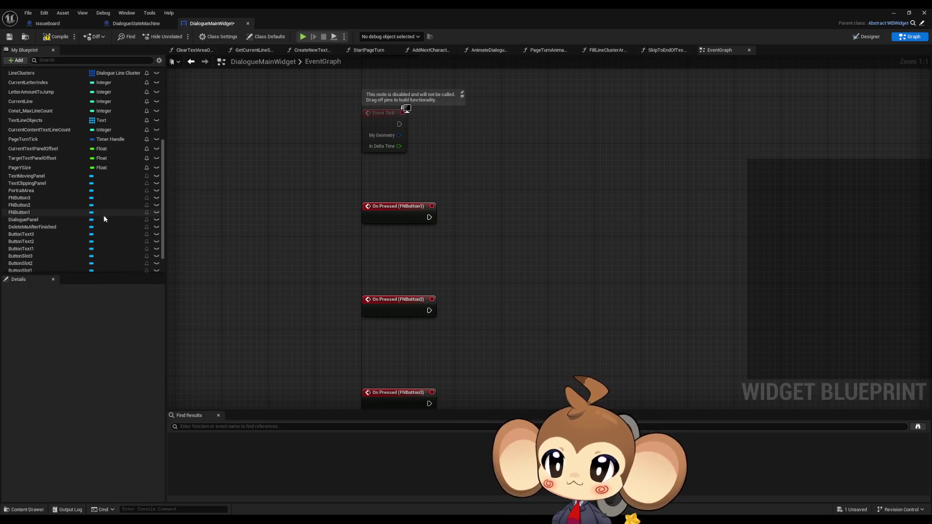
pyautogui.scroll(-2, 103, 220)
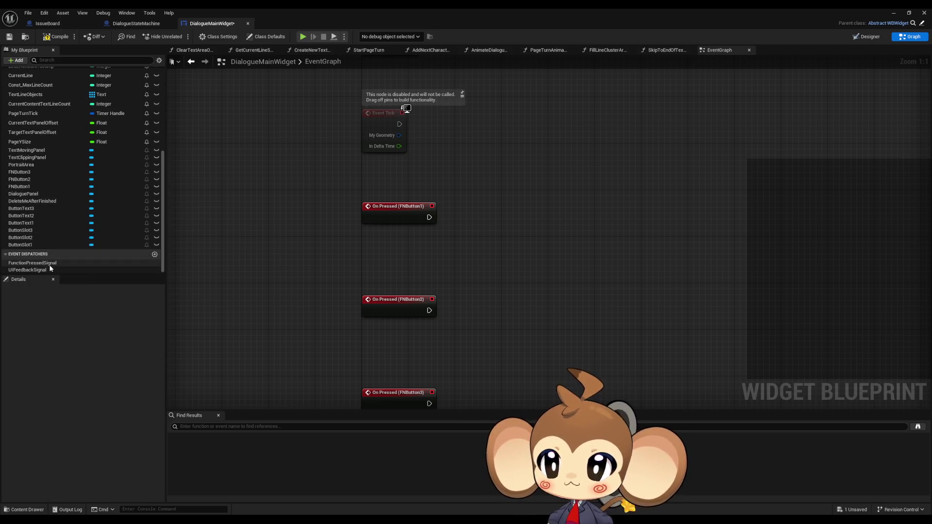
pyautogui.moveTo(50, 265)
pyautogui.mouseDown()
pyautogui.moveTo(481, 243)
pyautogui.moveTo(492, 214)
pyautogui.moveTo(520, 215)
pyautogui.mouseUp()
pyautogui.click(504, 225)
pyautogui.write('1')
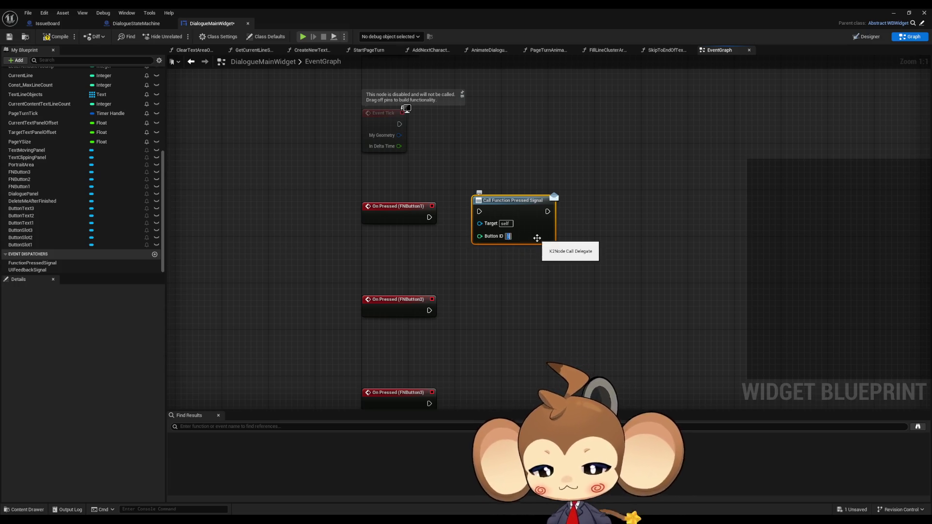
pyautogui.press('Escape')
pyautogui.hotkey('ctrl', 'c')
pyautogui.hotkey('ctrl', 'v')
pyautogui.hotkey('ctrl', 'v')
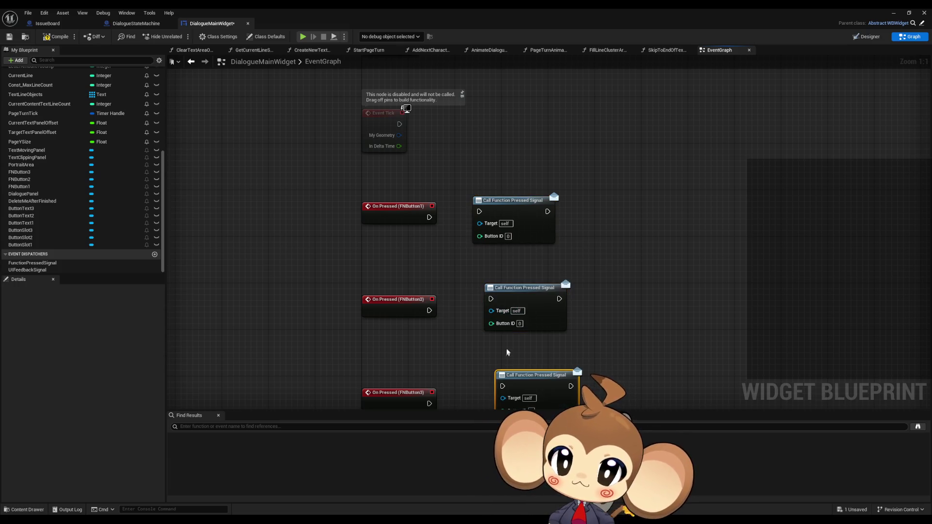
# - Set Button ID 1 on the middle call node and 2 on the lower one
pyautogui.click(520, 323)
pyautogui.write('1')
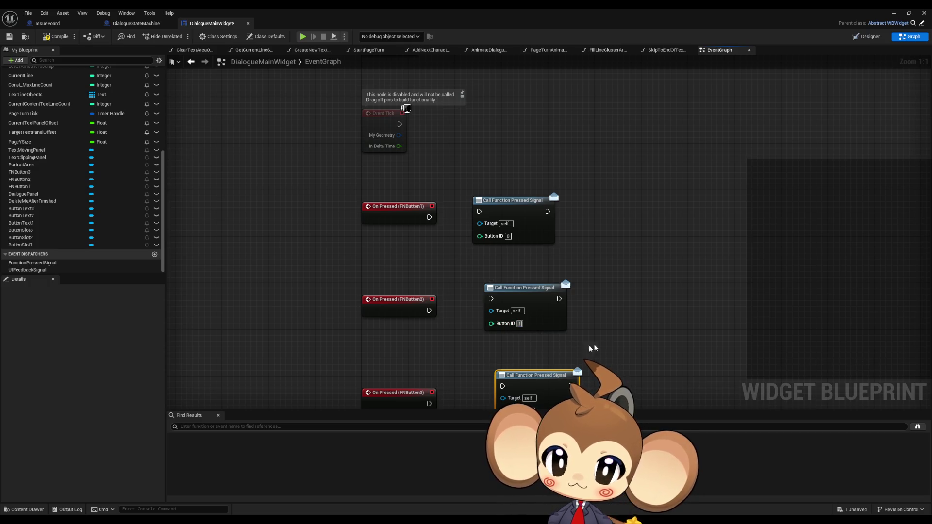
pyautogui.click(594, 349)
pyautogui.click(522, 366)
pyautogui.write('2')
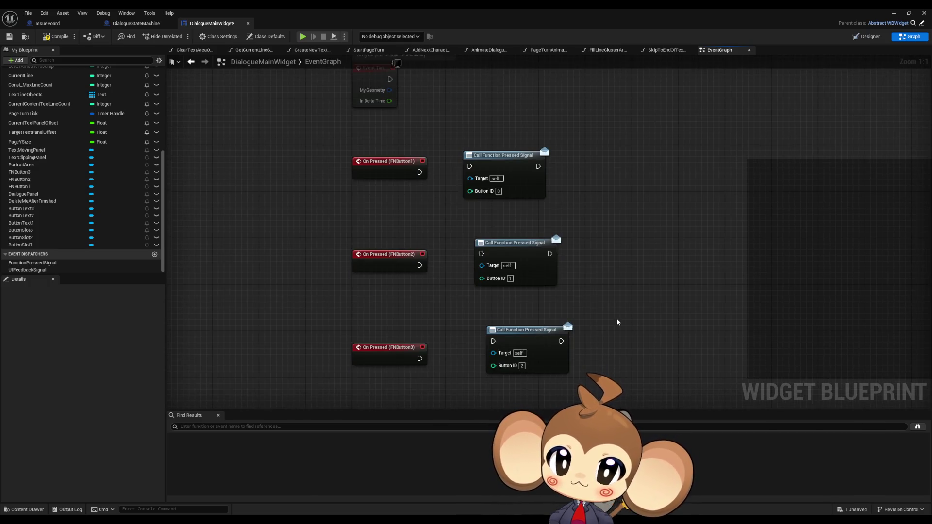
# - Wire FNButton1–3 On Pressed events to their call nodes and compile
pyautogui.moveTo(420, 359)
pyautogui.mouseDown()
pyautogui.moveTo(494, 341)
pyautogui.moveTo(519, 348)
pyautogui.moveTo(490, 360)
pyautogui.mouseUp()
pyautogui.moveTo(512, 248); pyautogui.dragTo(476, 260)
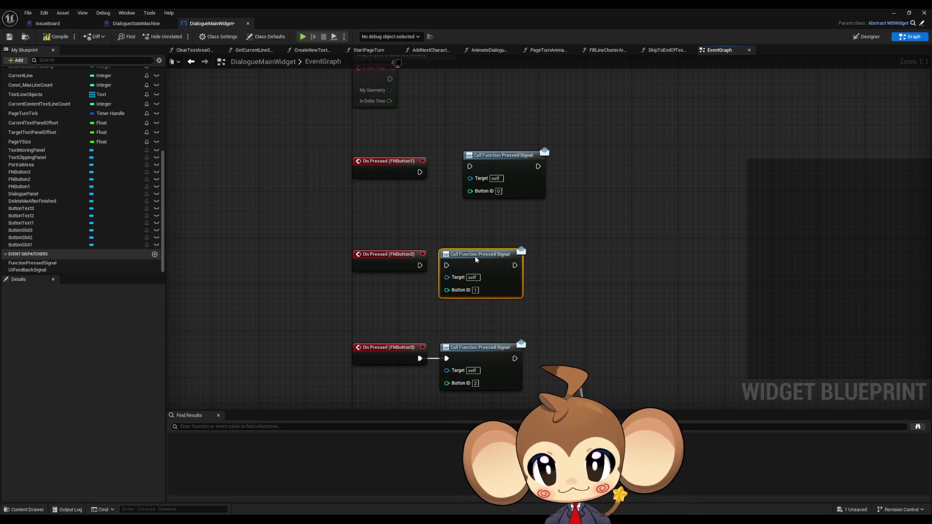
pyautogui.moveTo(420, 265); pyautogui.dragTo(447, 265)
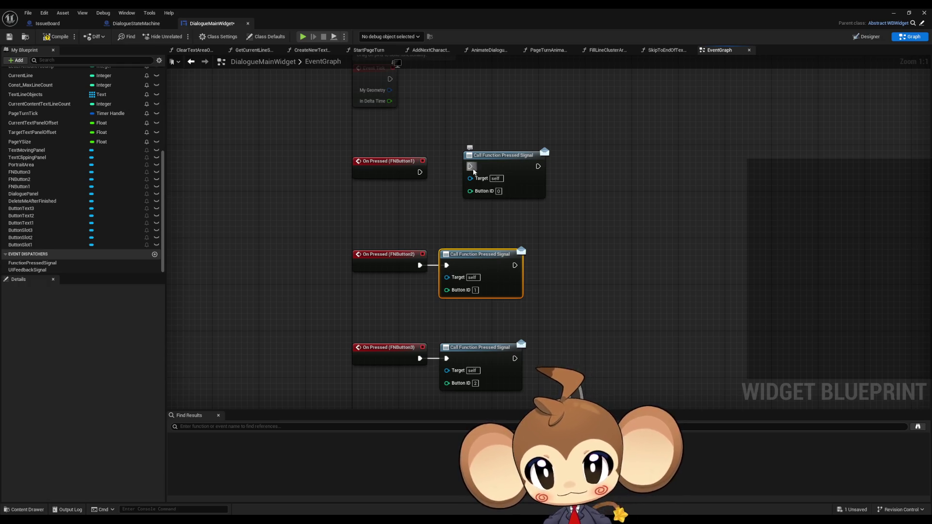
pyautogui.moveTo(470, 166); pyautogui.dragTo(420, 172)
pyautogui.moveTo(501, 165); pyautogui.dragTo(478, 170)
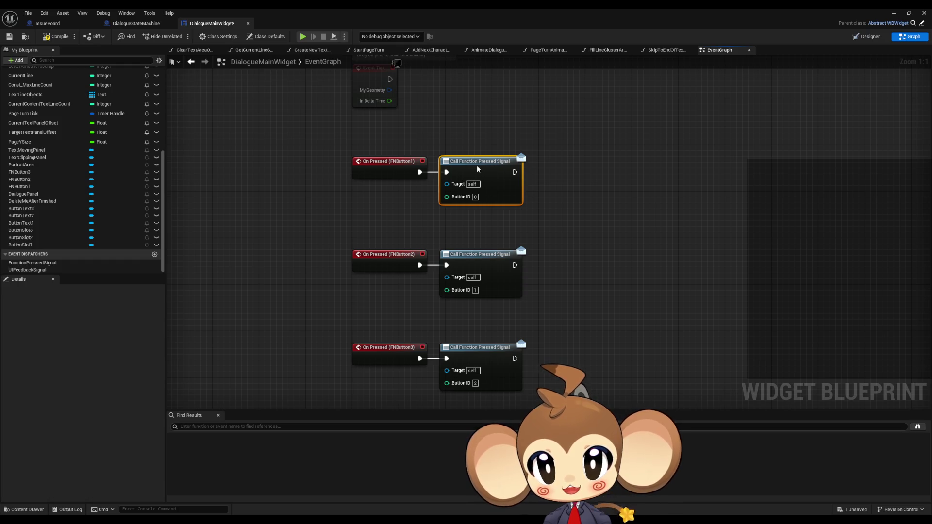
pyautogui.click(609, 187)
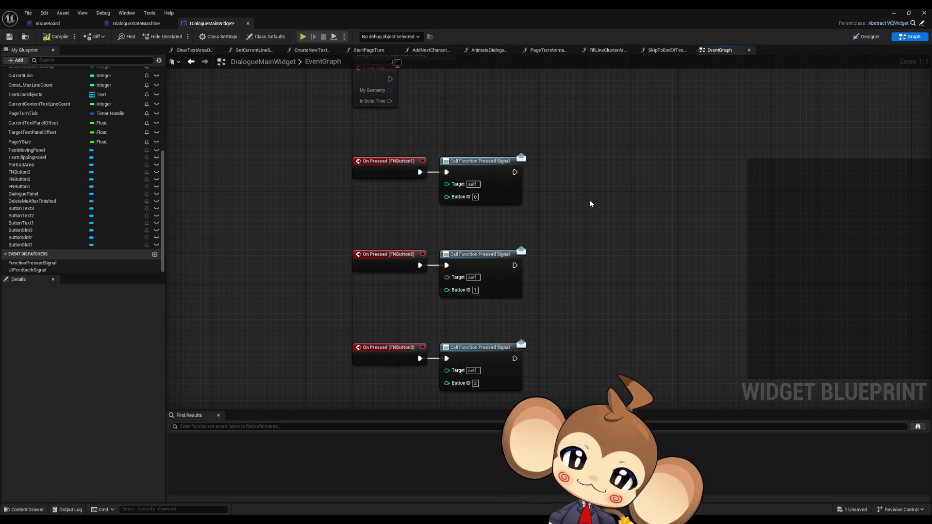
pyautogui.click(50, 37)
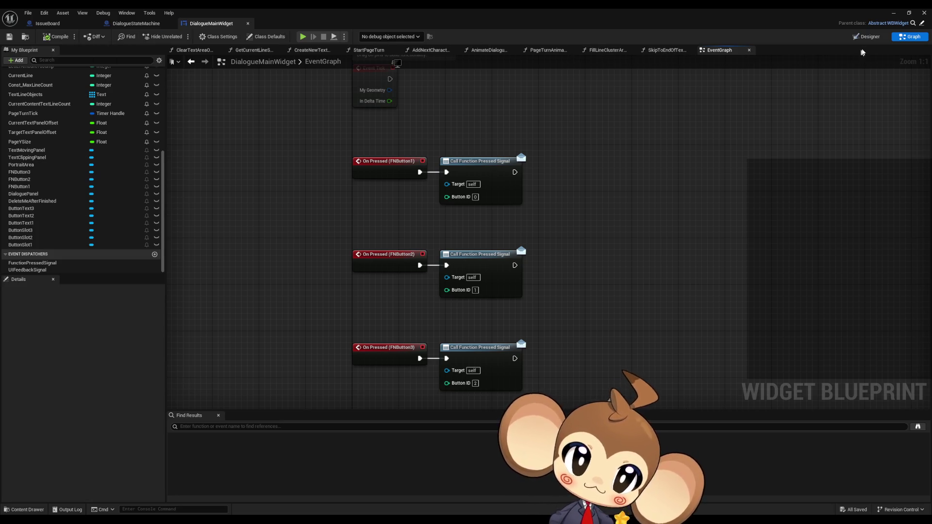
pyautogui.click(866, 37)
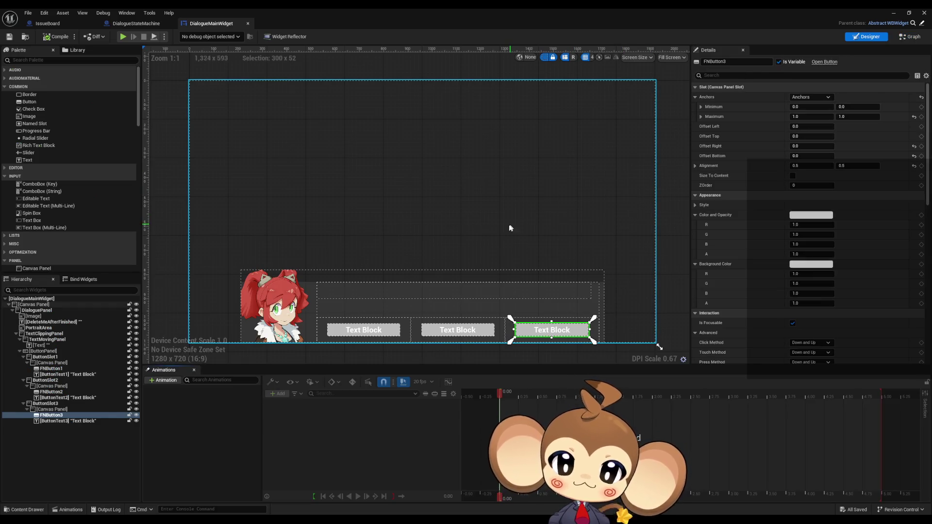
pyautogui.moveTo(510, 228); pyautogui.dragTo(495, 199)
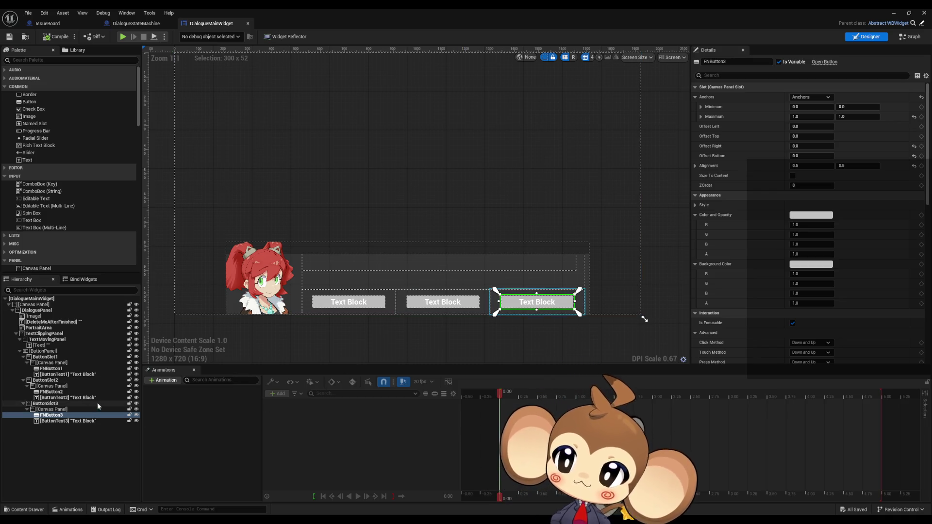
pyautogui.click(62, 392)
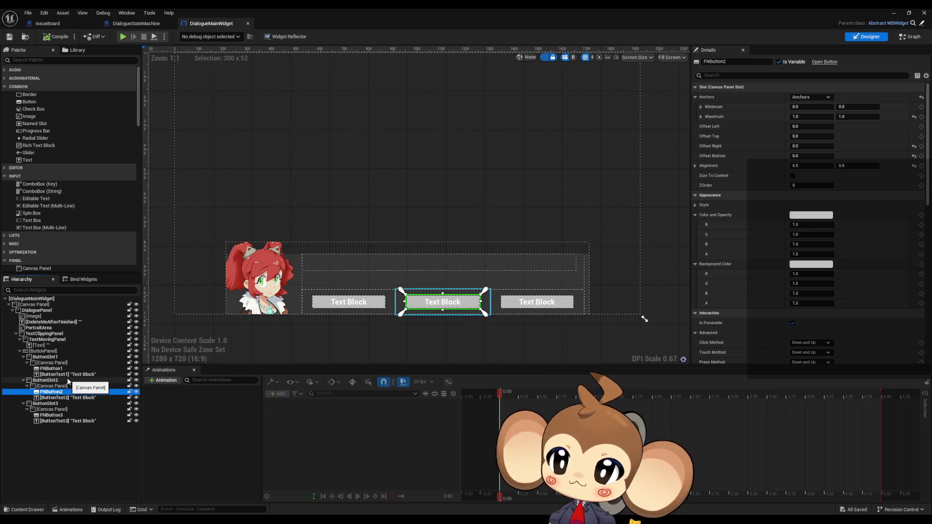
pyautogui.click(65, 371)
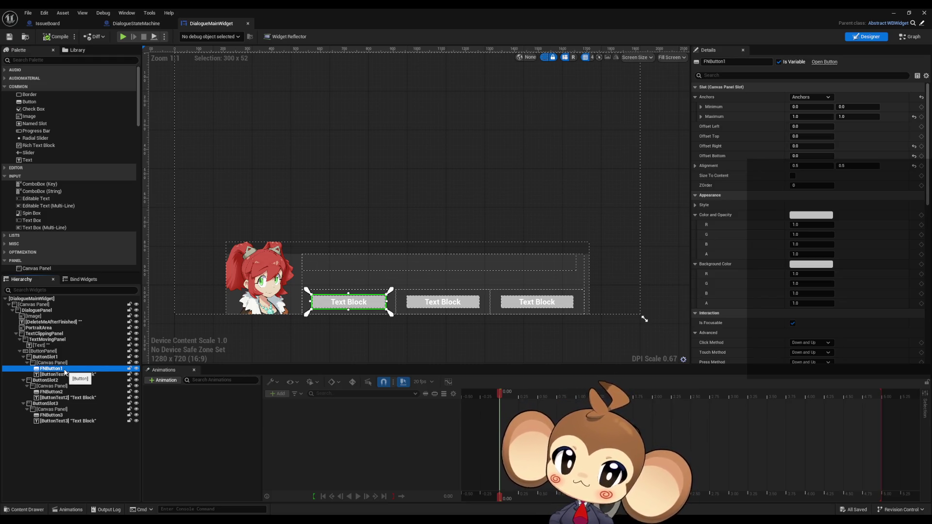
pyautogui.click(906, 39)
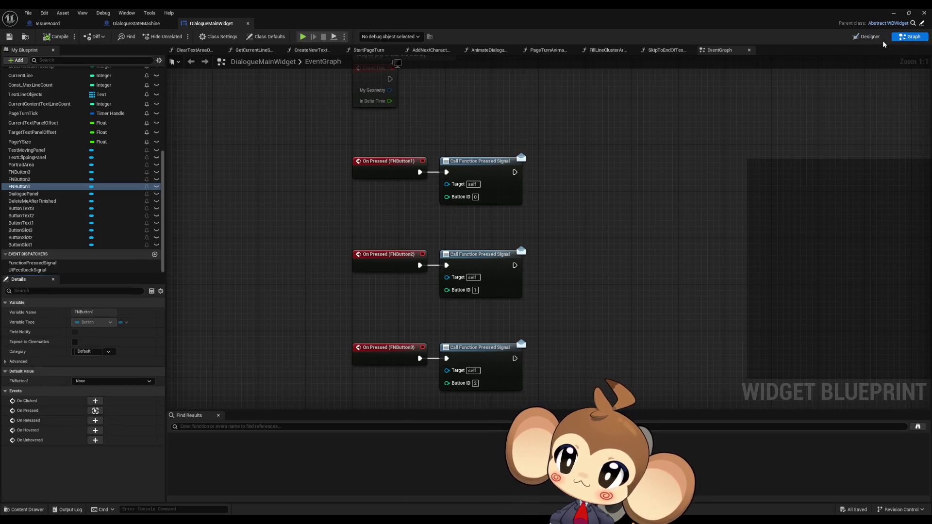
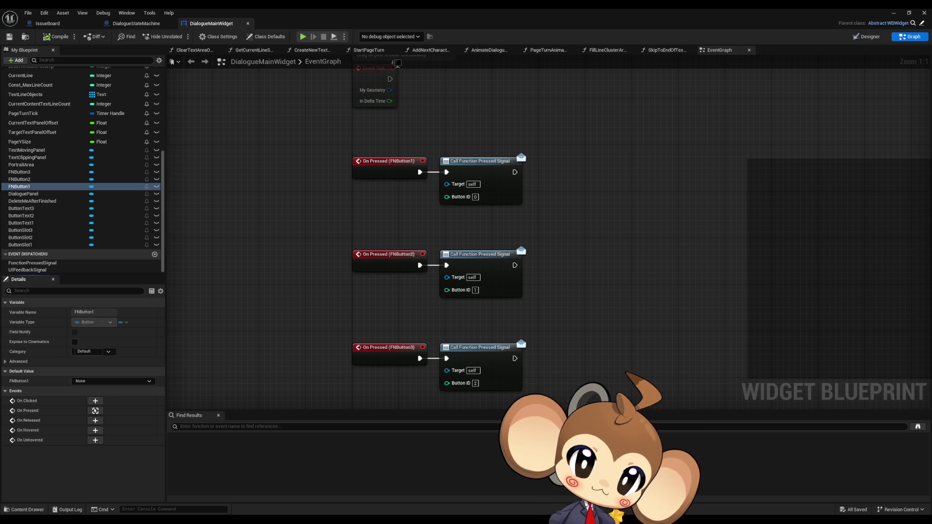
# - Bring the DialogueStateMachine blueprint to the front after a glance at the IssueBoard notes
pyautogui.scroll(-7, 651, 194)
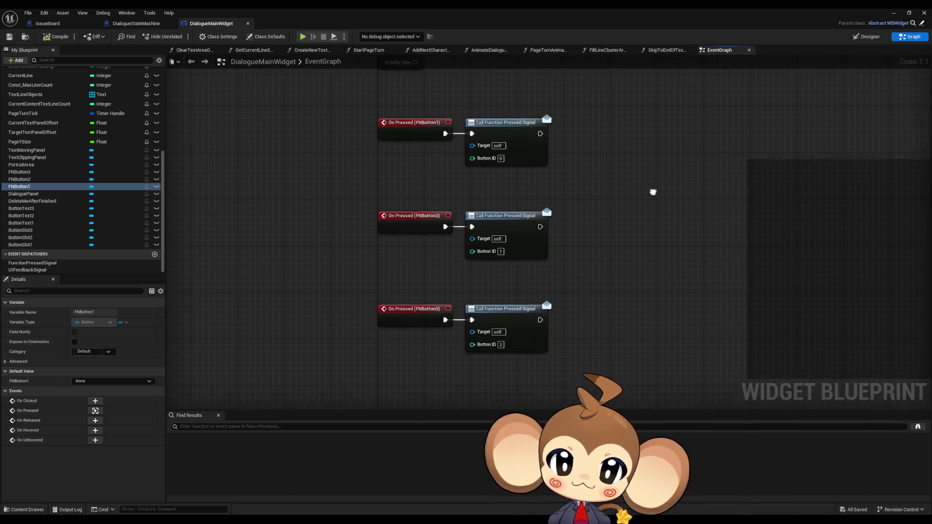
pyautogui.scroll(7, 628, 242)
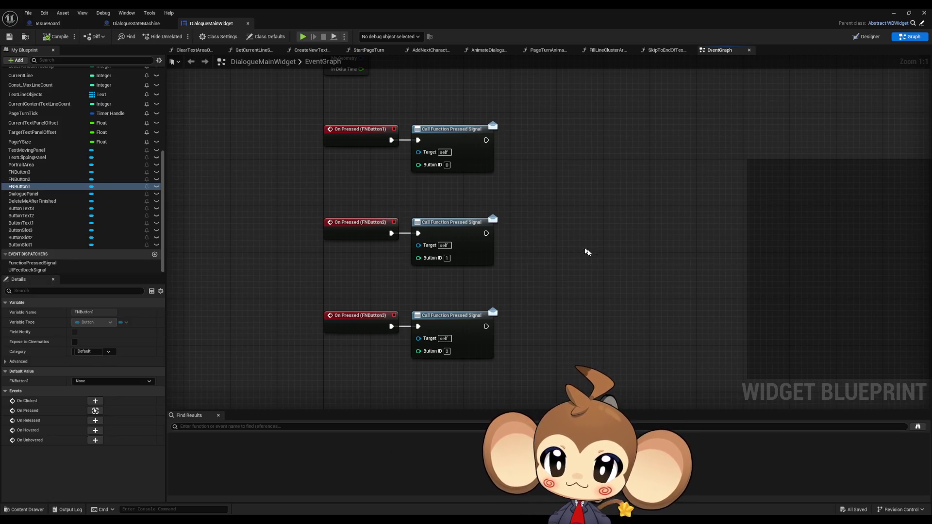
pyautogui.click(146, 23)
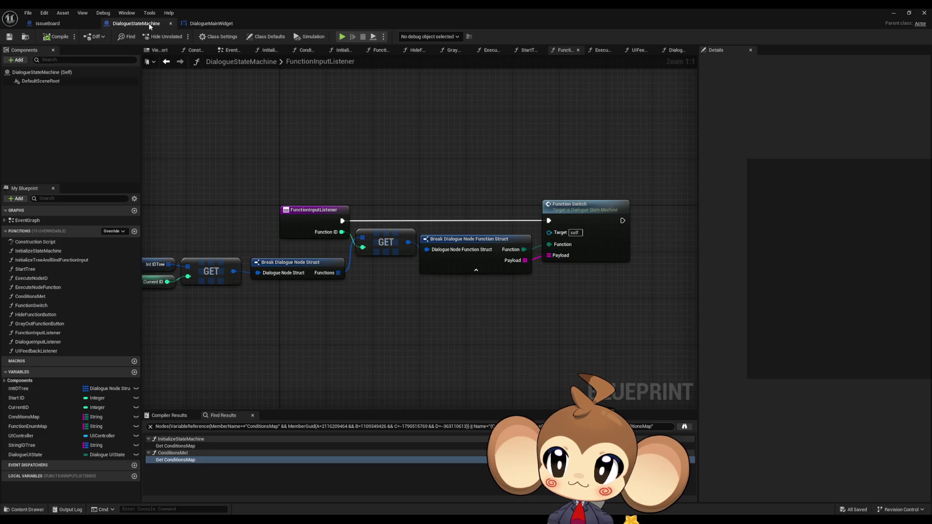
pyautogui.click(71, 23)
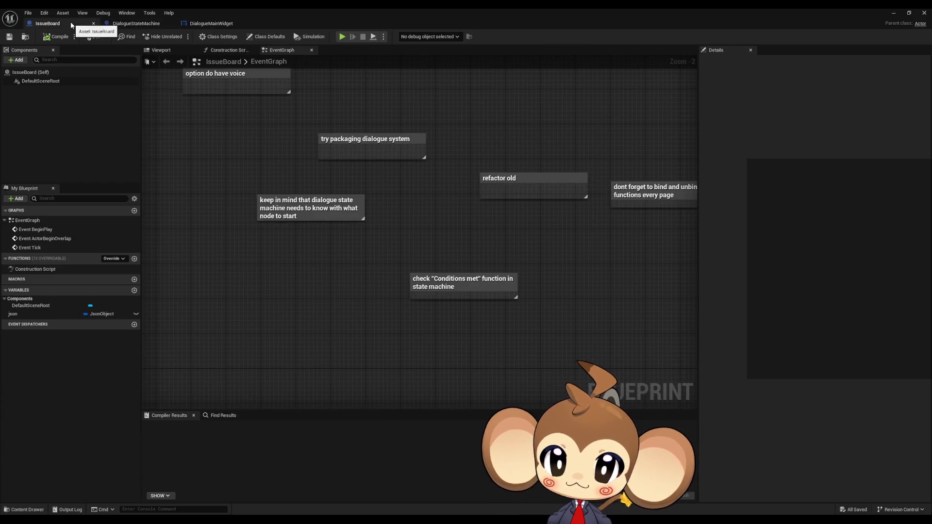
pyautogui.click(156, 24)
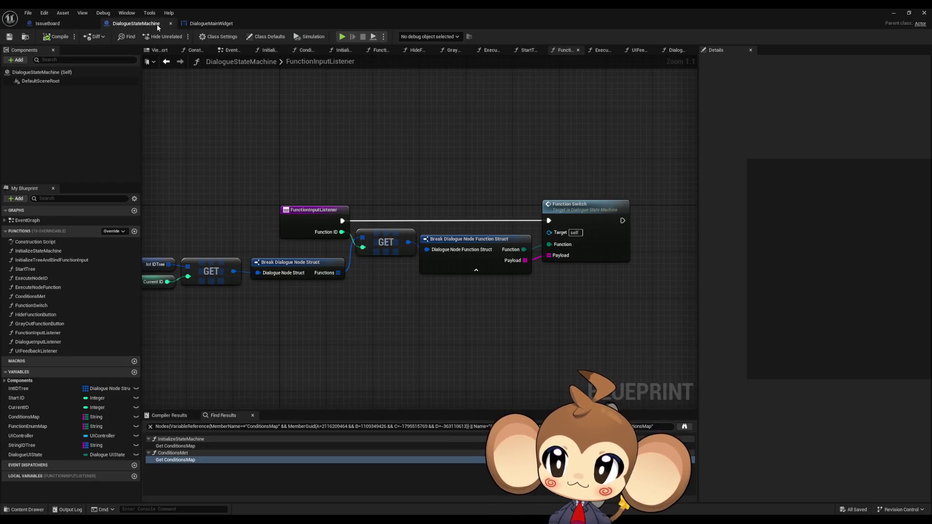
# - Find all references to FunctionInputListener and select the first Create Event result
pyautogui.click(42, 334)
pyautogui.rightClick(44, 334)
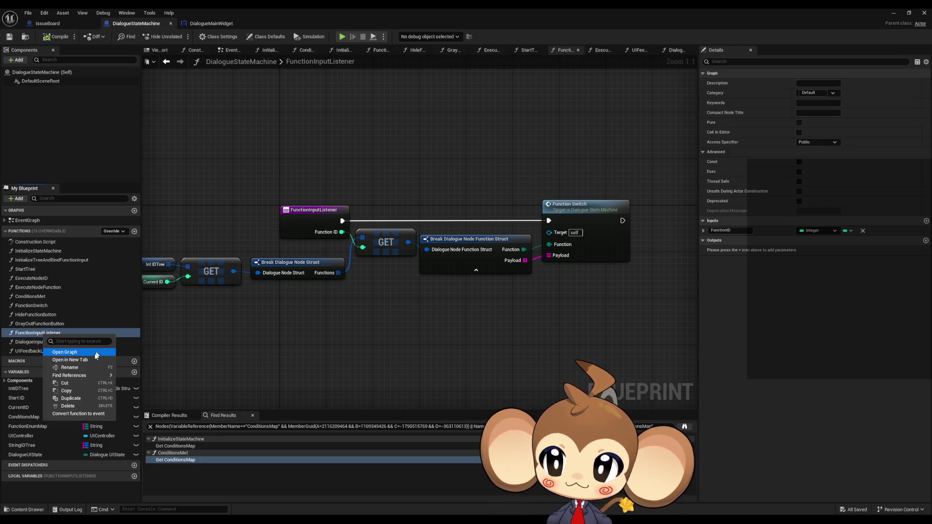
pyautogui.moveTo(88, 375)
pyautogui.click(141, 402)
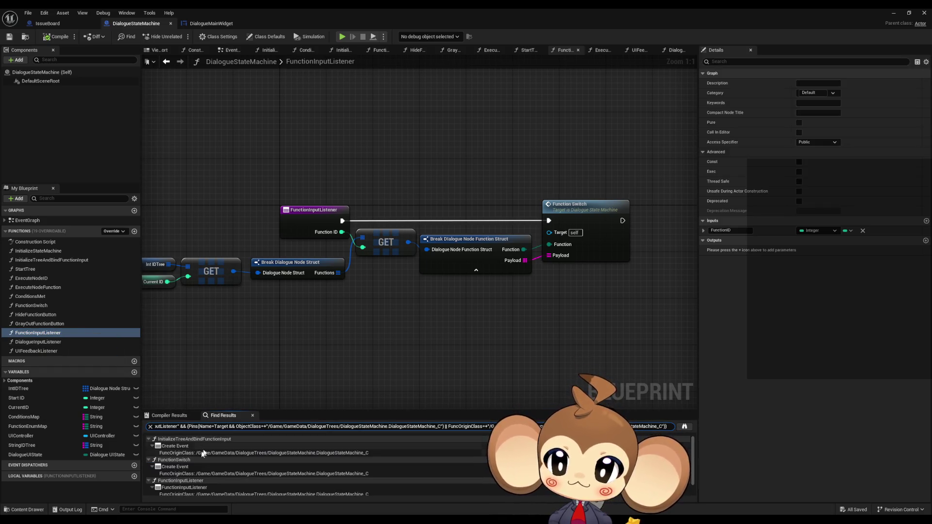
pyautogui.click(179, 447)
# - Jump to the Create Event binding in the InitializeTreeAndBindFunctionInput graph
pyautogui.doubleClick(179, 446)
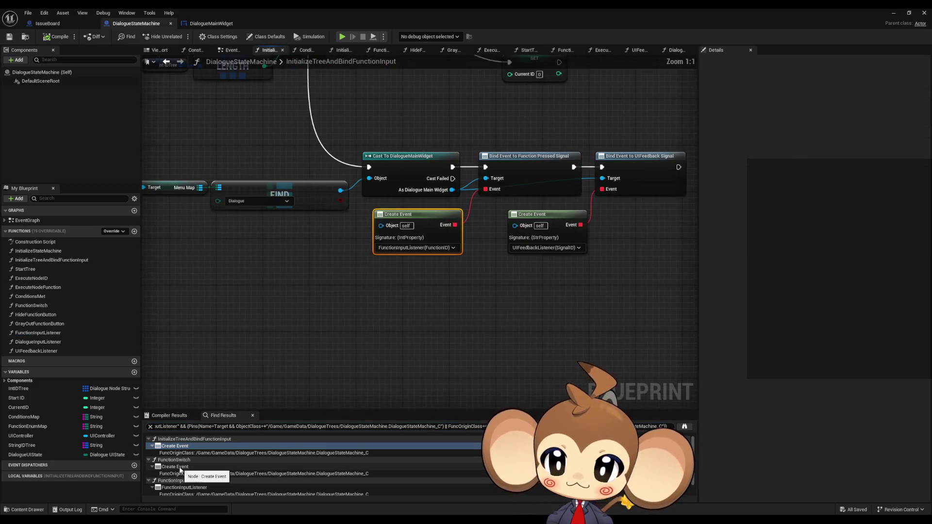
pyautogui.scroll(-2, 379, 391)
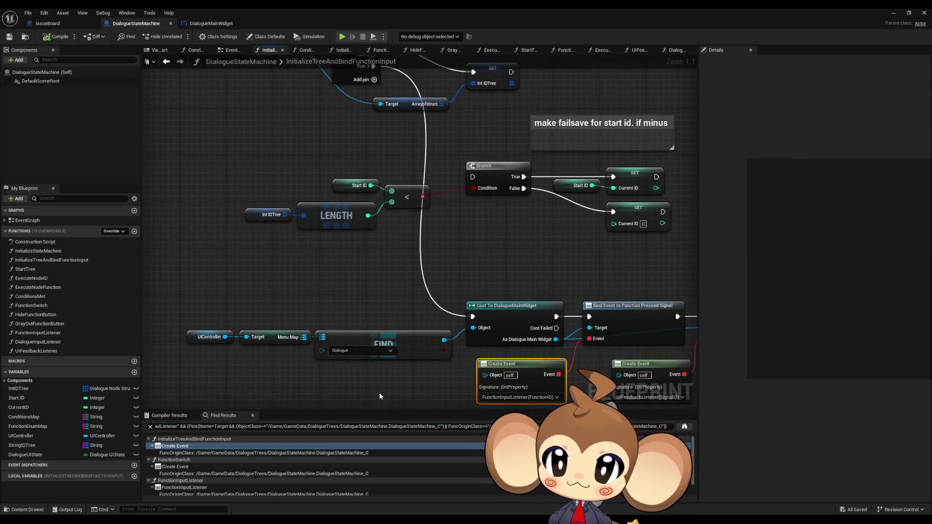
pyautogui.scroll(1, 290, 238)
pyautogui.scroll(1, 290, 238)
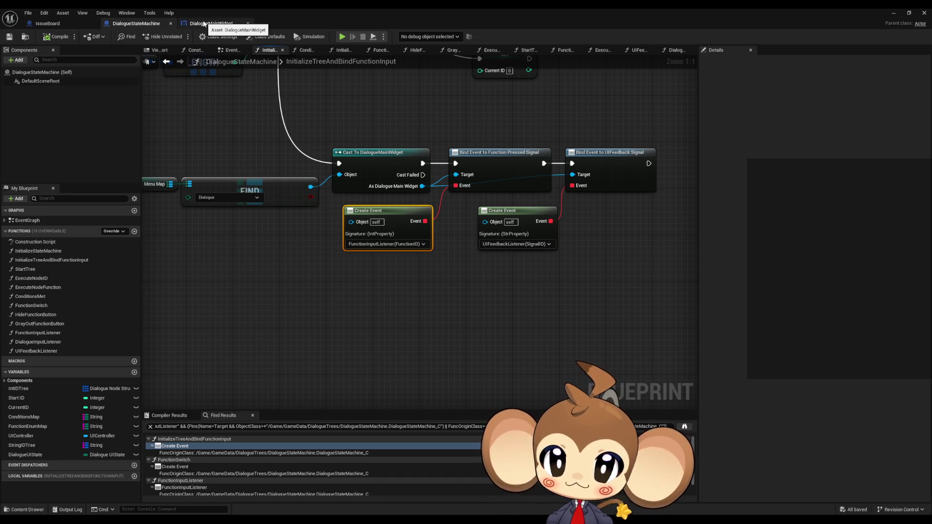
# - Open FunctionInputListener, select Break Dialogue Node Function Struct, and restore the editor to a smaller window
pyautogui.doubleClick(54, 333)
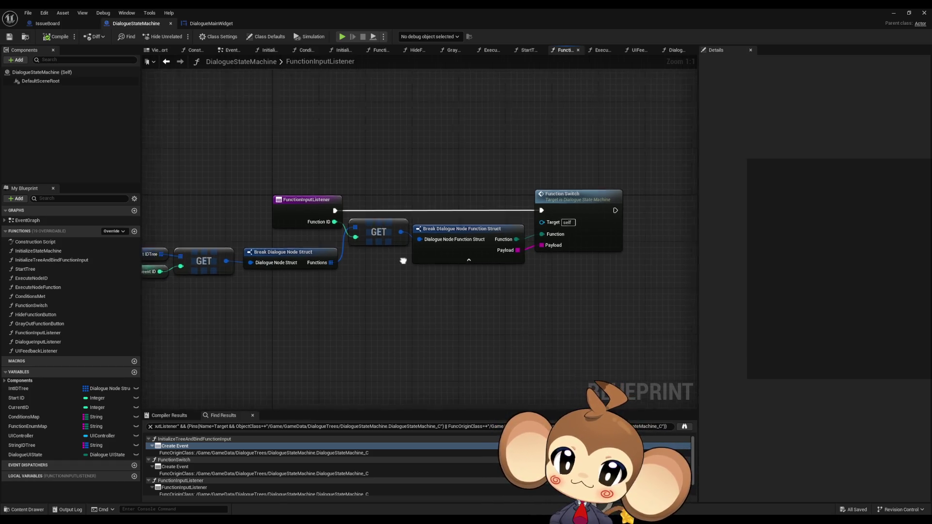
pyautogui.click(453, 250)
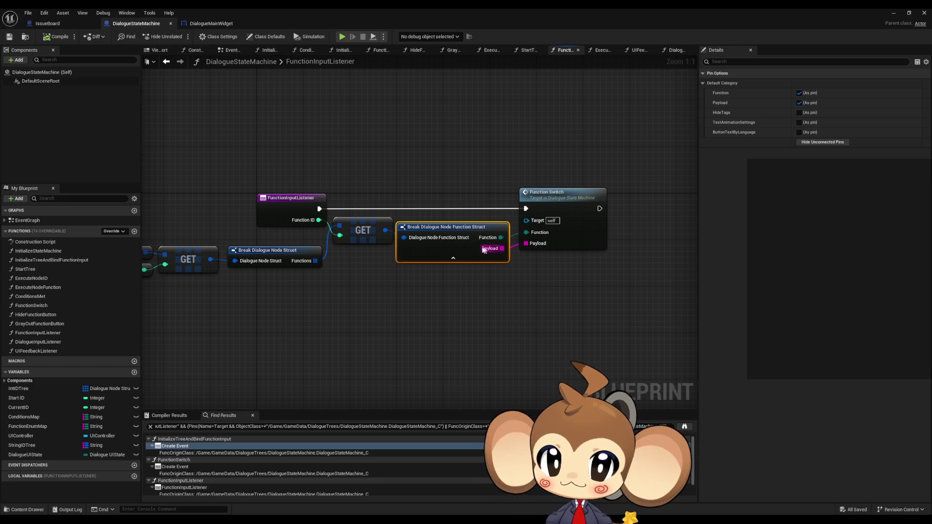
pyautogui.doubleClick(368, 8)
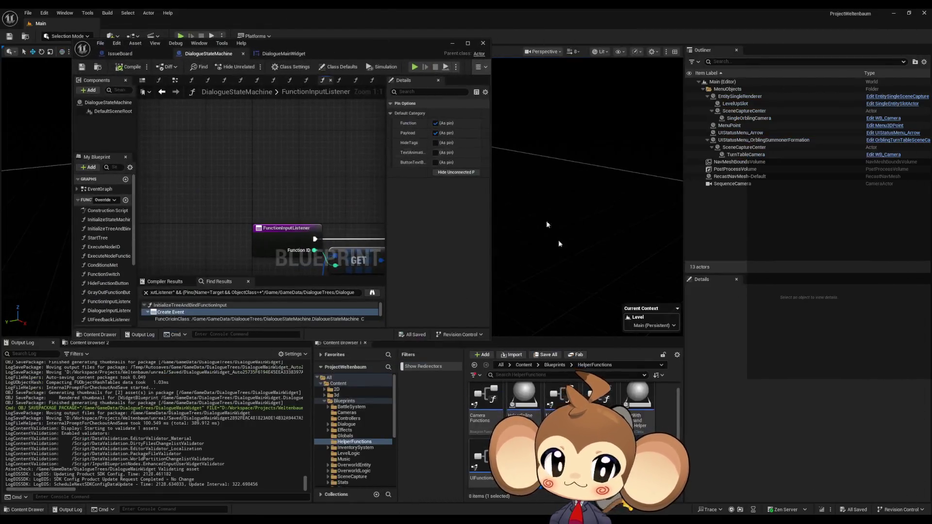
# - Browse to Content > GameData > DialogueTrees and open DialogueNodeFunctionStruct
pyautogui.click(529, 365)
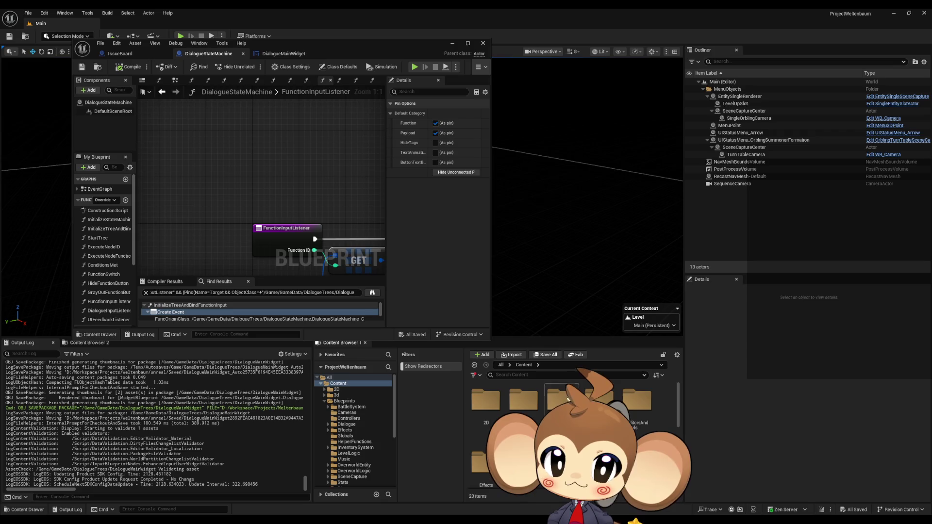
pyautogui.hotkey('ctrl', 'b')
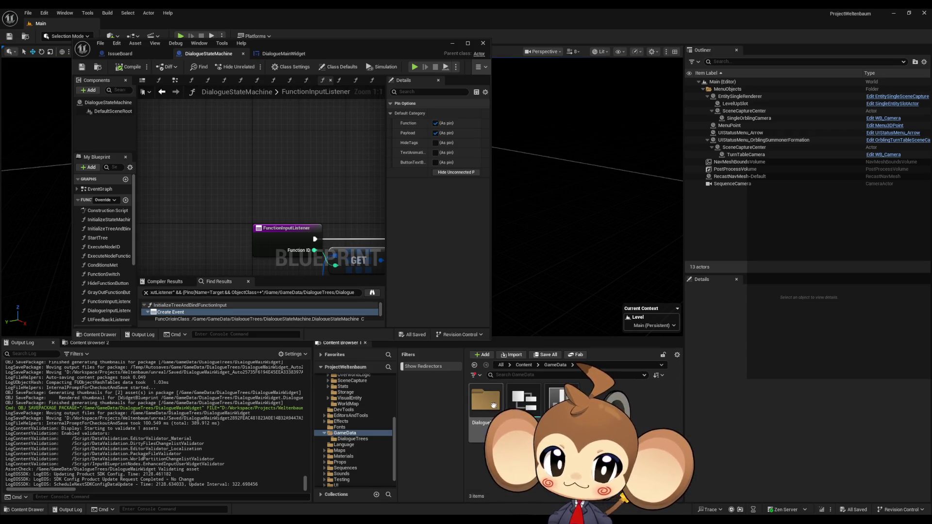
pyautogui.scroll(-1, 573, 427)
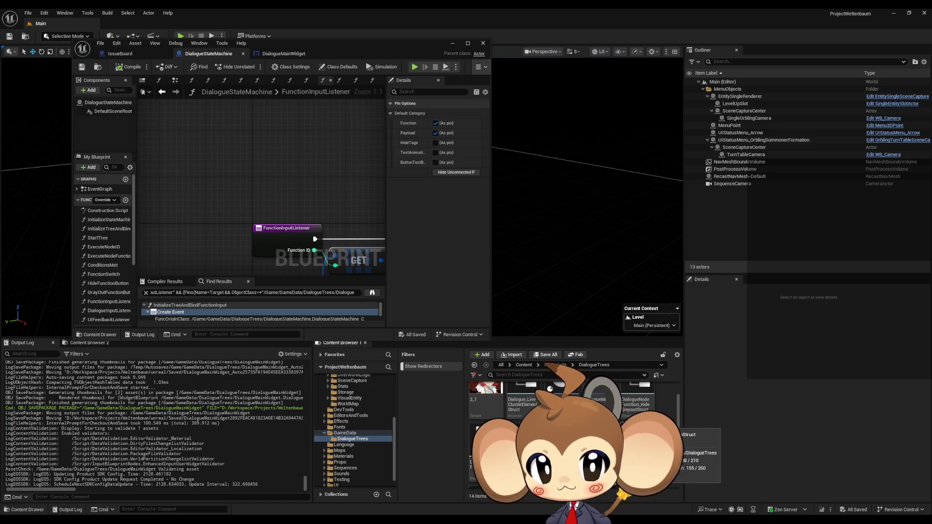
pyautogui.scroll(-1, 631, 428)
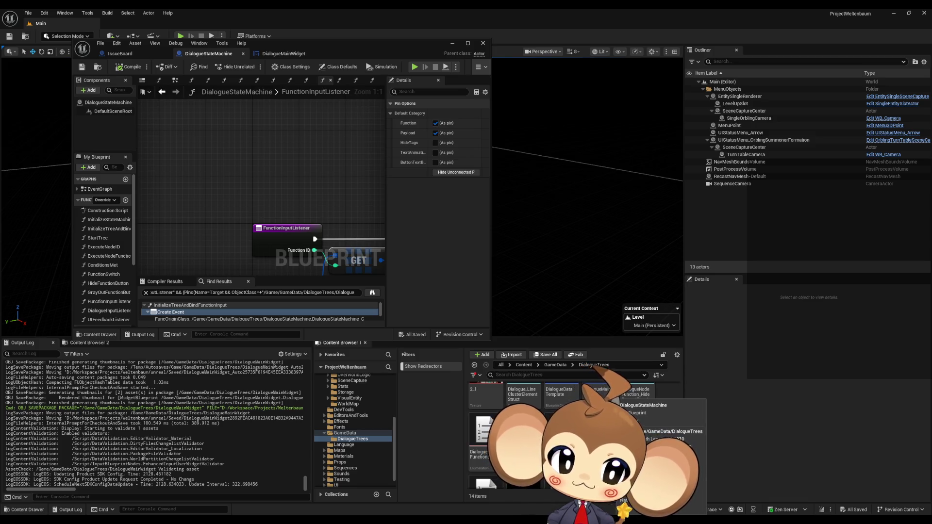
pyautogui.doubleClick(523, 429)
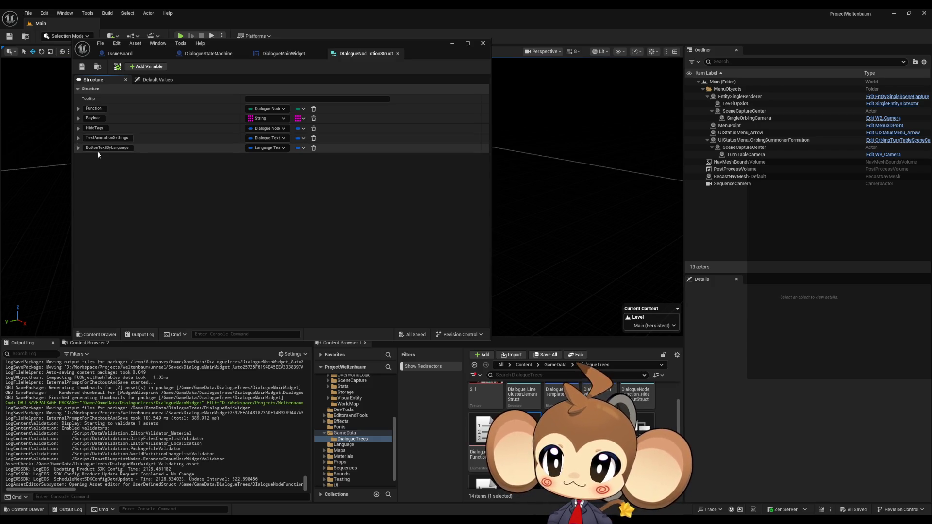
# - Open DialogueNodeStruct alongside, then toggle the TextAnimationSettings member in DialogueNodeFunctionStruct
pyautogui.click(100, 138)
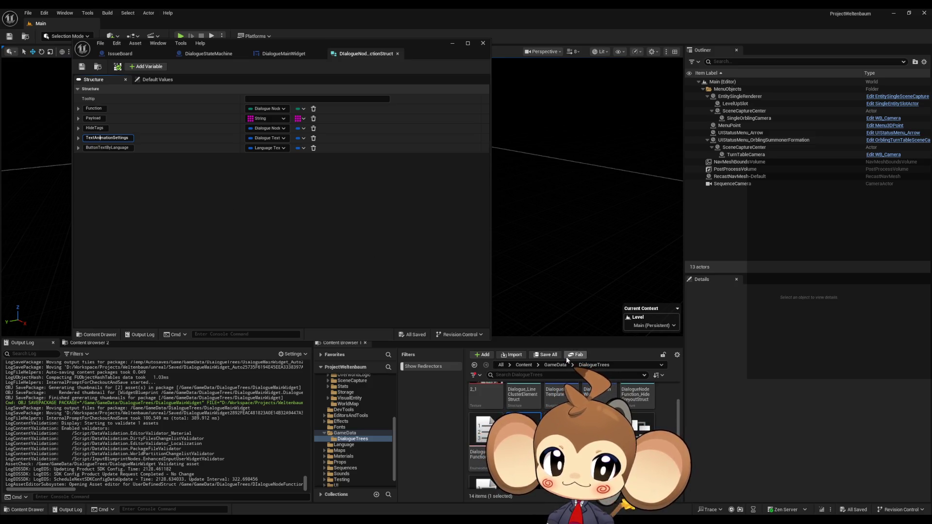
pyautogui.press('Return')
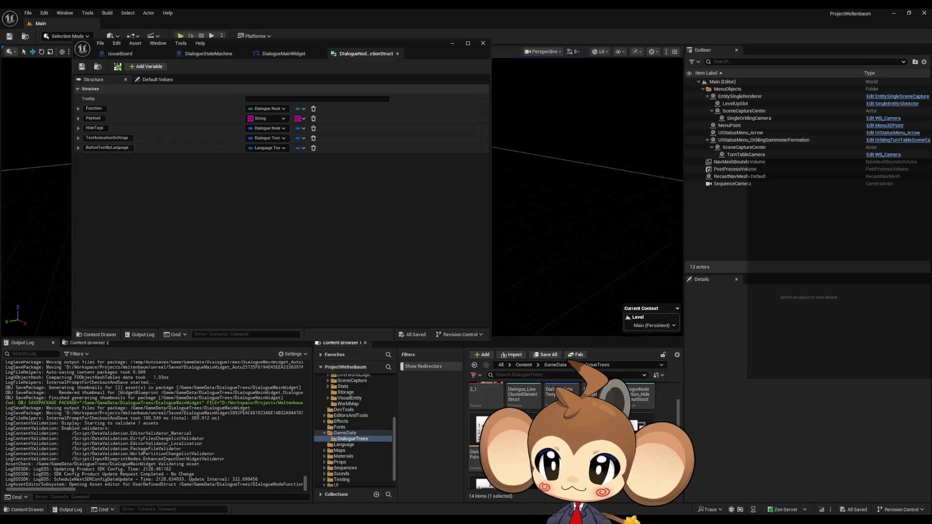
pyautogui.doubleClick(562, 437)
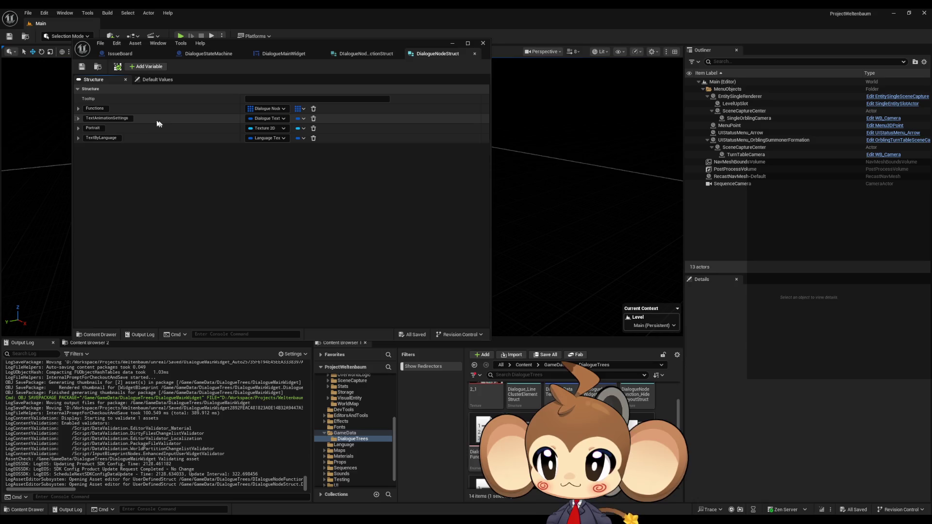
pyautogui.click(375, 55)
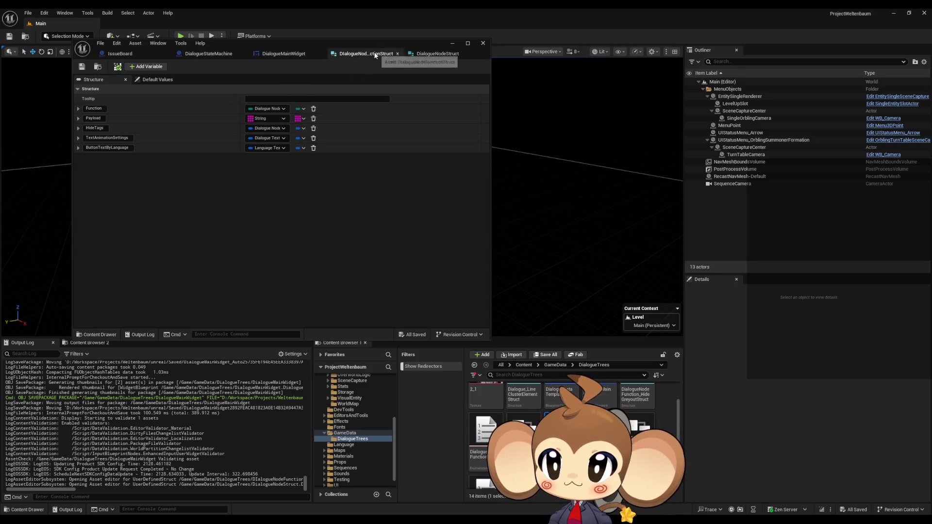
pyautogui.click(78, 139)
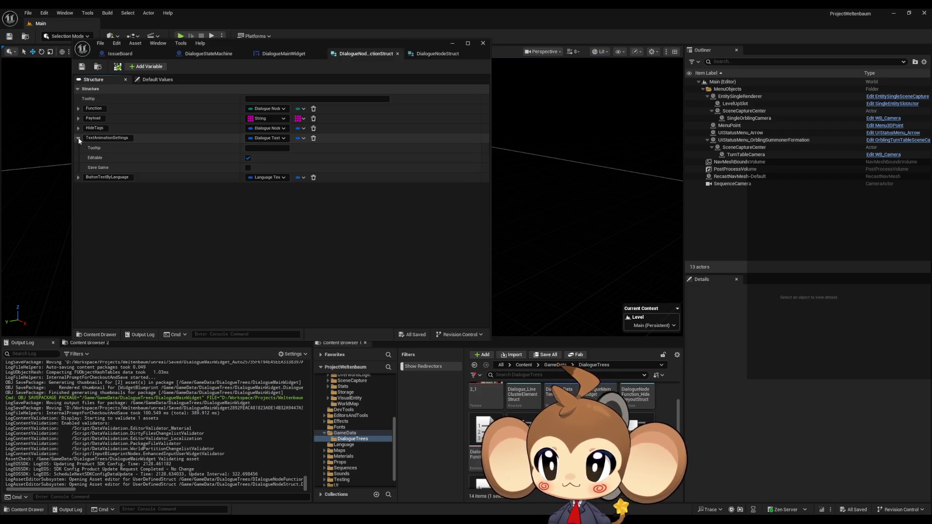
pyautogui.click(78, 138)
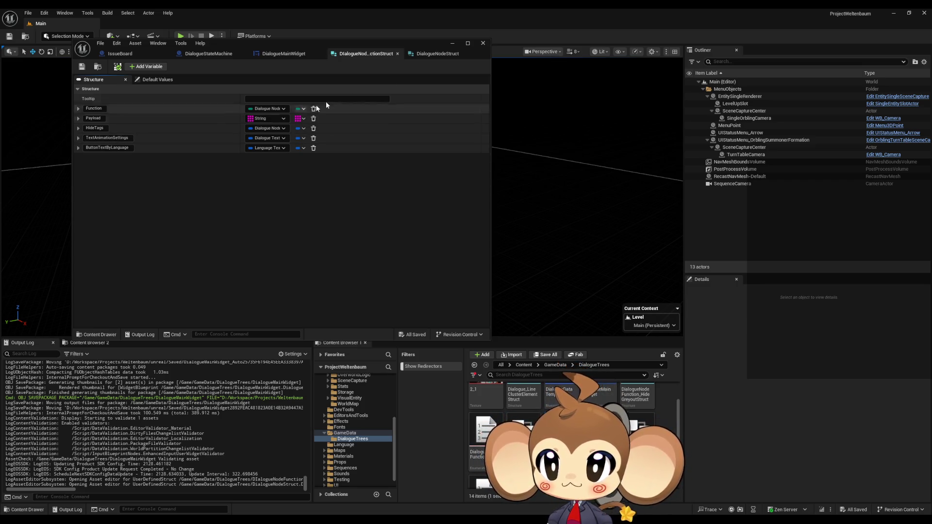
# - Compare both structs, review Default Values with TextAnimationSettings collapsed, then show the Structure tab
pyautogui.click(434, 54)
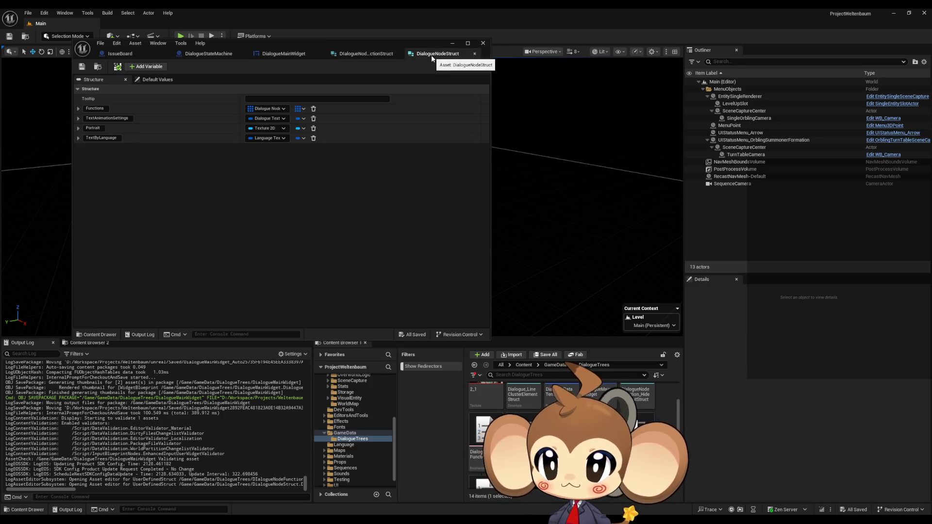
pyautogui.click(377, 57)
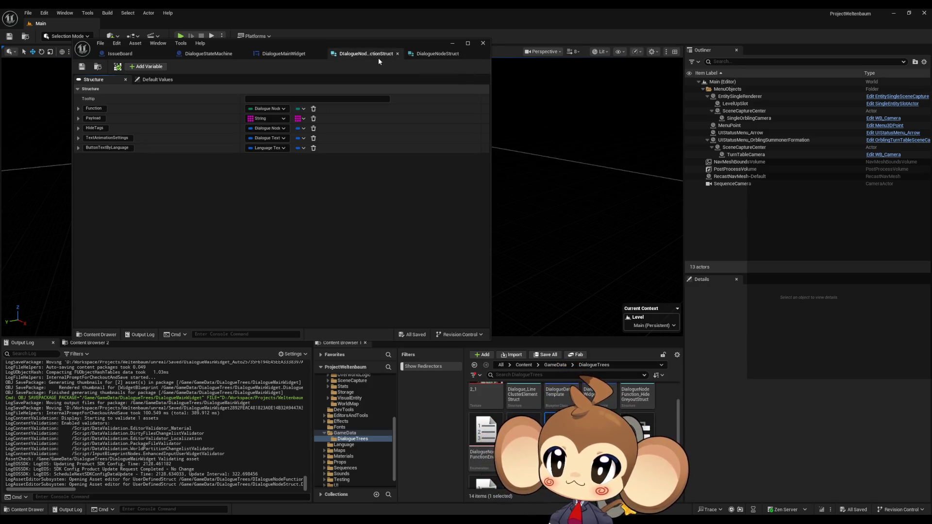
pyautogui.click(156, 80)
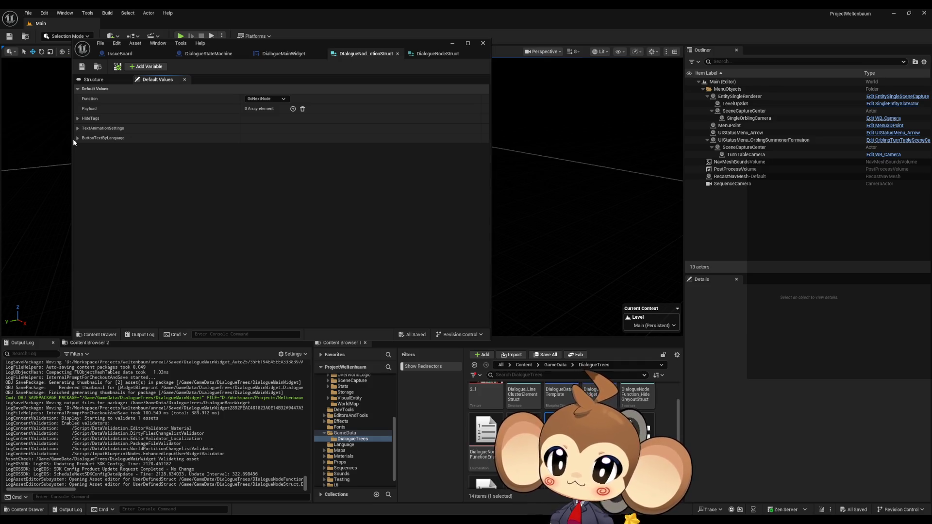
pyautogui.click(430, 55)
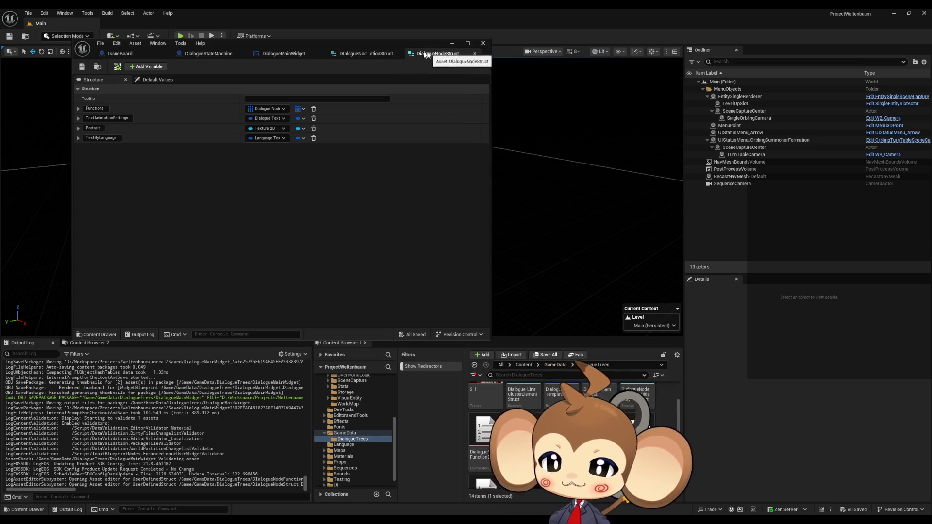
pyautogui.click(380, 55)
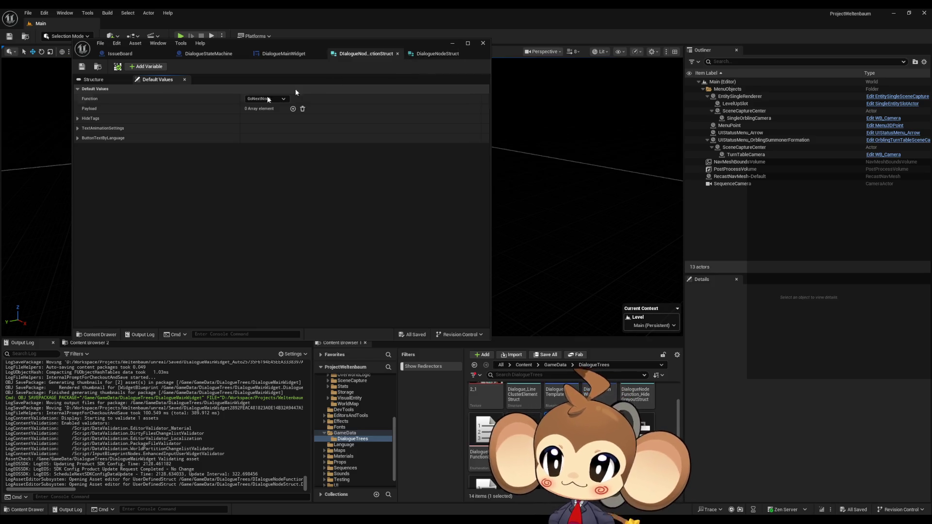
pyautogui.click(78, 128)
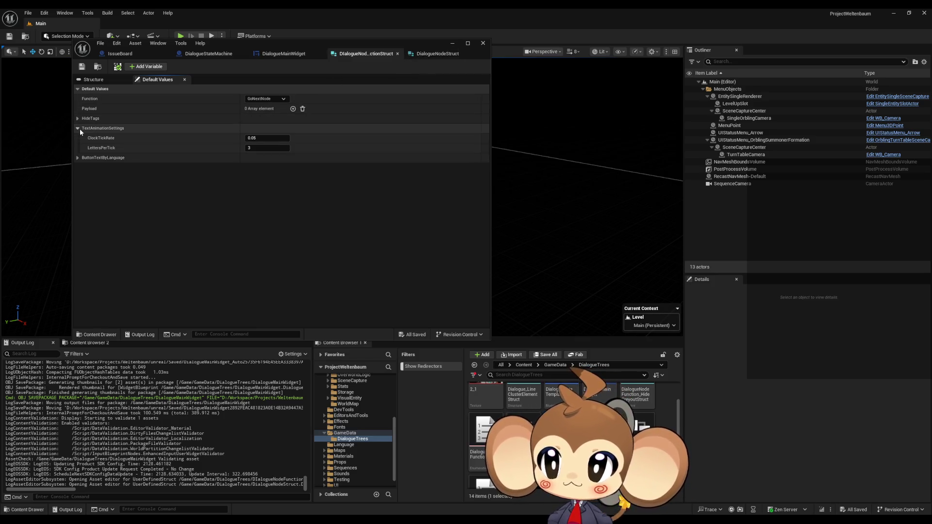
pyautogui.click(80, 129)
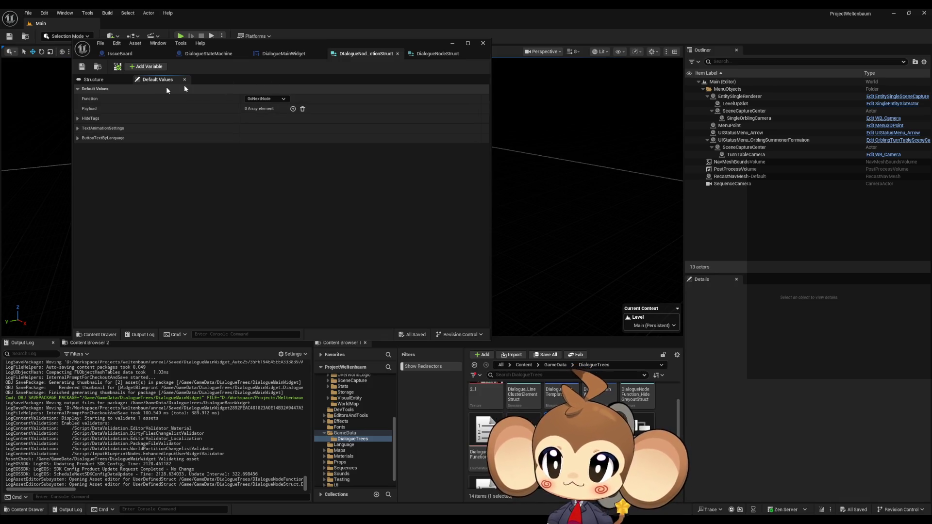
pyautogui.click(108, 79)
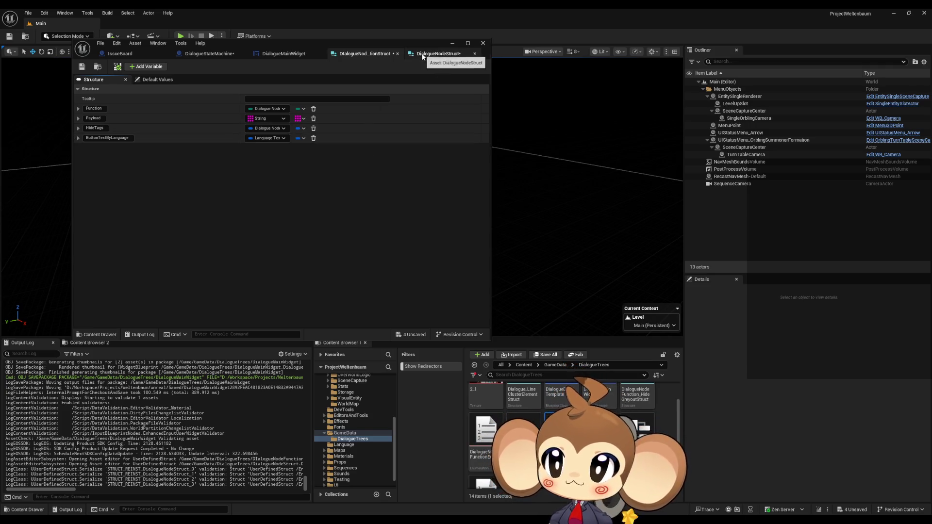
# - Compare the two struct tabs and expand, then collapse, the HideTags member
pyautogui.click(424, 58)
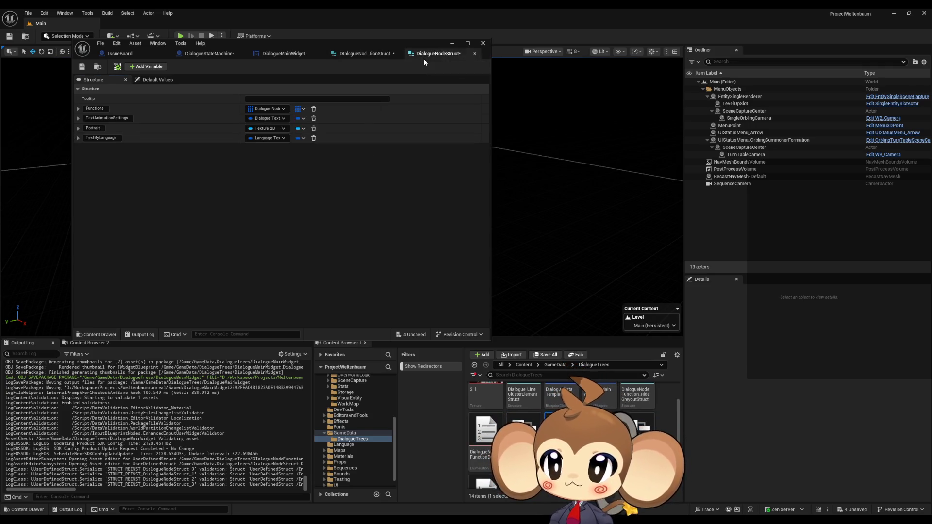
pyautogui.click(363, 57)
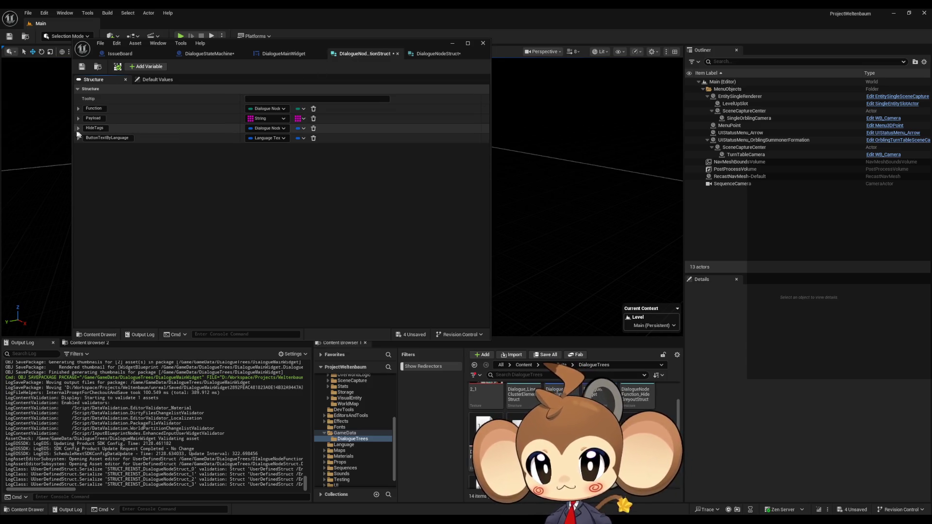
pyautogui.click(78, 128)
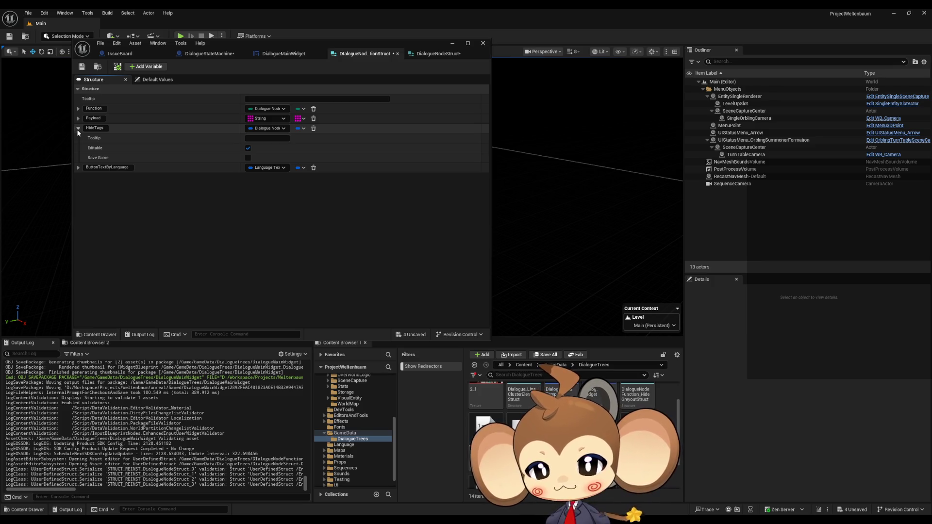
pyautogui.click(77, 129)
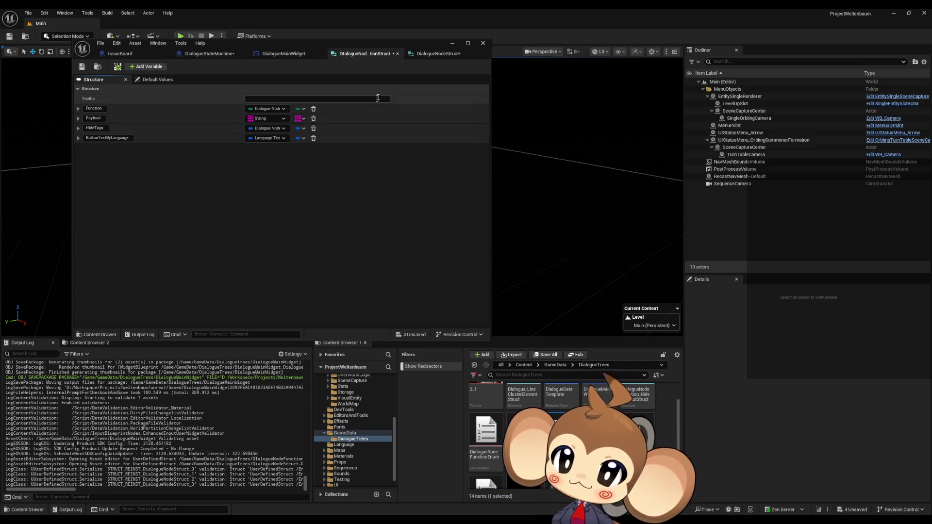
pyautogui.click(427, 55)
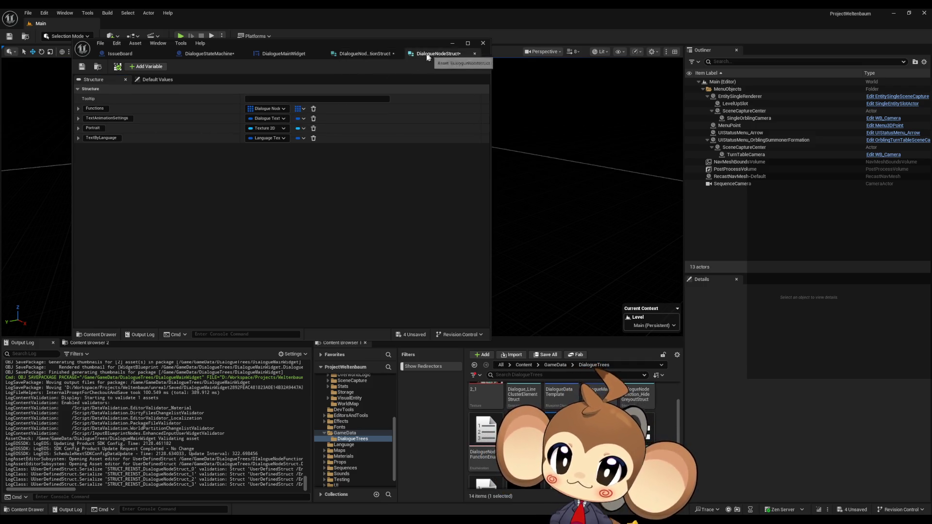
pyautogui.click(348, 56)
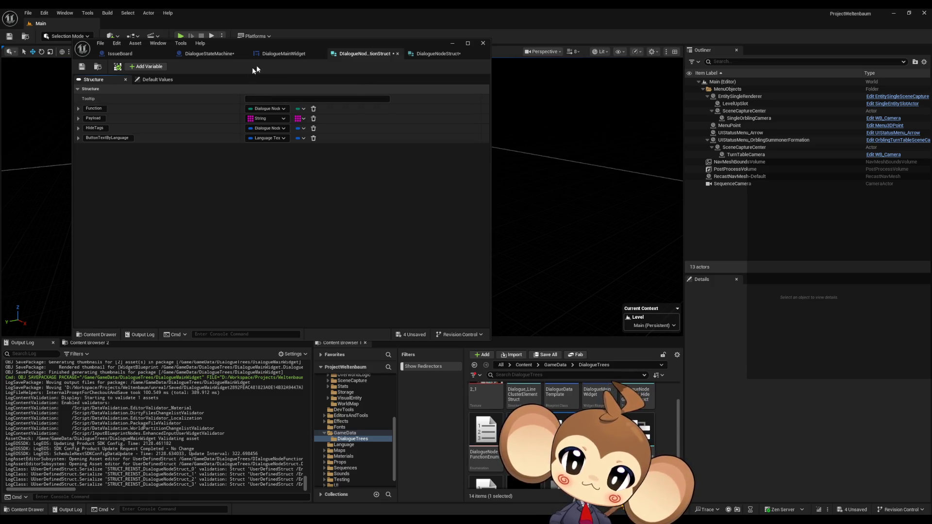
# - Compile and save the DialogueStateMachine blueprint
pyautogui.click(433, 55)
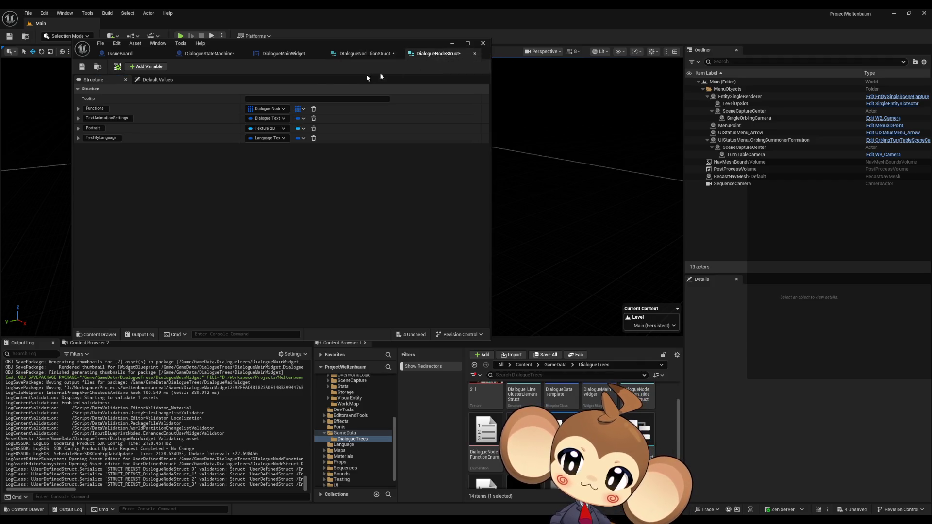
pyautogui.click(210, 55)
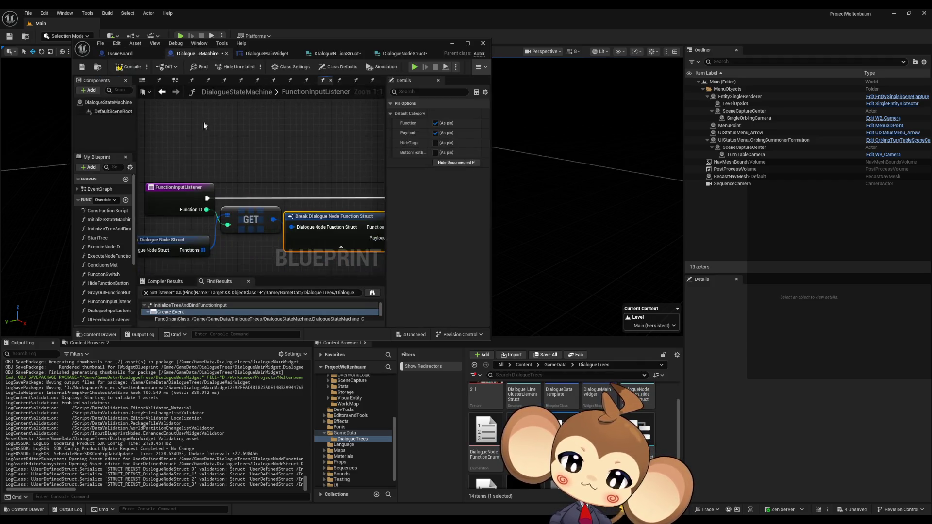
pyautogui.scroll(-1, 244, 153)
pyautogui.scroll(1, 244, 153)
pyautogui.click(129, 67)
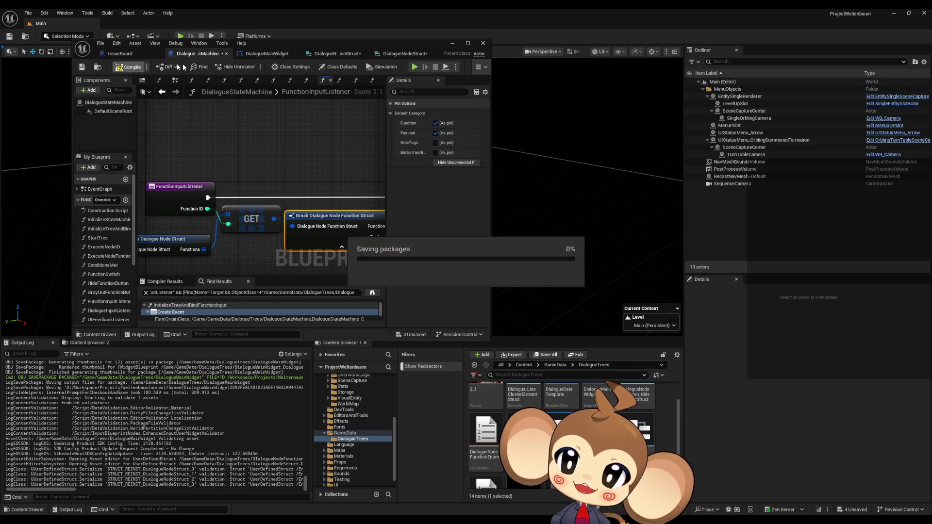
pyautogui.click(120, 53)
pyautogui.click(179, 55)
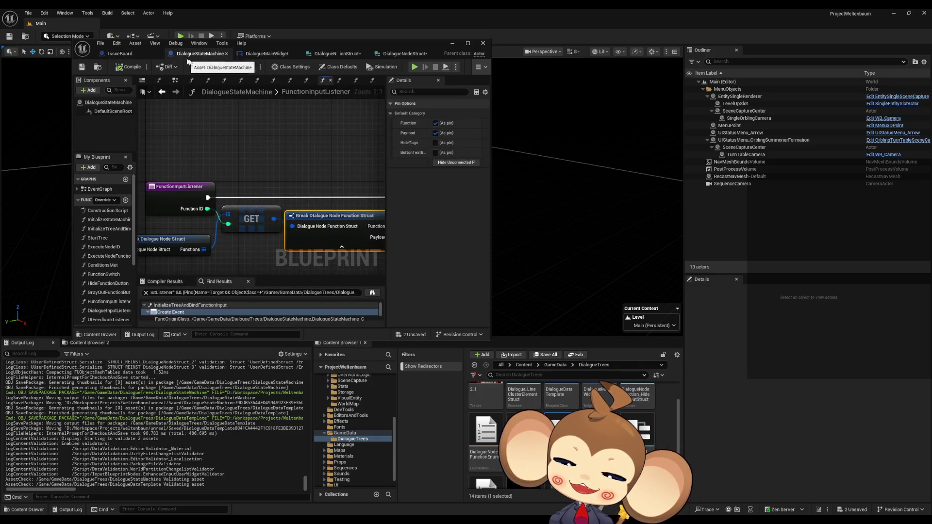
# - Maximize the DialogueStateMachine blueprint editor to full screen
pyautogui.moveTo(304, 187); pyautogui.dragTo(254, 156)
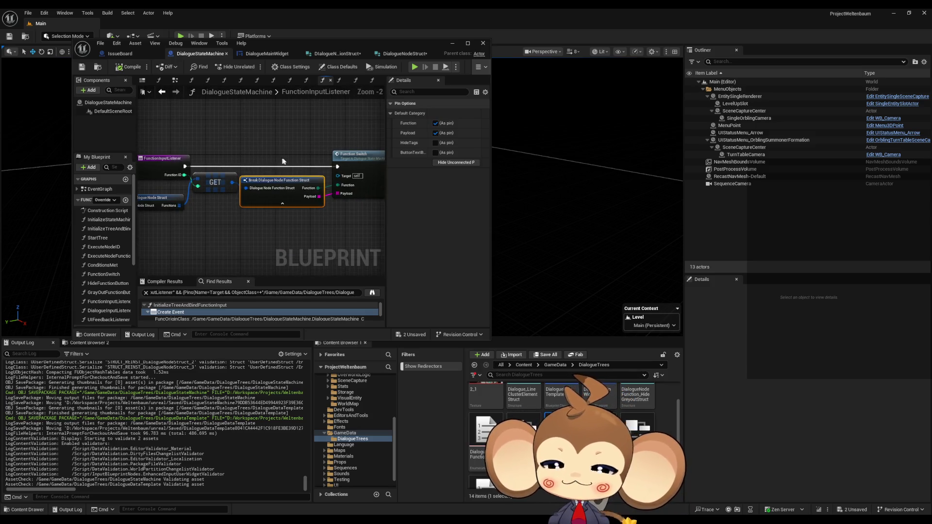
pyautogui.hotkey('alt', 'Left')
pyautogui.moveTo(299, 43); pyautogui.dragTo(494, 90)
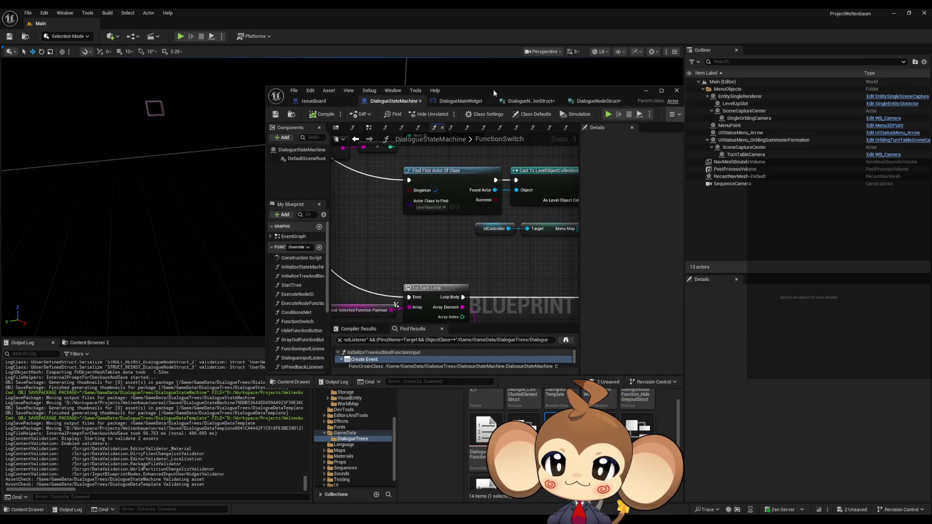
pyautogui.doubleClick(493, 89)
# - Pan around the FunctionSwitch graph to inspect the Switch on DialogueNodeFunctionEnum and For Each Loop nodes
pyautogui.scroll(-4, 403, 290)
pyautogui.scroll(5, 401, 284)
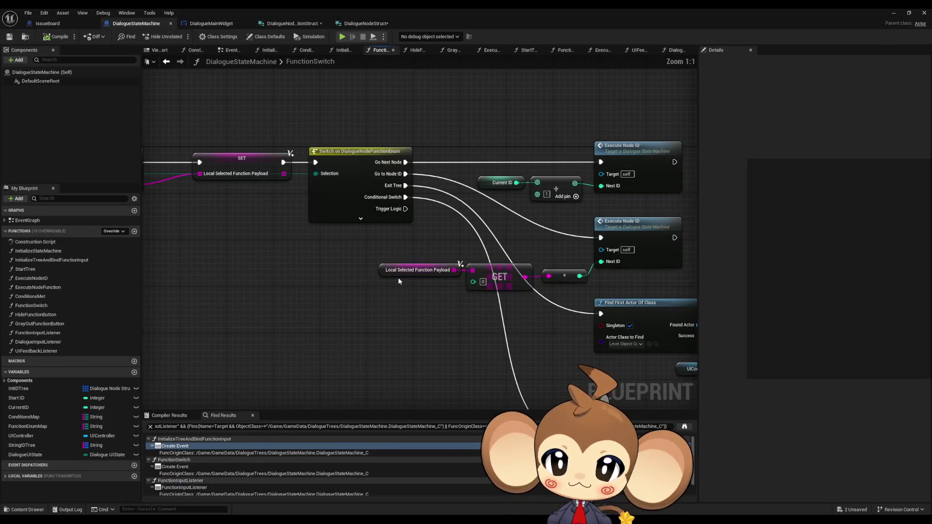
pyautogui.moveTo(388, 240)
pyautogui.mouseDown()
pyautogui.moveTo(422, 252)
pyautogui.moveTo(331, 226)
pyautogui.moveTo(562, 250)
pyautogui.moveTo(293, 206)
pyautogui.mouseUp()
pyautogui.moveTo(460, 237)
pyautogui.mouseDown()
pyautogui.moveTo(426, 214)
pyautogui.moveTo(353, 94)
pyautogui.moveTo(154, 51)
pyautogui.moveTo(2, 63)
pyautogui.mouseUp()
pyautogui.moveTo(913, 388)
pyautogui.mouseDown()
pyautogui.moveTo(588, 287)
pyautogui.moveTo(641, 298)
pyautogui.moveTo(267, 129)
pyautogui.moveTo(90, 106)
pyautogui.mouseUp()
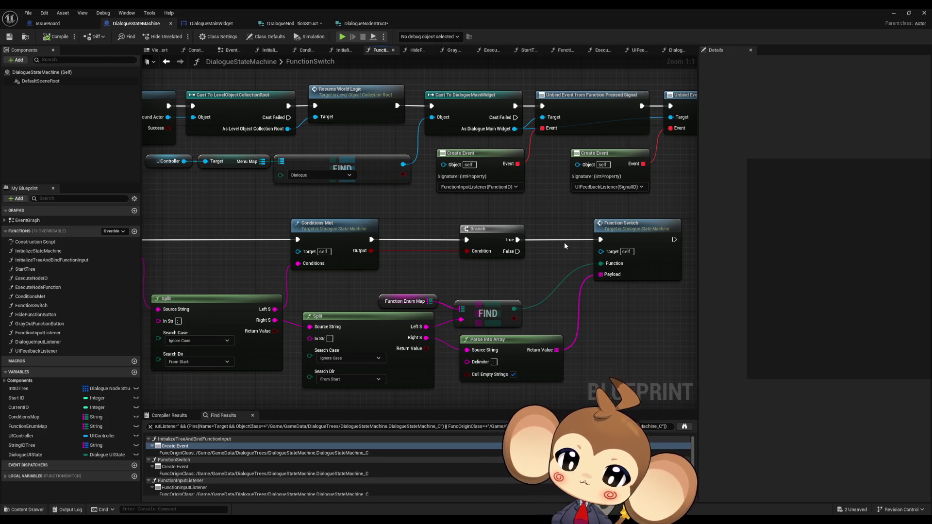
pyautogui.moveTo(408, 278); pyautogui.dragTo(564, 260)
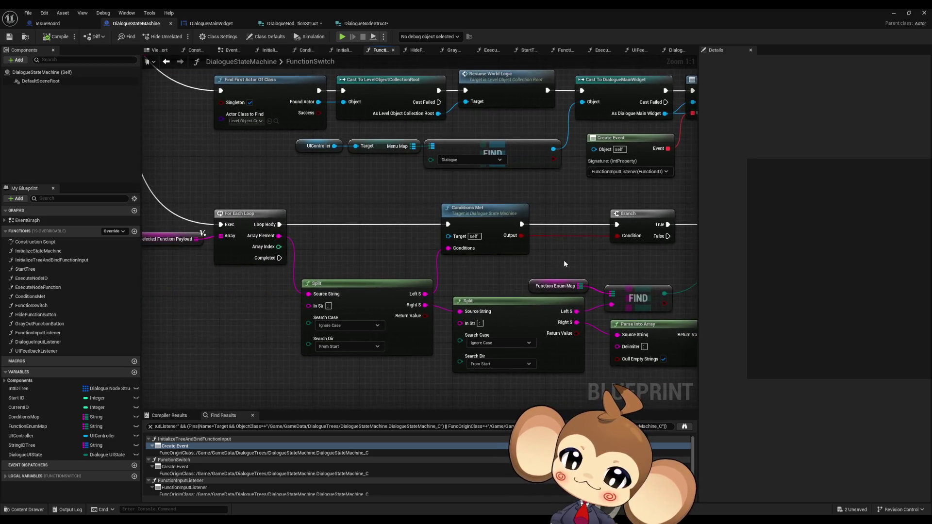
pyautogui.scroll(-3, 558, 253)
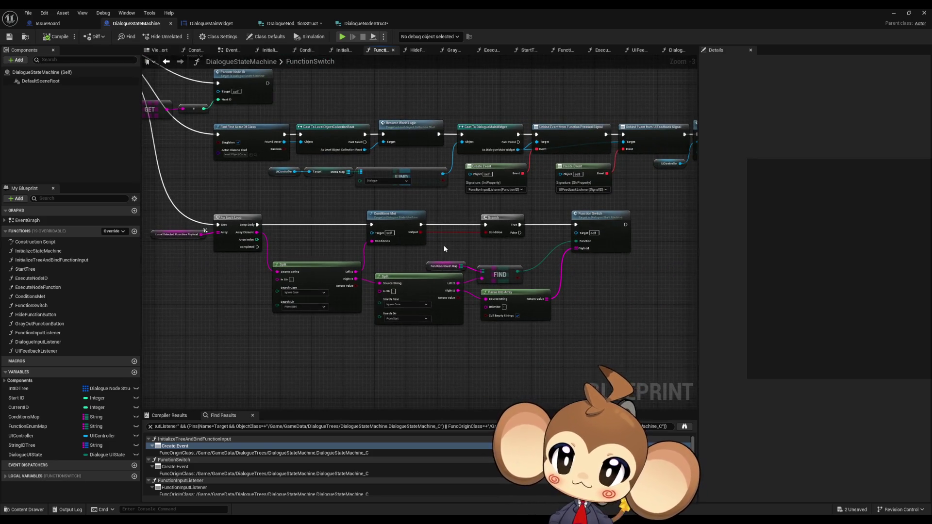
pyautogui.moveTo(444, 246); pyautogui.dragTo(585, 319)
pyautogui.moveTo(435, 252); pyautogui.dragTo(542, 316)
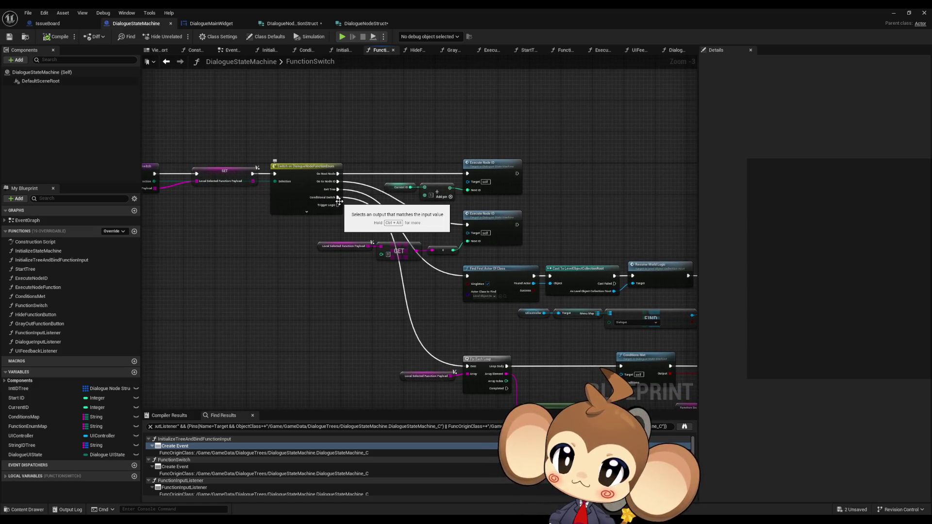
pyautogui.click(52, 251)
# - Review the InitializeStateMachine, InitializeTreeAndBindFunctionInput, StartTree, ExecuteNodeID and UIFeedbackListener graphs in turn
pyautogui.doubleClick(51, 251)
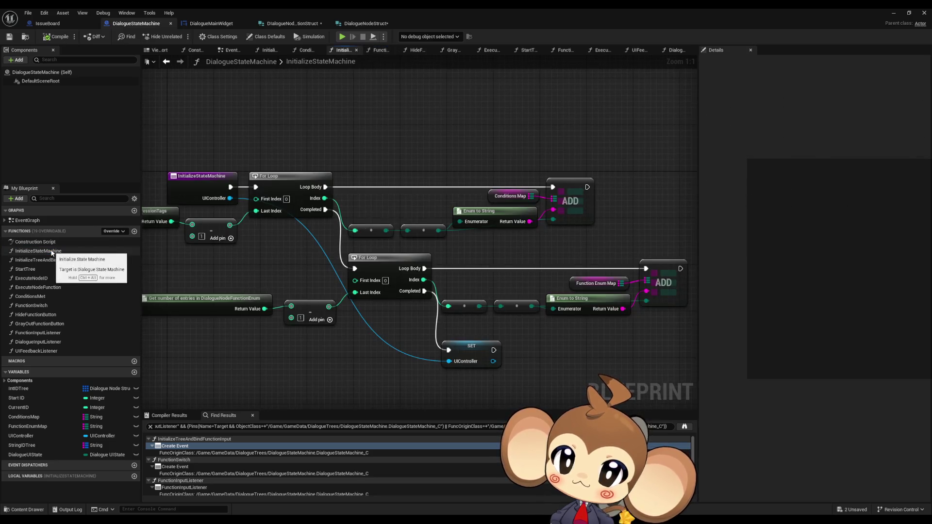
pyautogui.click(53, 261)
pyautogui.doubleClick(53, 260)
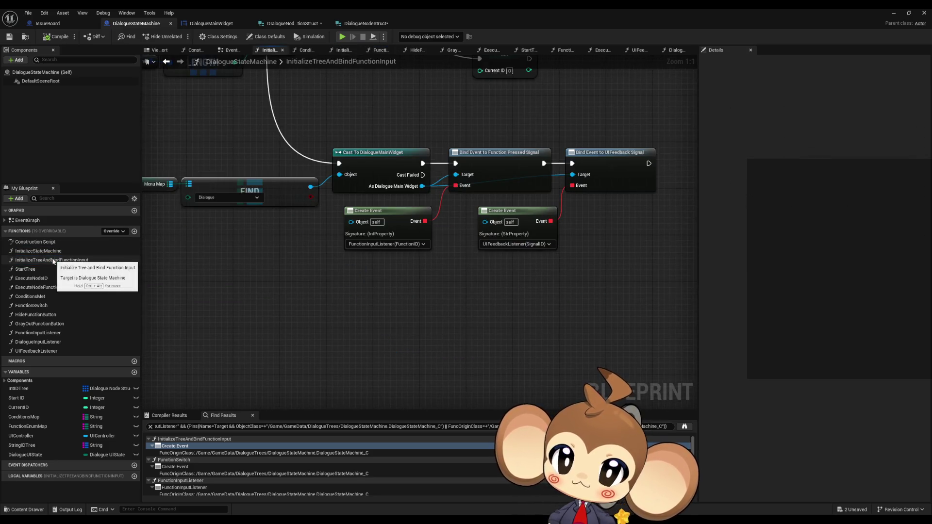
pyautogui.scroll(-4, 355, 230)
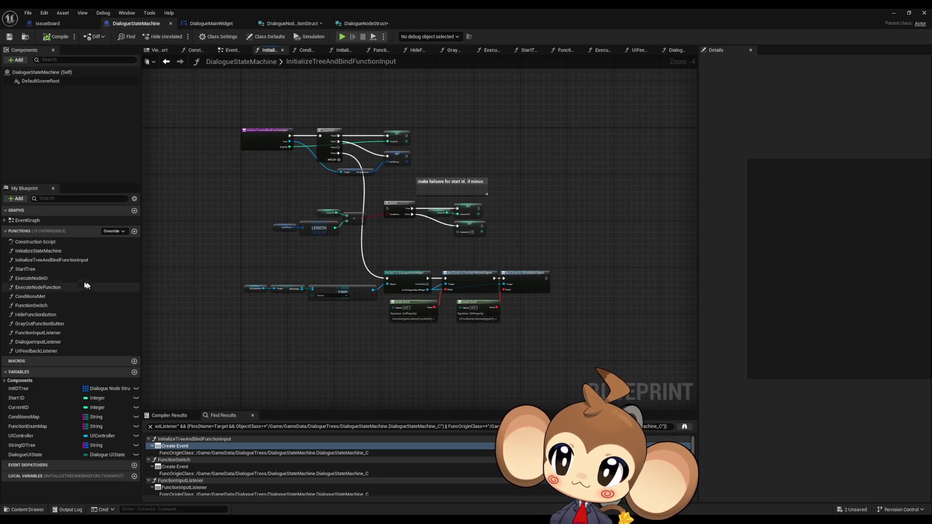
pyautogui.doubleClick(50, 268)
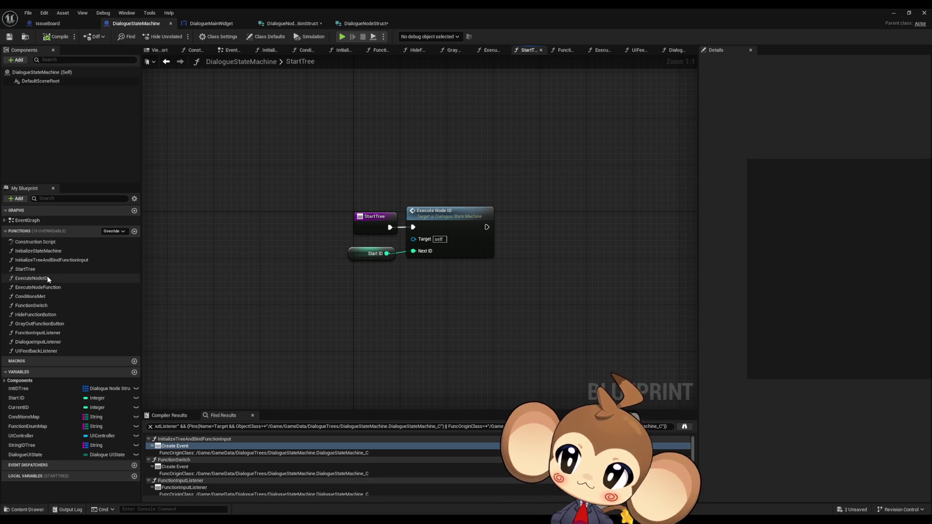
pyautogui.doubleClick(31, 278)
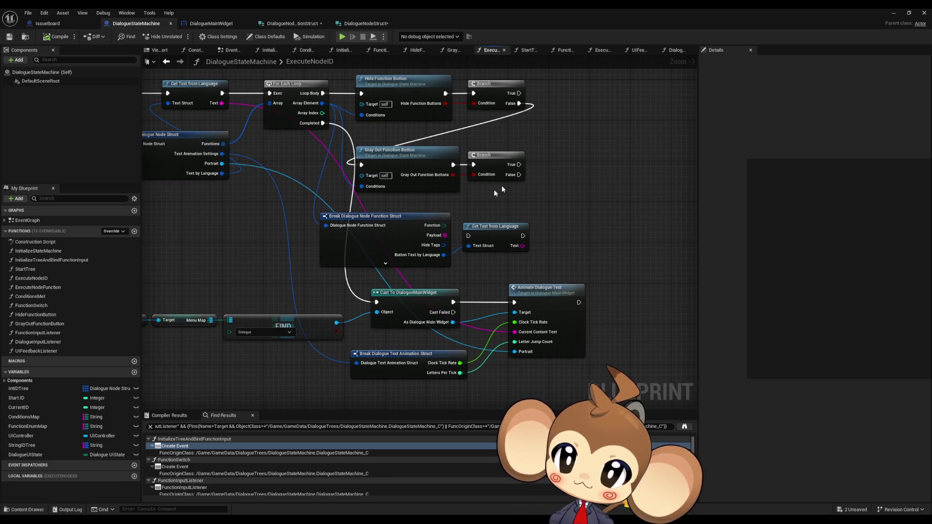
pyautogui.moveTo(431, 217)
pyautogui.mouseDown()
pyautogui.moveTo(550, 234)
pyautogui.moveTo(416, 214)
pyautogui.mouseUp()
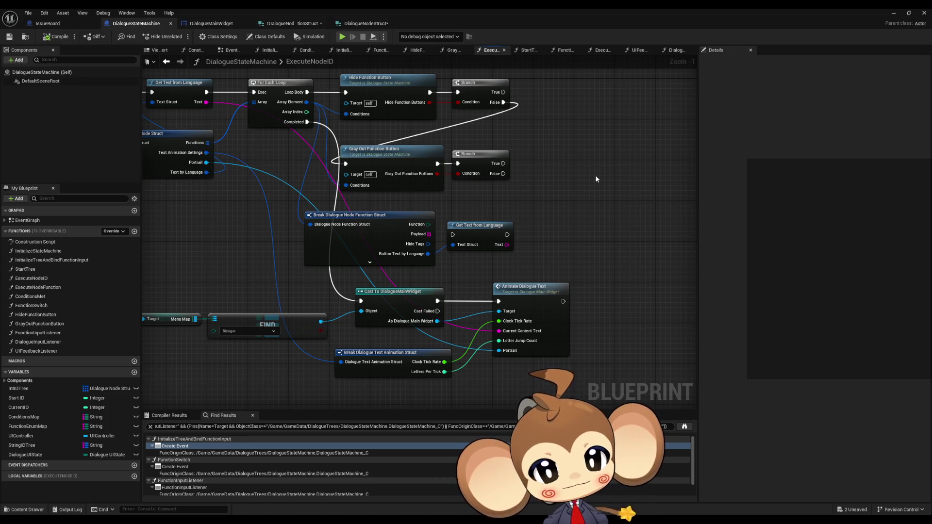
pyautogui.scroll(-2, 596, 215)
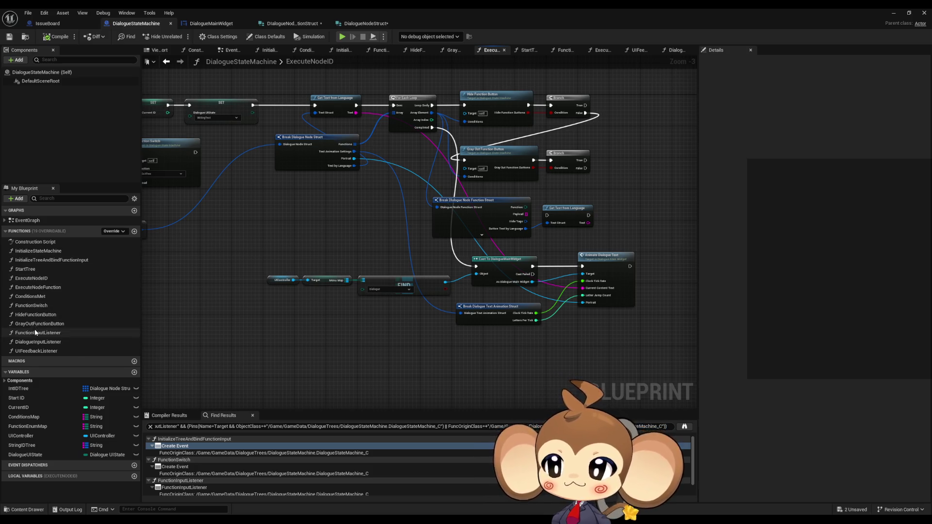
pyautogui.doubleClick(41, 351)
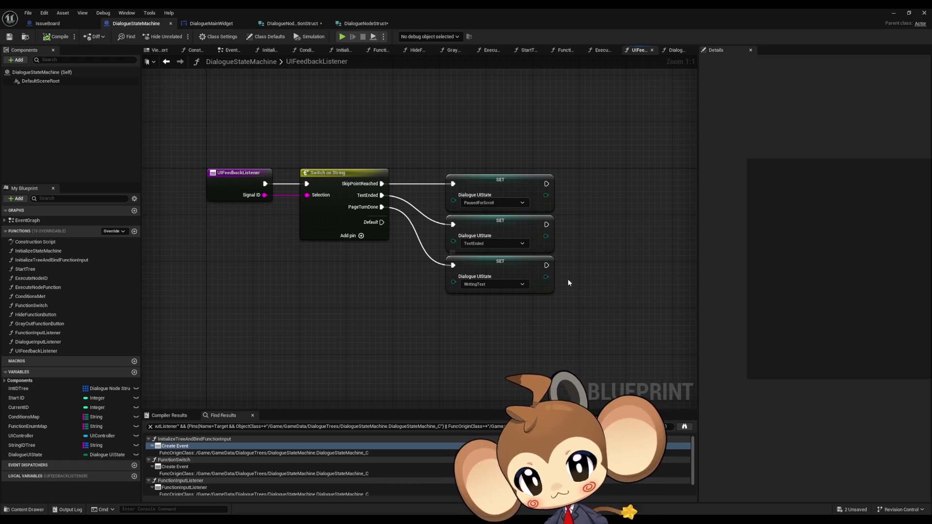
pyautogui.moveTo(569, 282); pyautogui.dragTo(497, 298)
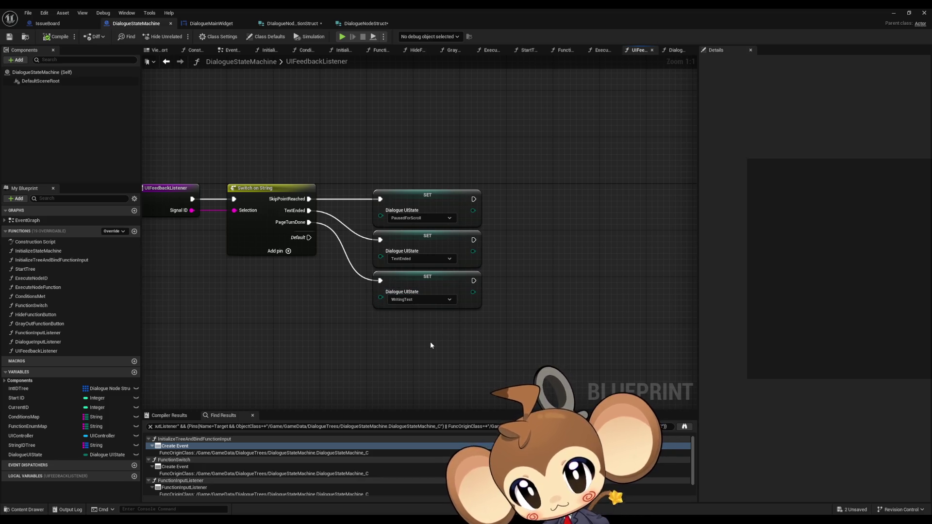
pyautogui.click(428, 263)
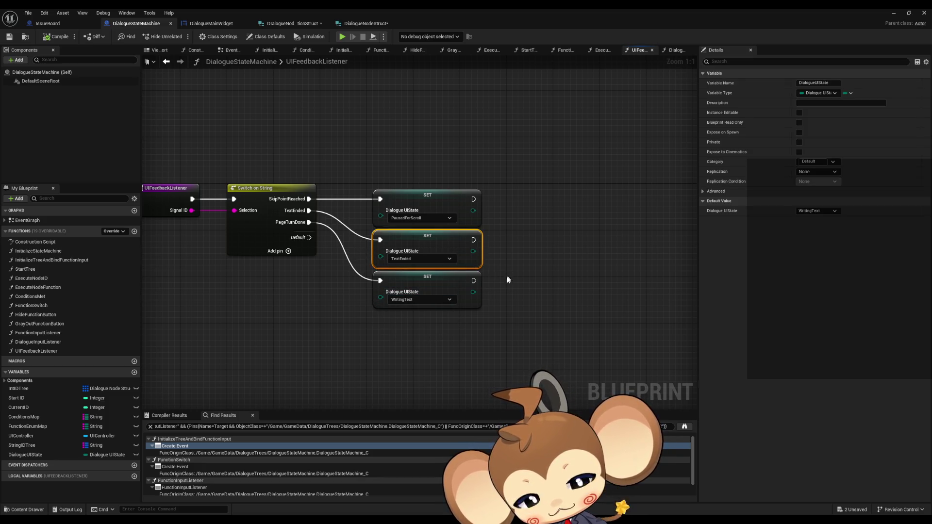
# - Deselect the SET node in the UIFeedbackListener graph
pyautogui.click(506, 281)
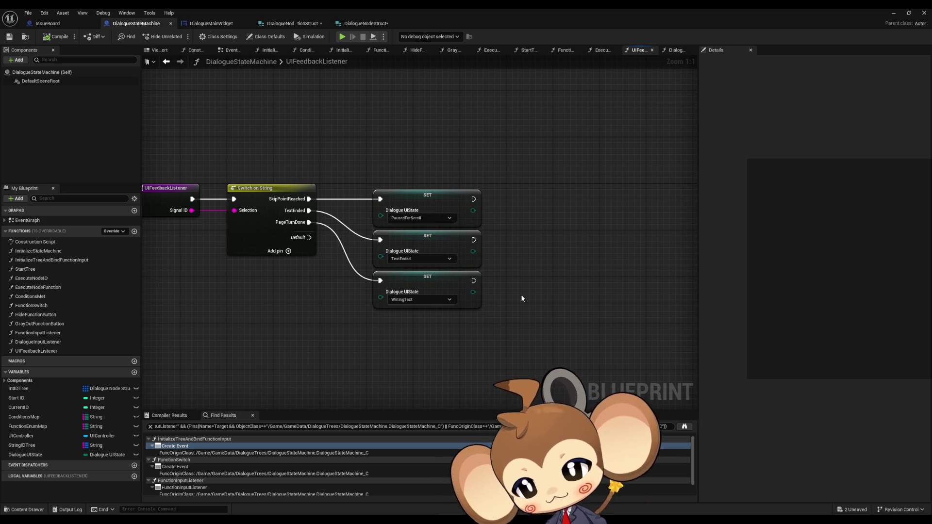
# - Recheck StartTree, InitializeTreeAndBindFunctionInput and UIFeedbackListener's TextEnded SET node, then switch to DialogueNodeFunctionStruct
pyautogui.doubleClick(36, 269)
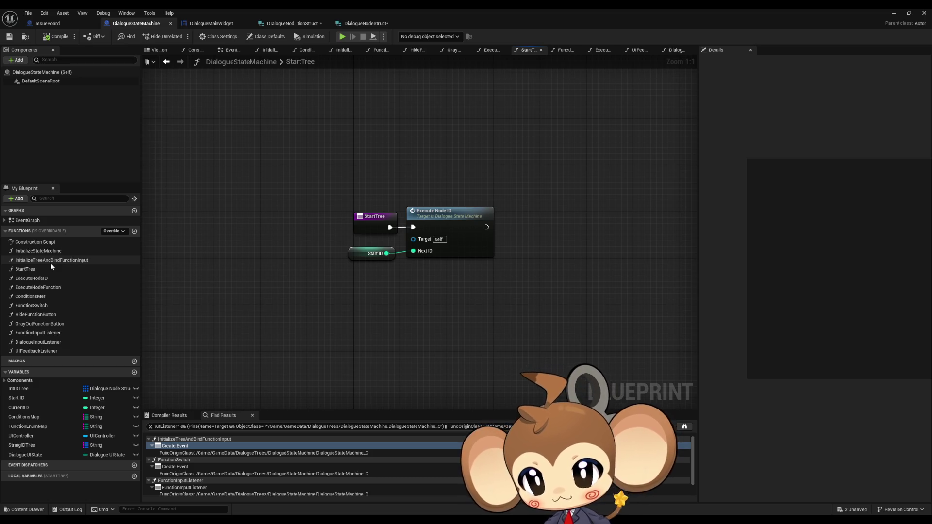
pyautogui.doubleClick(50, 264)
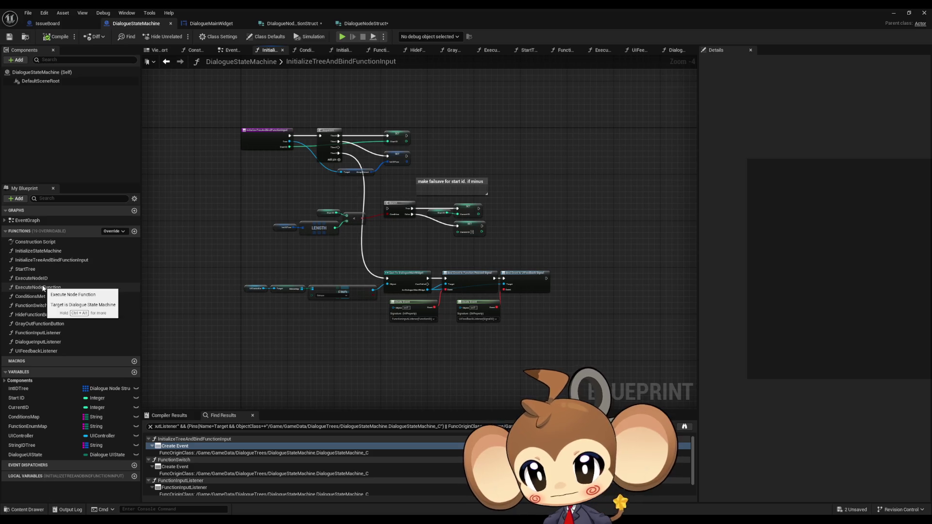
pyautogui.doubleClick(36, 350)
pyautogui.click(417, 263)
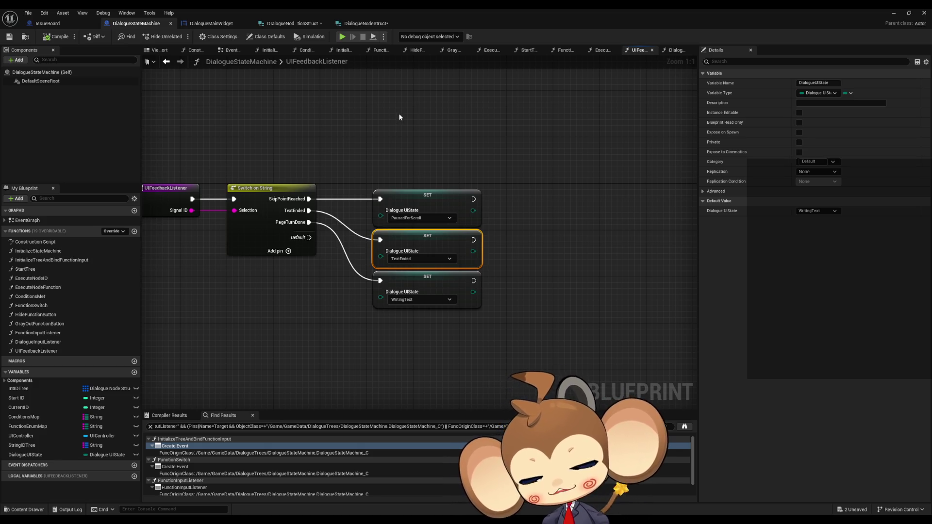
pyautogui.click(291, 25)
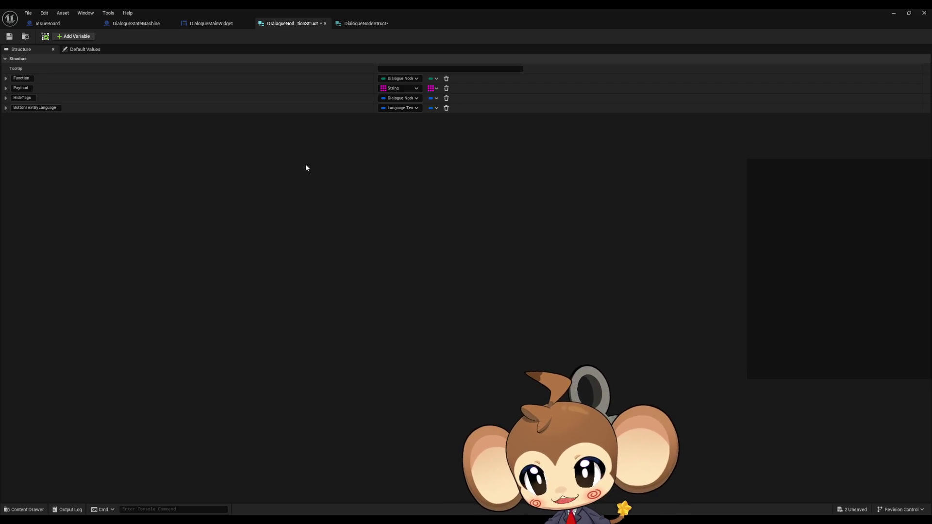
# - Flip between the DialogueNodeStruct, DialogueNodeFunctionStruct and DialogueMainWidget tabs, ending on DialogueMainWidget
pyautogui.click(361, 23)
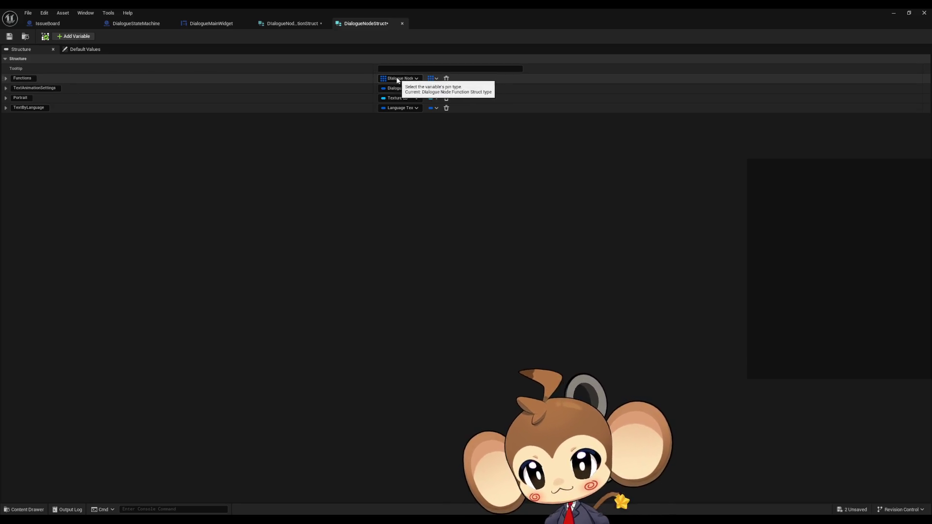
pyautogui.click(219, 23)
pyautogui.click(364, 24)
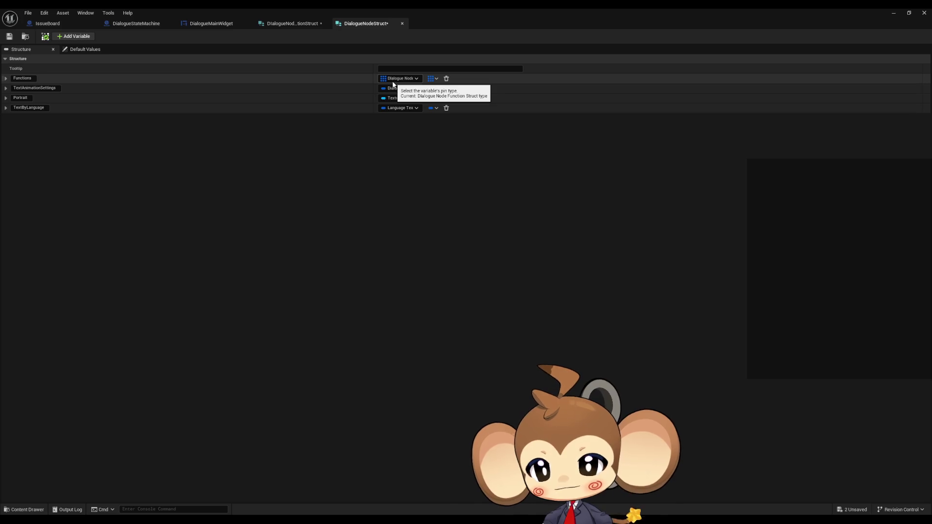
pyautogui.click(284, 23)
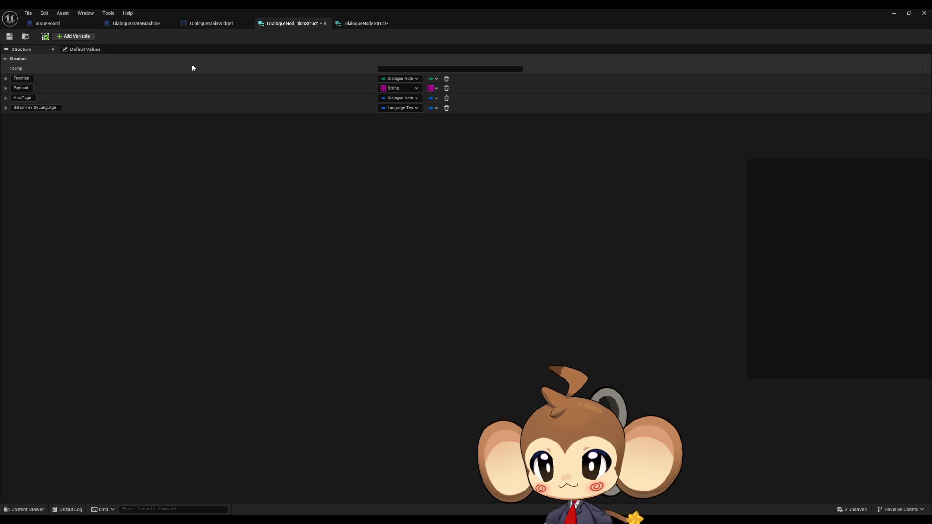
pyautogui.click(210, 24)
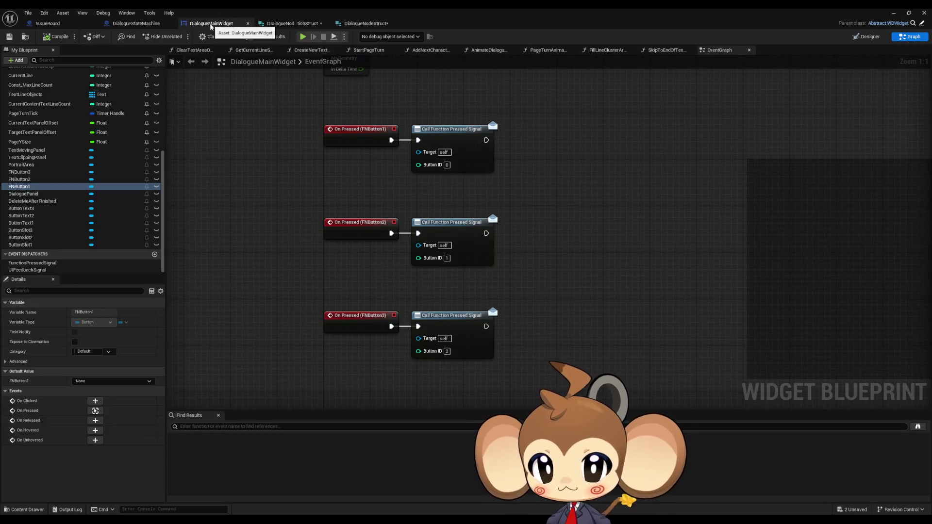
# - Check the DialogueMainWidget and DialogueNodeFunctionStruct tabs, then select DialogueNodeStruct's Functions member
pyautogui.click(362, 25)
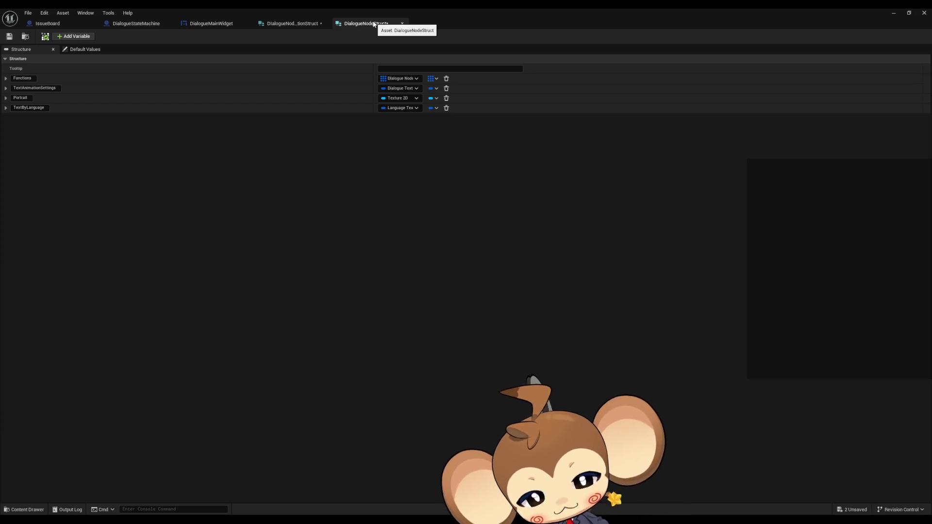
pyautogui.click(216, 23)
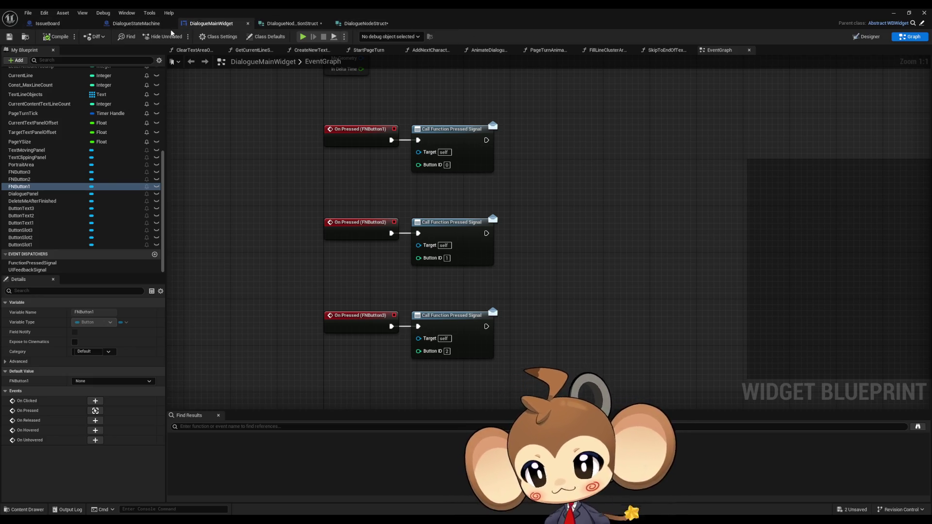
pyautogui.click(286, 23)
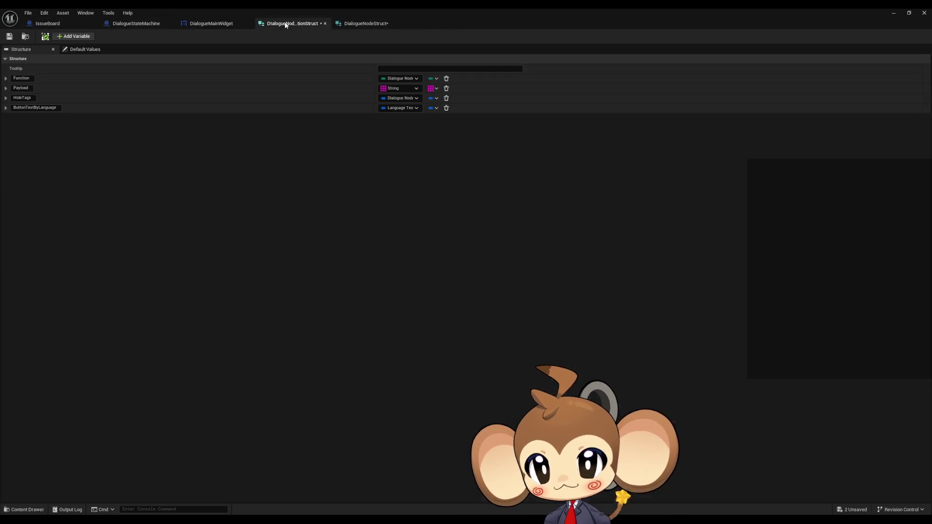
pyautogui.click(353, 25)
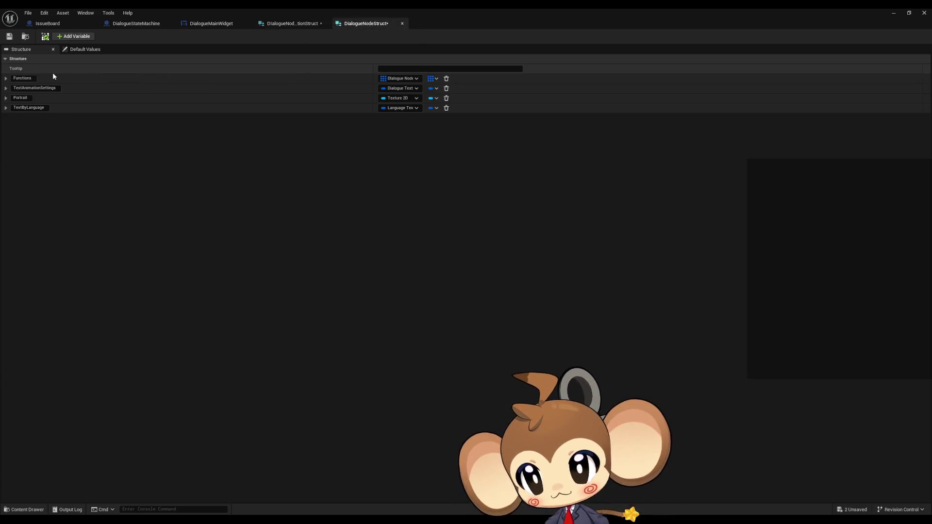
pyautogui.click(31, 78)
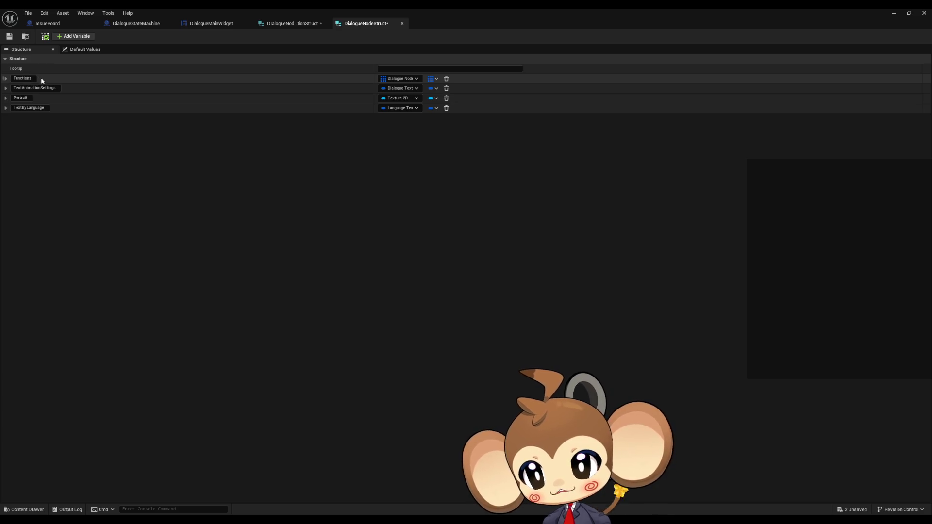
# - Add a ShowFunctionButtons member to DialogueNodeStruct, move it to the top of the list, and save
pyautogui.click(72, 38)
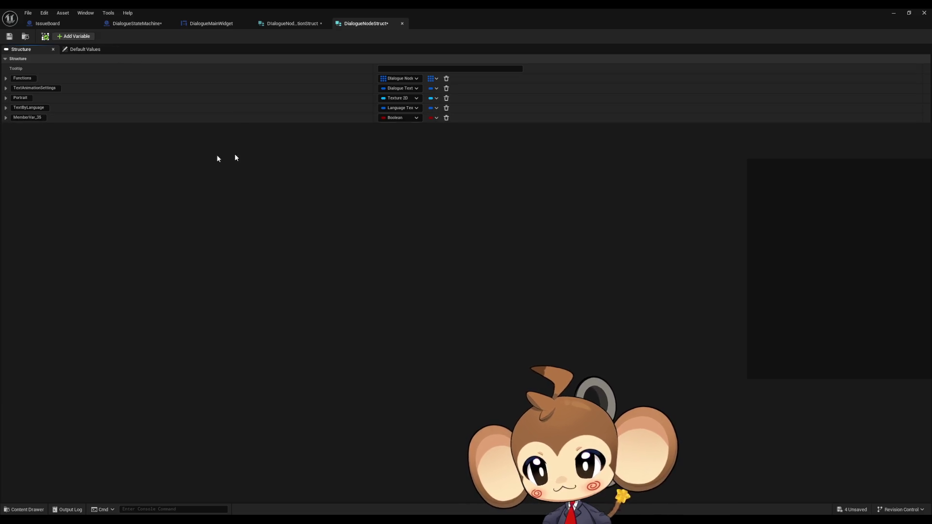
pyautogui.click(32, 118)
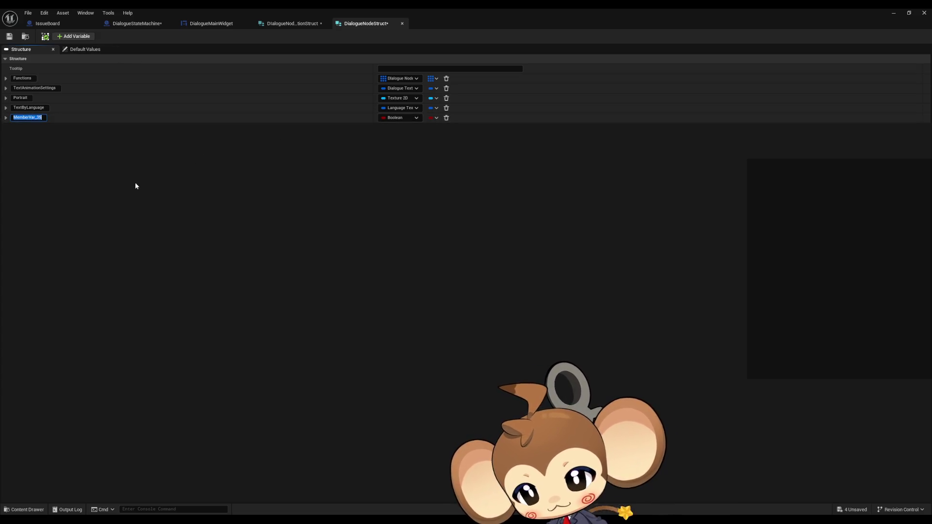
pyautogui.write('ShowFun')
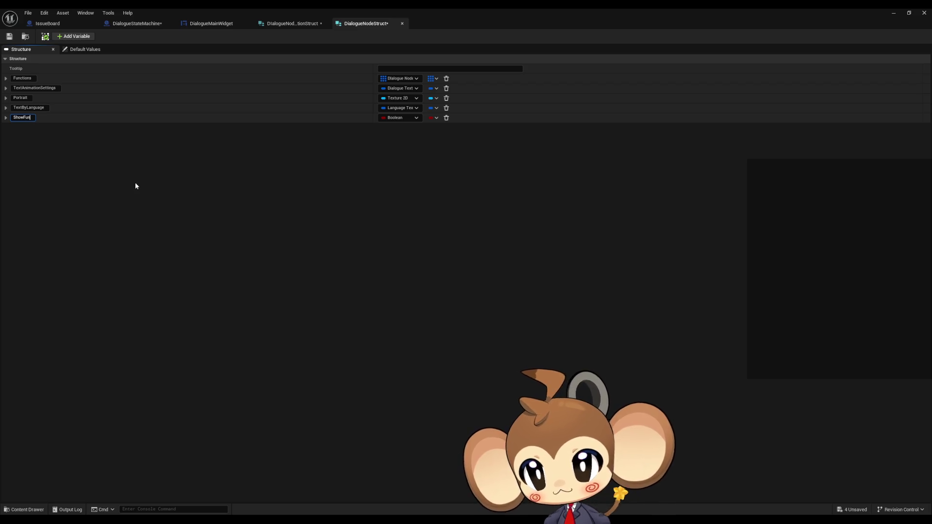
pyautogui.write('ctionButtons')
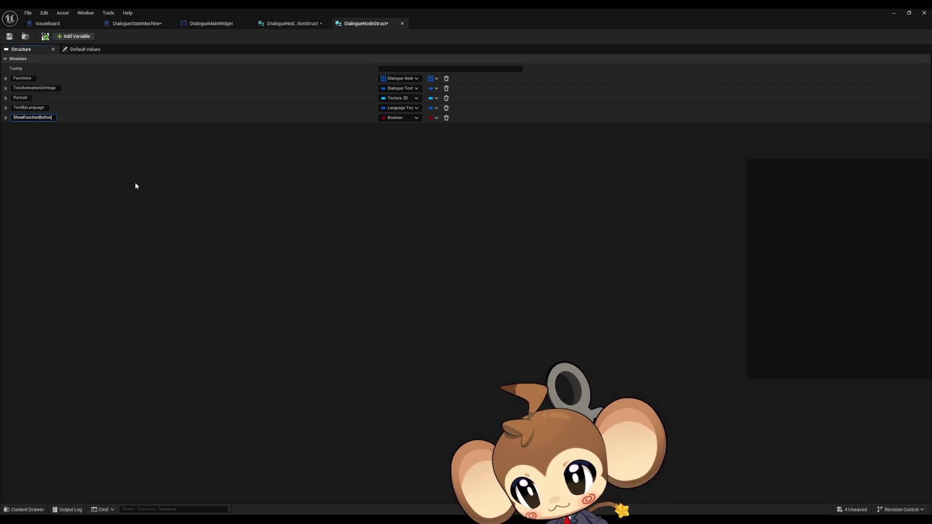
pyautogui.press('Return')
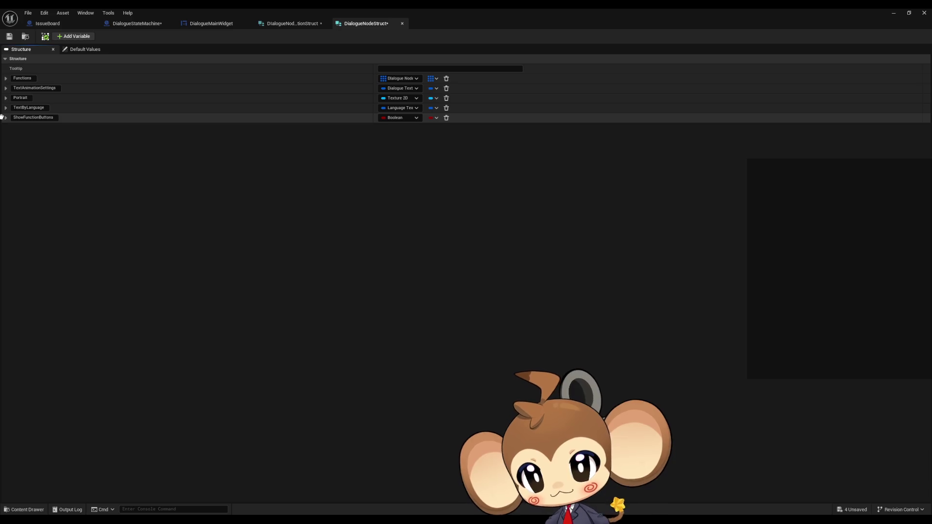
pyautogui.moveTo(2, 117); pyautogui.dragTo(2, 75)
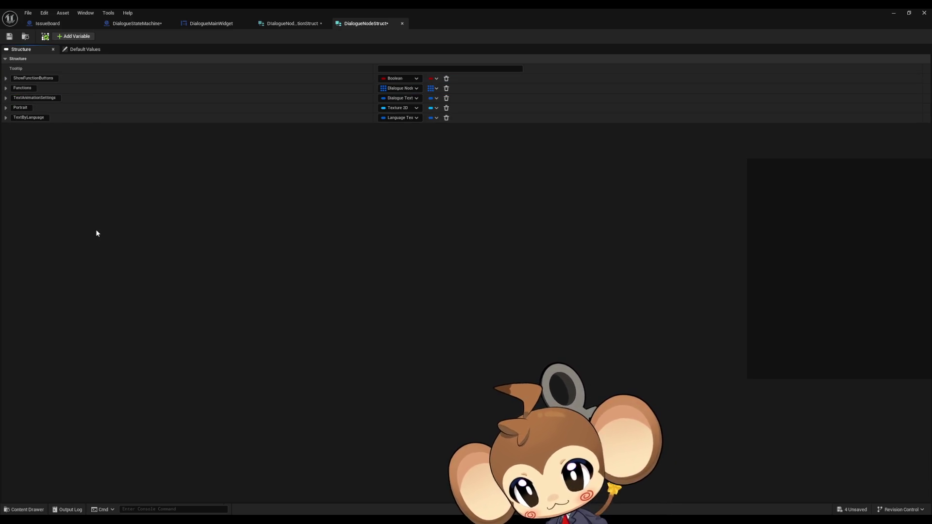
pyautogui.click(9, 35)
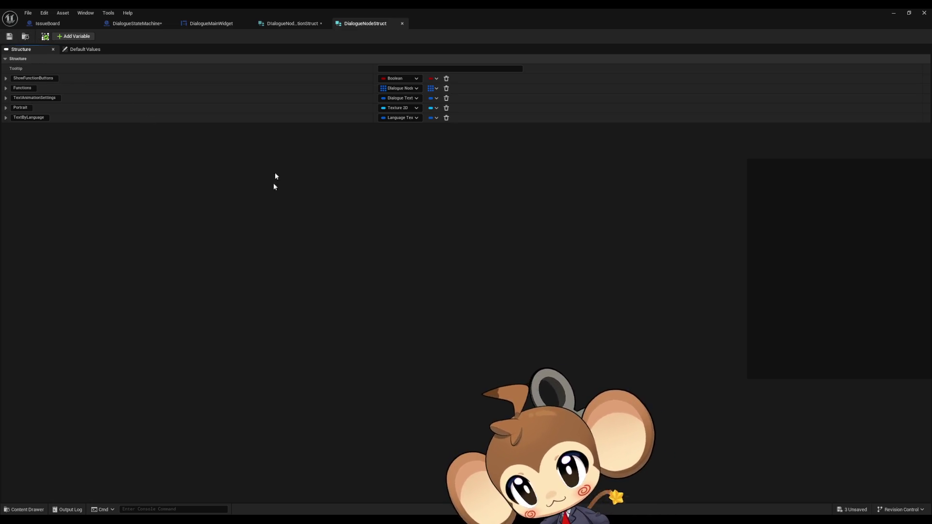
pyautogui.doubleClick(380, 12)
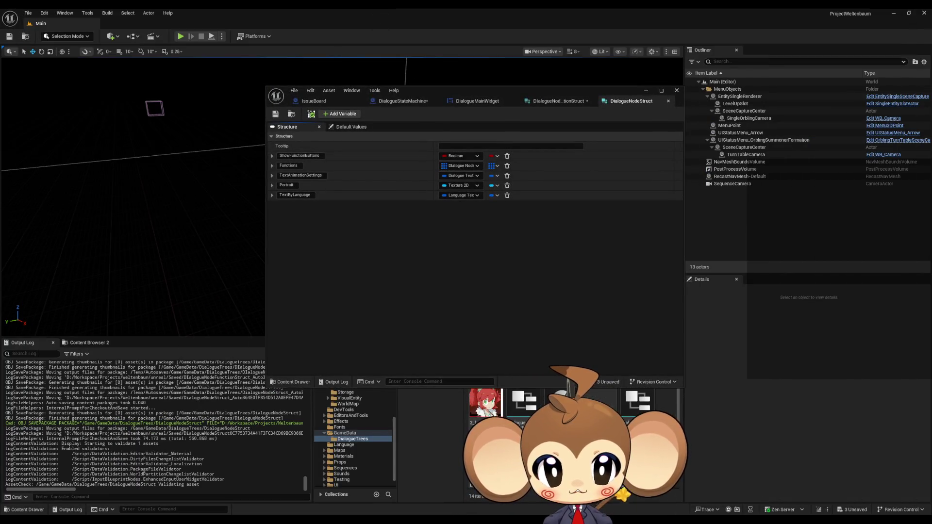
# - Save all assets, then open the DialogueDataTemplate data asset and compile it
pyautogui.click(294, 91)
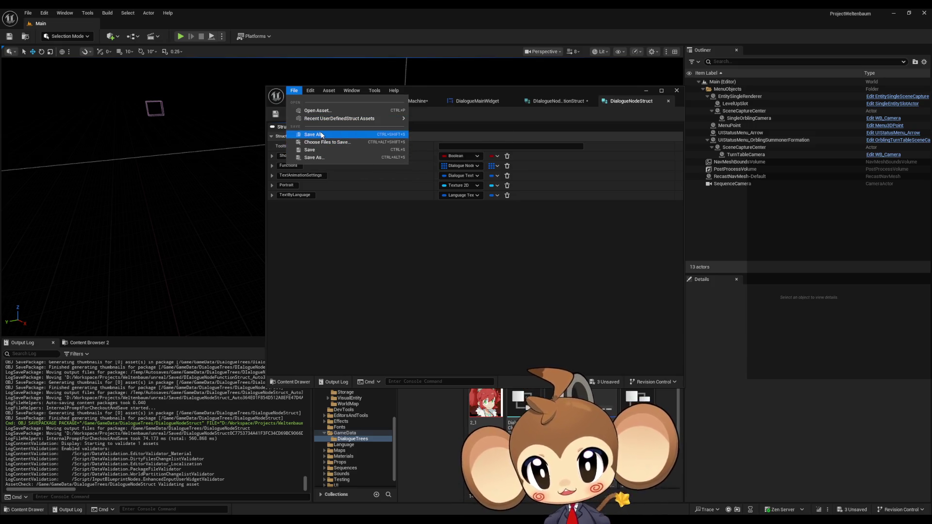
pyautogui.click(322, 135)
pyautogui.doubleClick(563, 403)
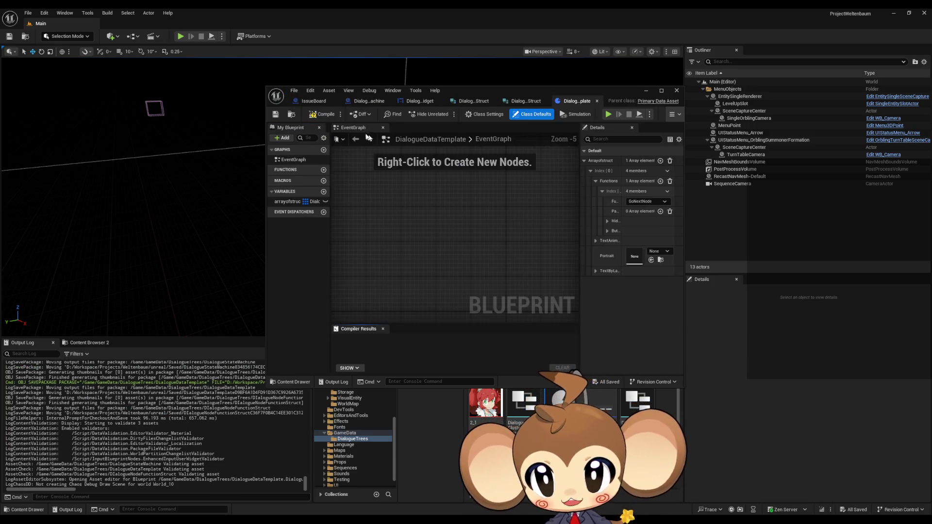
pyautogui.click(276, 114)
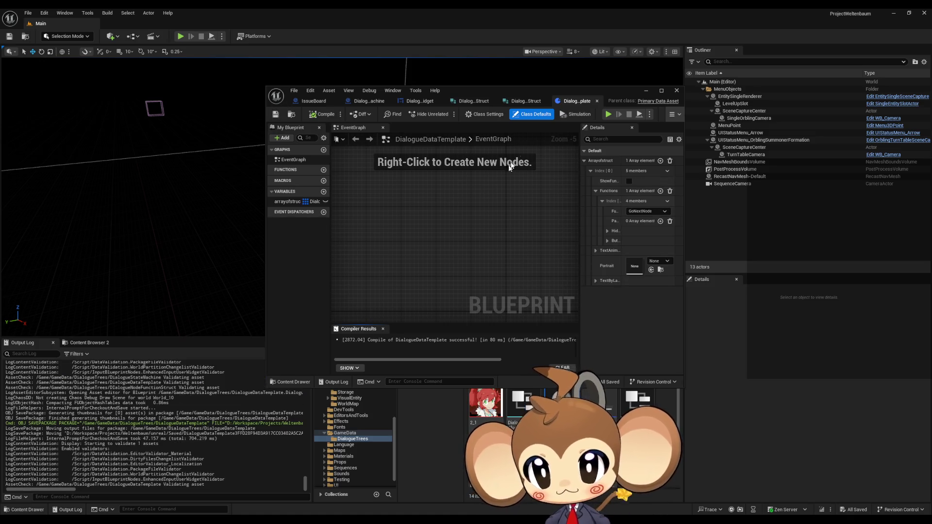
# - Maximize the DialogueStateMachine blueprint and open its StartTree and then ExecuteNodeID function graphs
pyautogui.click(368, 105)
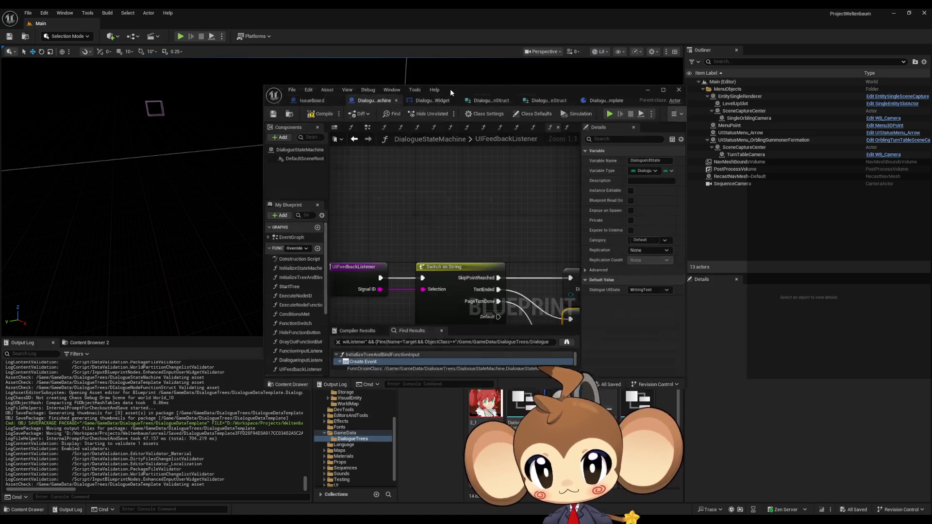
pyautogui.doubleClick(450, 88)
pyautogui.moveTo(454, 146); pyautogui.dragTo(465, 146)
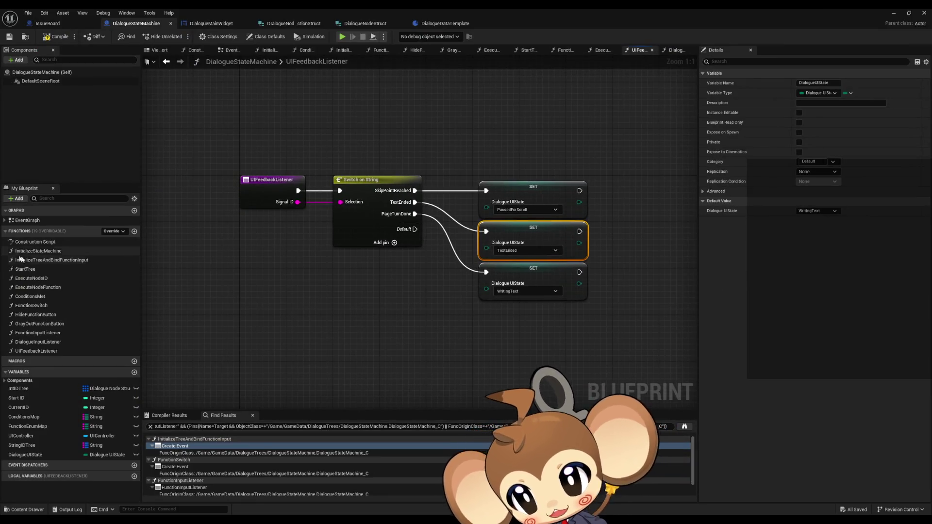
pyautogui.doubleClick(49, 269)
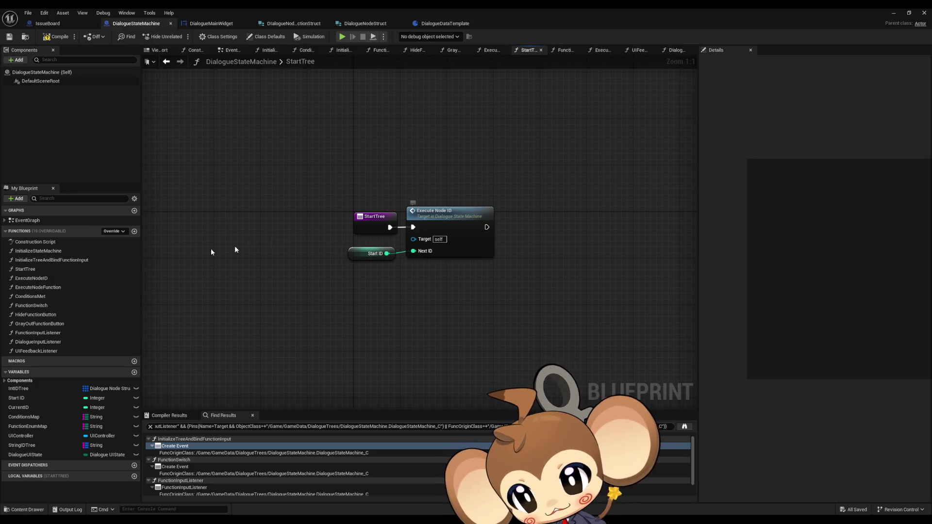
pyautogui.doubleClick(46, 278)
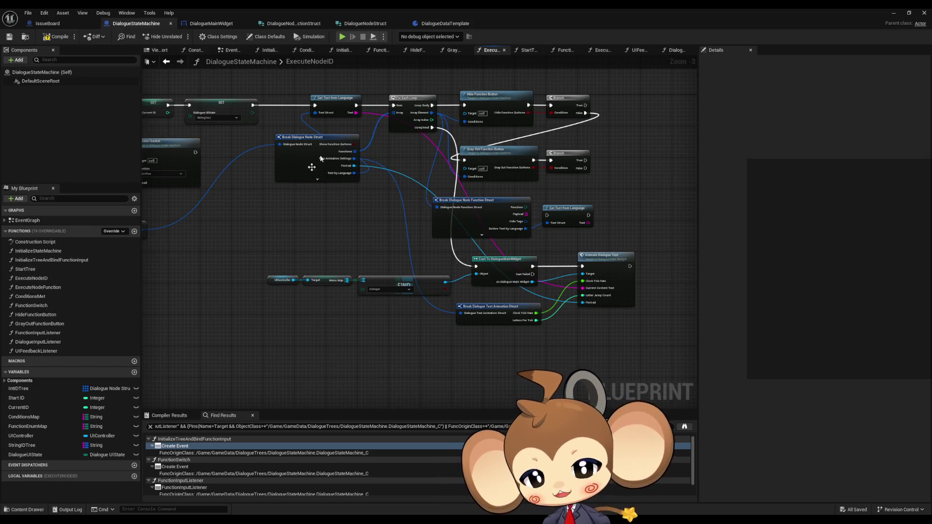
# - Shift Break Dialogue Node Struct left and add a Branch driven by its Show Function Buttons pin
pyautogui.moveTo(523, 159); pyautogui.dragTo(469, 210)
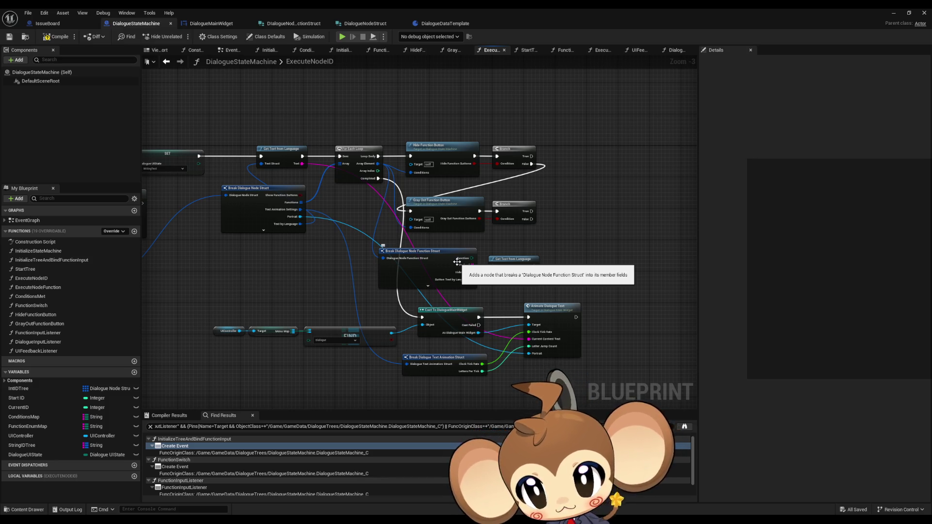
pyautogui.moveTo(457, 262); pyautogui.dragTo(500, 265)
pyautogui.moveTo(386, 115)
pyautogui.mouseDown()
pyautogui.moveTo(581, 235)
pyautogui.moveTo(606, 275)
pyautogui.mouseUp()
pyautogui.scroll(3, 391, 204)
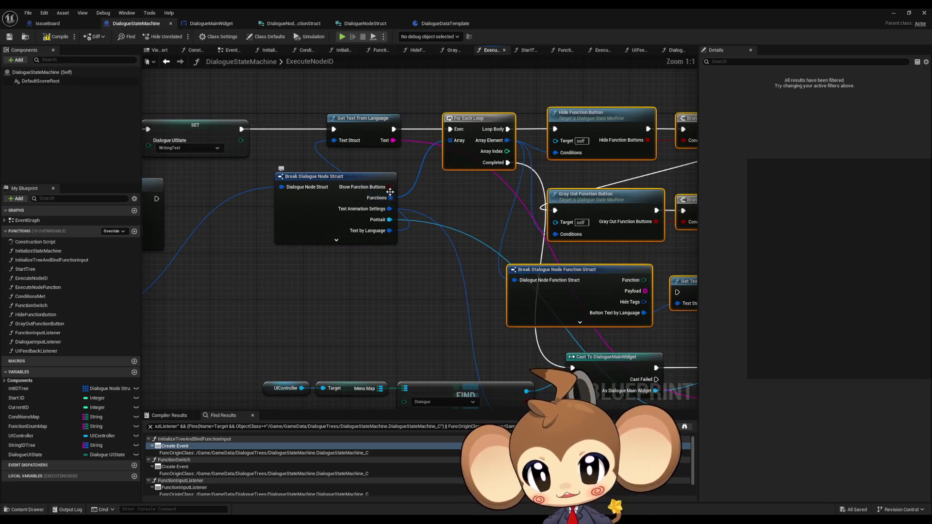
pyautogui.moveTo(389, 187); pyautogui.dragTo(534, 209)
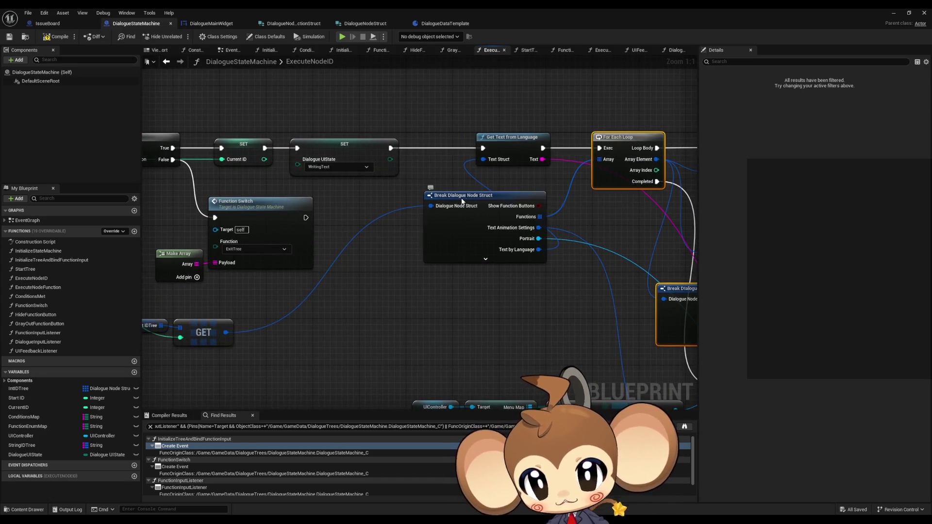
pyautogui.moveTo(479, 200)
pyautogui.mouseDown()
pyautogui.moveTo(397, 194)
pyautogui.moveTo(397, 206)
pyautogui.mouseUp()
pyautogui.moveTo(457, 211)
pyautogui.mouseDown()
pyautogui.moveTo(500, 221)
pyautogui.moveTo(488, 214)
pyautogui.mouseUp()
pyautogui.write('branch')
pyautogui.press('Return')
# - Wire SET into the Branch, True to For Each Loop, False to the Cast node
pyautogui.moveTo(558, 238)
pyautogui.mouseDown()
pyautogui.moveTo(456, 213)
pyautogui.moveTo(384, 216)
pyautogui.moveTo(343, 189)
pyautogui.mouseUp()
pyautogui.scroll(-1, 328, 206)
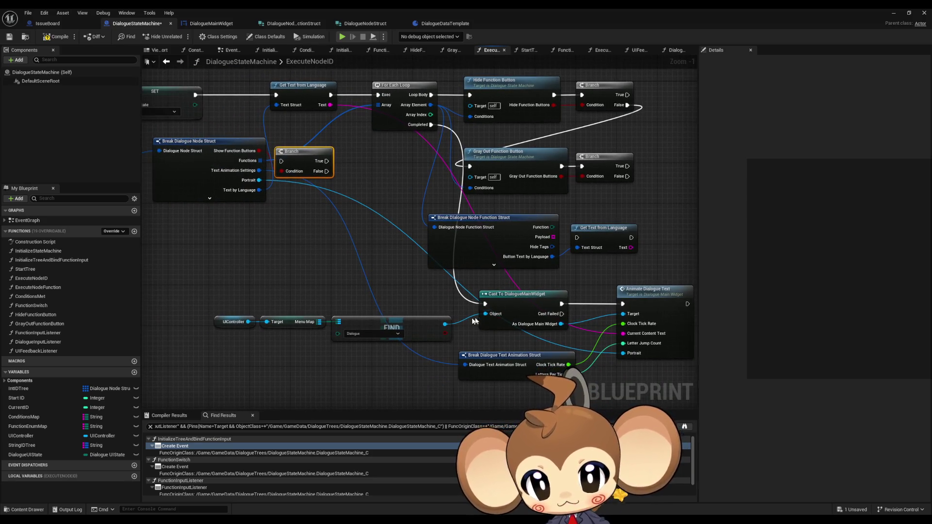
pyautogui.moveTo(325, 172); pyautogui.dragTo(485, 304)
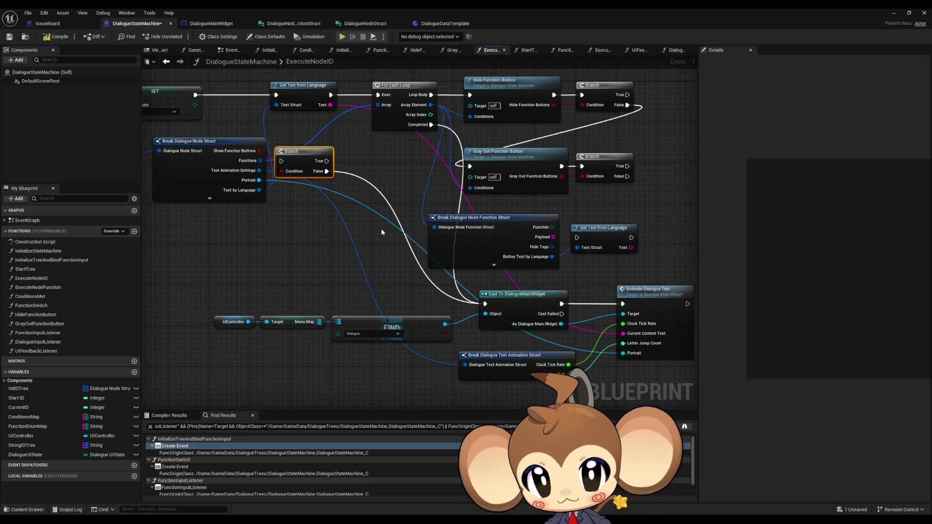
pyautogui.moveTo(327, 161)
pyautogui.mouseDown()
pyautogui.moveTo(385, 93)
pyautogui.moveTo(339, 104)
pyautogui.moveTo(282, 167)
pyautogui.mouseUp()
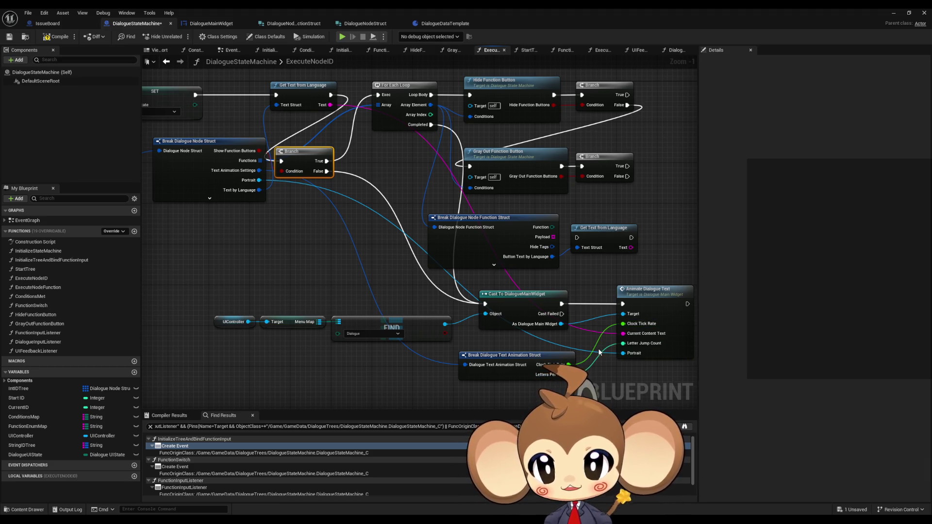
pyautogui.moveTo(282, 161); pyautogui.dragTo(197, 96)
pyautogui.moveTo(307, 92)
pyautogui.mouseDown()
pyautogui.moveTo(309, 160)
pyautogui.moveTo(346, 270)
pyautogui.moveTo(315, 261)
pyautogui.moveTo(303, 277)
pyautogui.moveTo(485, 304)
pyautogui.mouseUp()
pyautogui.keyDown('alt'); pyautogui.click(325, 279); pyautogui.keyUp('alt')
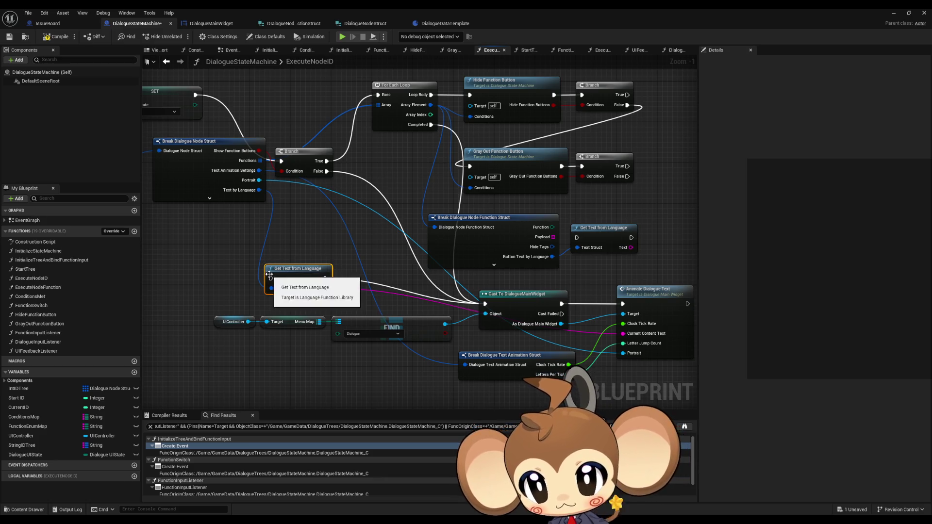
# - Connect the Branch's False output into Get Text from Language and place that node lower
pyautogui.moveTo(271, 278)
pyautogui.mouseDown()
pyautogui.moveTo(416, 162)
pyautogui.moveTo(427, 128)
pyautogui.moveTo(312, 167)
pyautogui.moveTo(319, 193)
pyautogui.moveTo(327, 171)
pyautogui.mouseUp()
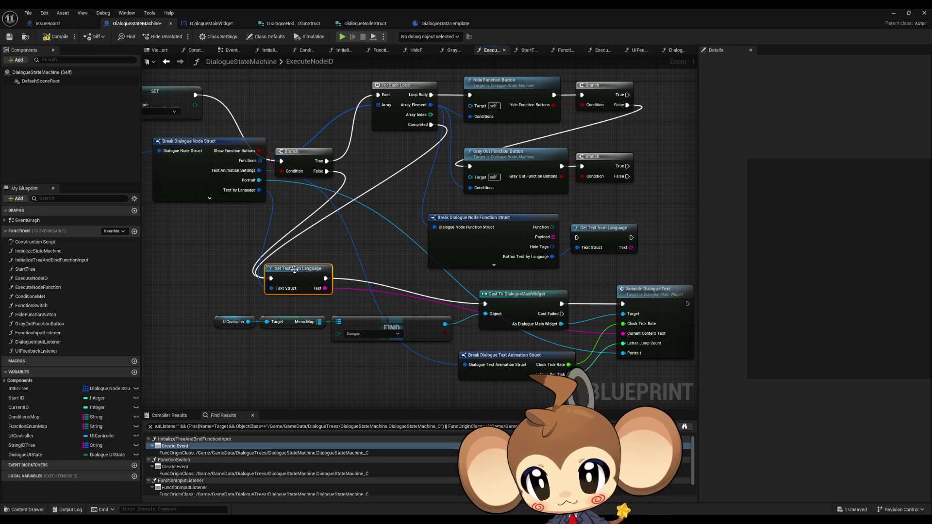
pyautogui.moveTo(291, 275)
pyautogui.mouseDown()
pyautogui.moveTo(409, 291)
pyautogui.moveTo(403, 301)
pyautogui.mouseUp()
pyautogui.moveTo(209, 302); pyautogui.dragTo(454, 349)
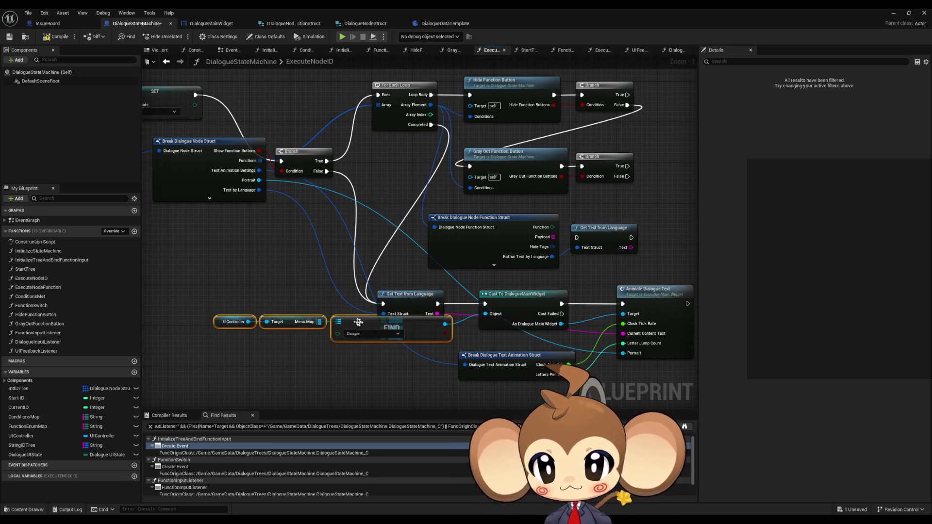
# - Move the UIController, Get Text, Cast and Animate nodes down and raise the Branch
pyautogui.moveTo(354, 326)
pyautogui.mouseDown()
pyautogui.moveTo(364, 346)
pyautogui.moveTo(353, 342)
pyautogui.mouseUp()
pyautogui.moveTo(291, 293)
pyautogui.mouseDown()
pyautogui.moveTo(486, 347)
pyautogui.moveTo(627, 352)
pyautogui.mouseUp()
pyautogui.moveTo(413, 304)
pyautogui.mouseDown()
pyautogui.moveTo(484, 325)
pyautogui.moveTo(478, 321)
pyautogui.moveTo(503, 300)
pyautogui.mouseUp()
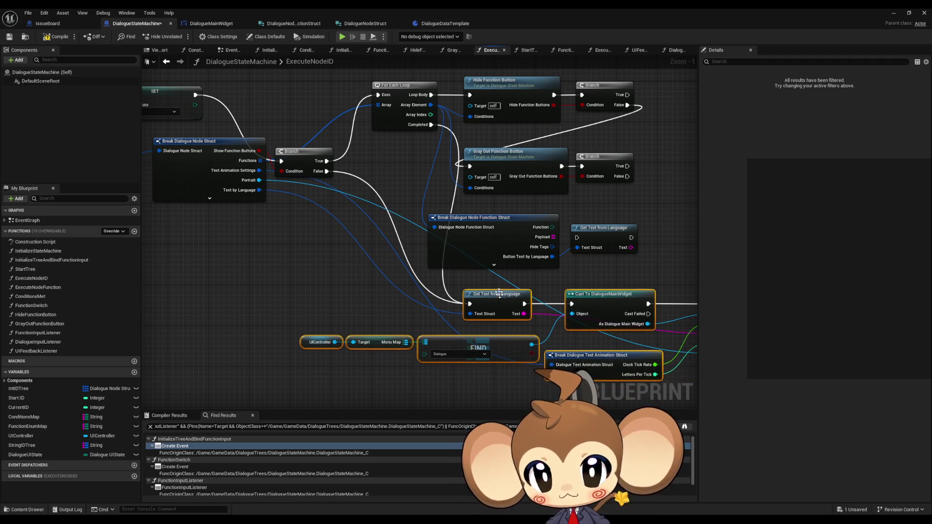
pyautogui.moveTo(494, 250); pyautogui.dragTo(471, 332)
pyautogui.moveTo(326, 255)
pyautogui.mouseDown()
pyautogui.moveTo(325, 188)
pyautogui.moveTo(316, 191)
pyautogui.mouseUp()
pyautogui.click(374, 288)
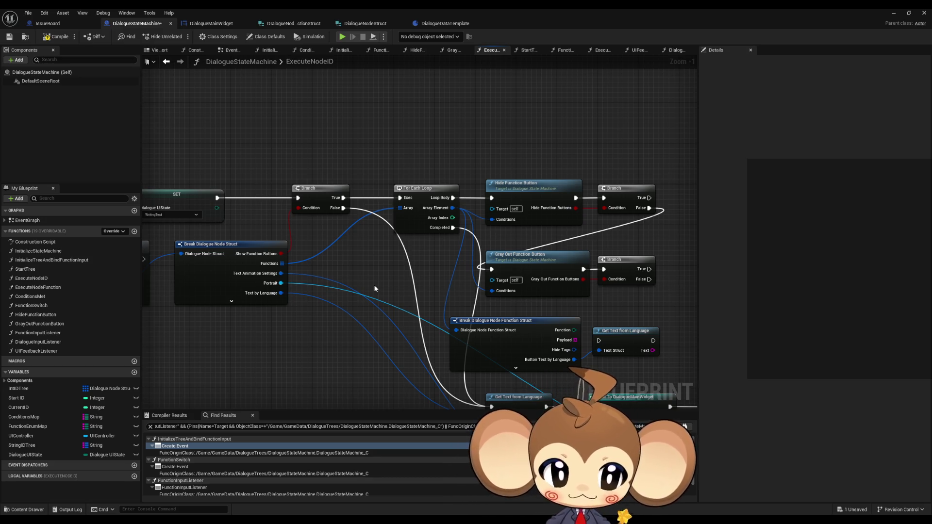
pyautogui.moveTo(492, 227)
pyautogui.mouseDown()
pyautogui.moveTo(369, 156)
pyautogui.moveTo(497, 178)
pyautogui.moveTo(523, 221)
pyautogui.mouseUp()
pyautogui.scroll(-1, 496, 176)
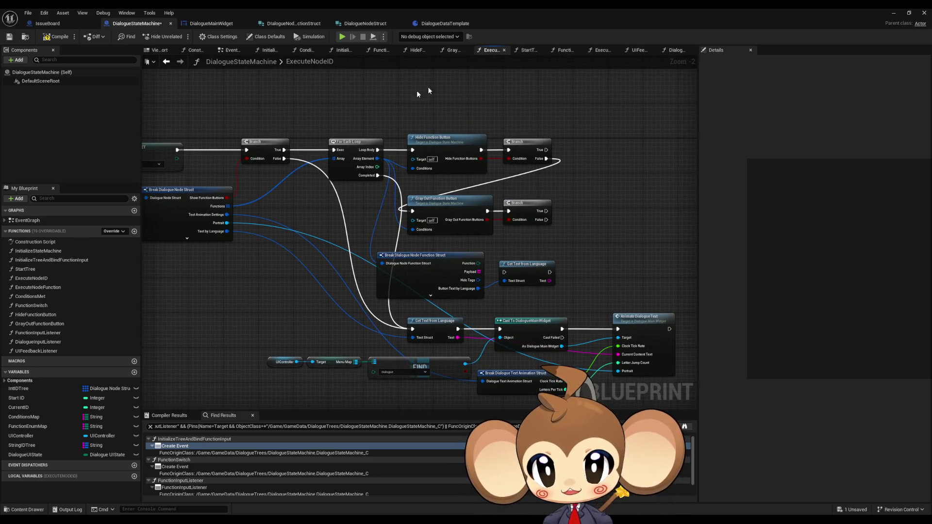
pyautogui.moveTo(410, 89)
pyautogui.mouseDown()
pyautogui.moveTo(554, 236)
pyautogui.moveTo(566, 223)
pyautogui.moveTo(534, 227)
pyautogui.mouseUp()
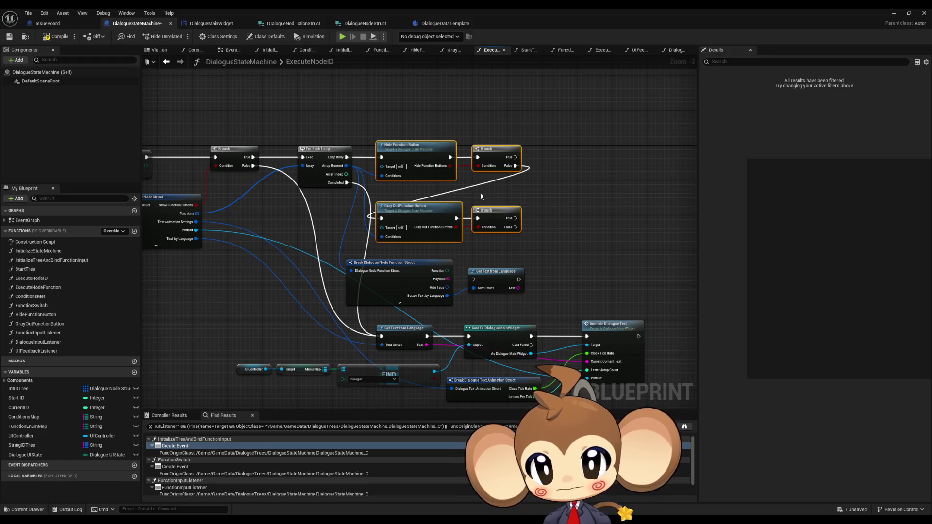
pyautogui.click(433, 169)
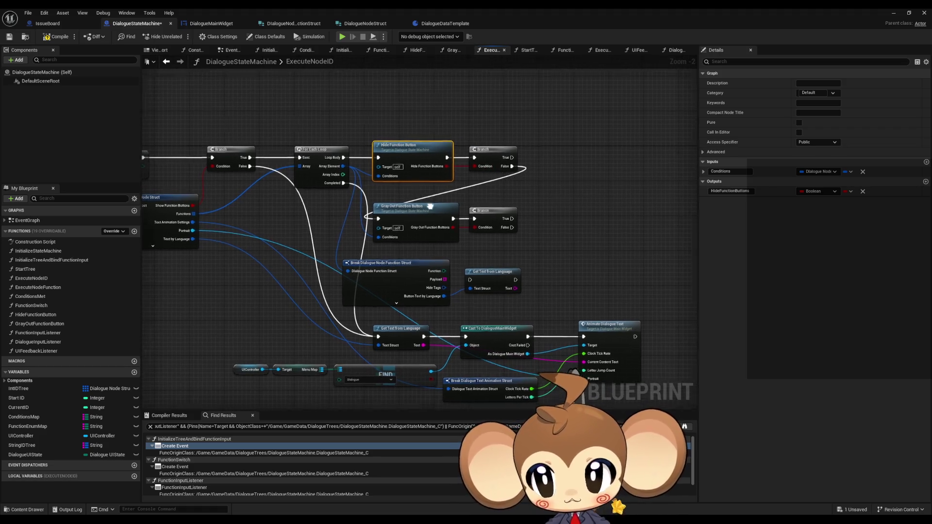
pyautogui.moveTo(430, 207)
pyautogui.mouseDown()
pyautogui.moveTo(490, 237)
pyautogui.moveTo(515, 311)
pyautogui.mouseUp()
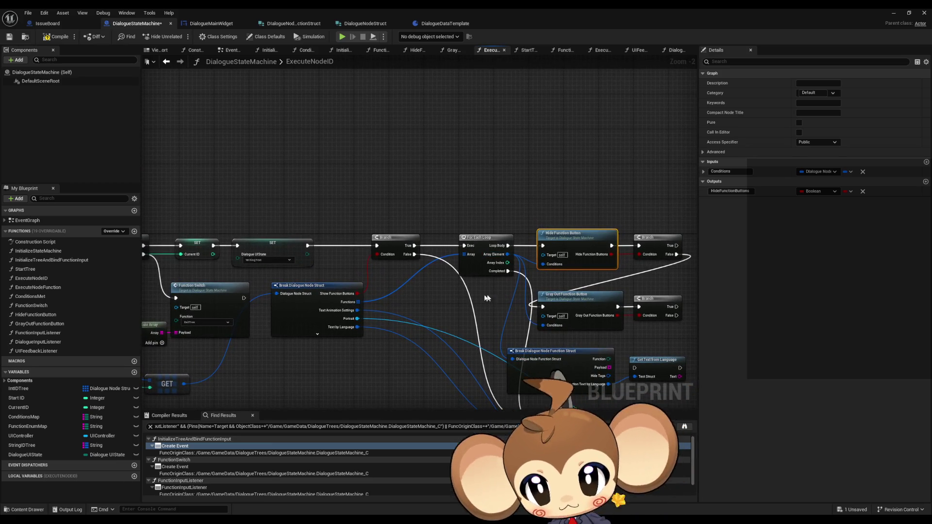
# - Create a new function in DialogueStateMachine named ActivateFNButtons
pyautogui.click(135, 232)
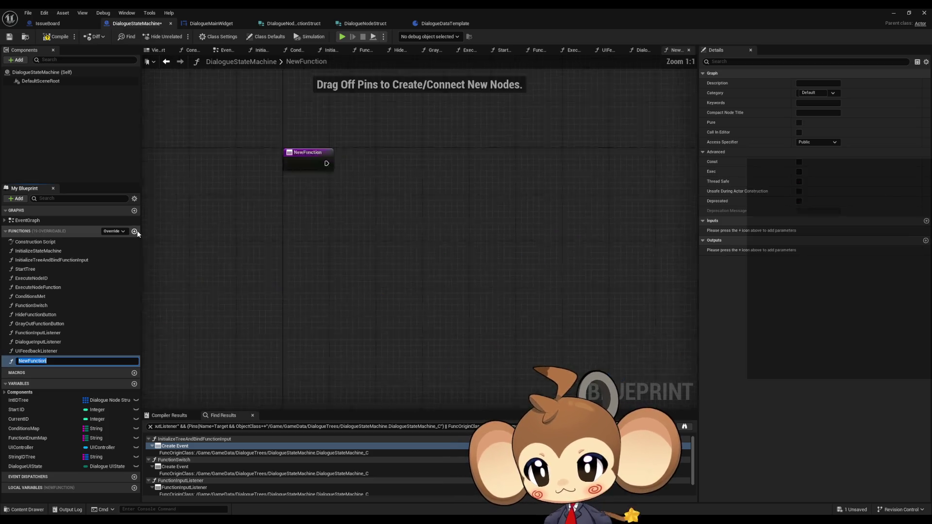
pyautogui.write('Show')
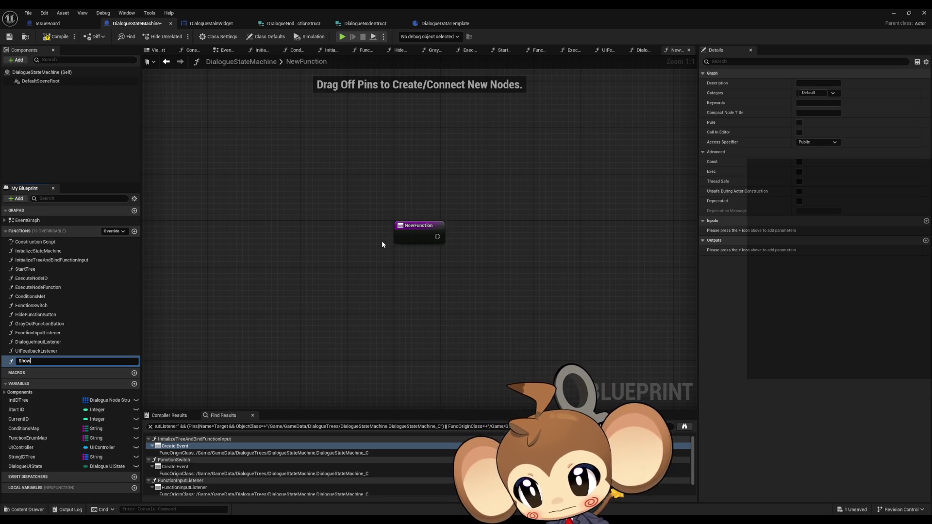
pyautogui.hotkey('ctrl', 'a')
pyautogui.write('A')
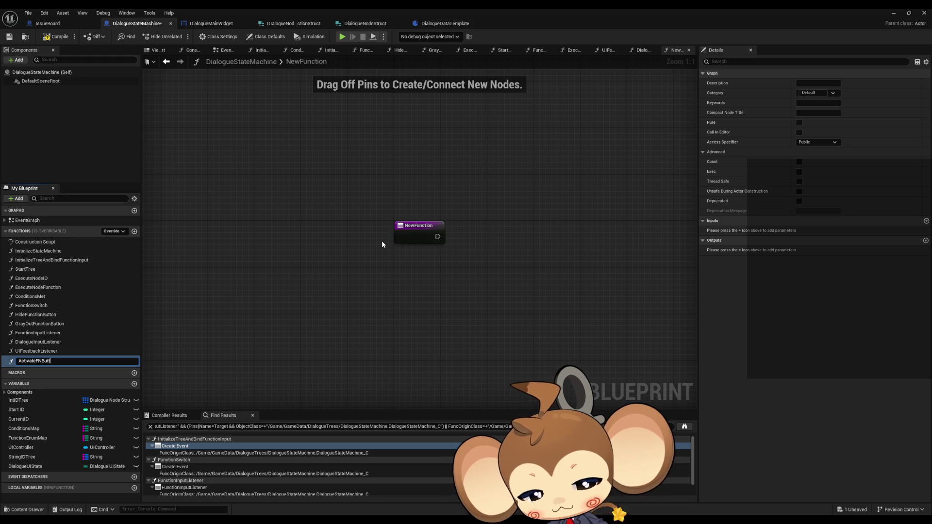
pyautogui.write('ons')
pyautogui.press('Return')
# - Give ActivateFNButtons an Integer input named ButtonCount and move its entry node down-right
pyautogui.click(412, 233)
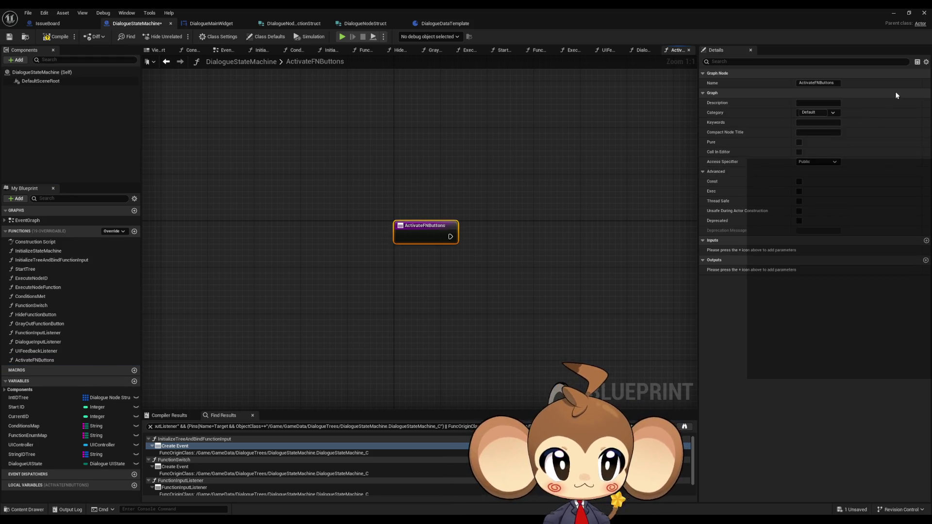
pyautogui.click(927, 241)
pyautogui.click(818, 250)
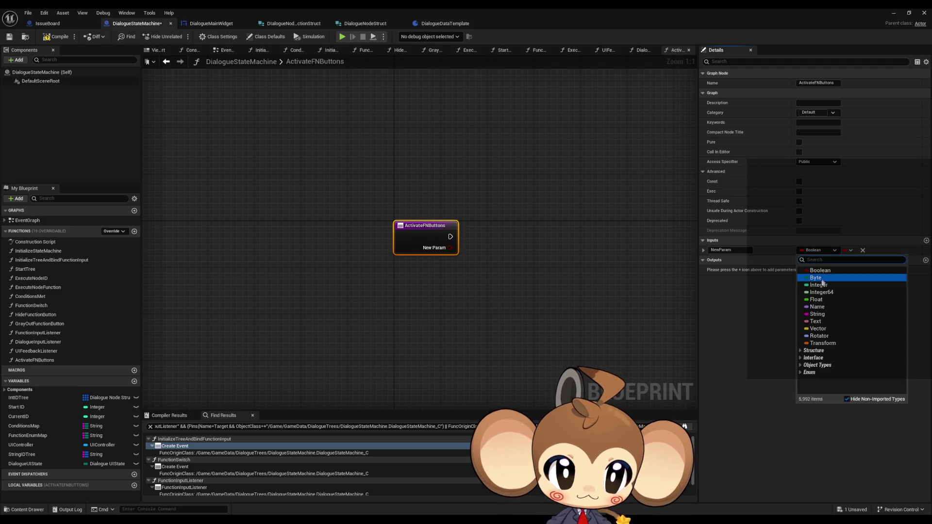
pyautogui.click(779, 273)
pyautogui.write('Bu')
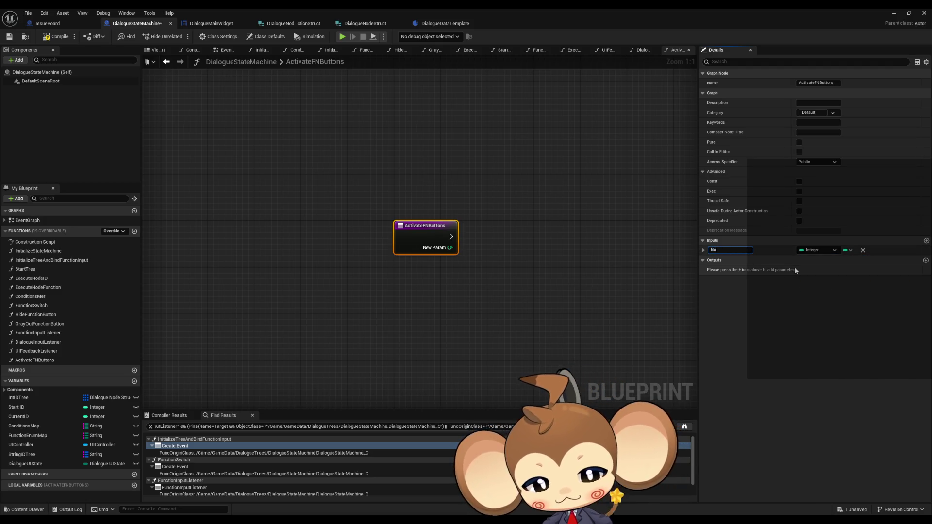
pyautogui.write('ttonCOunt')
pyautogui.press('Return')
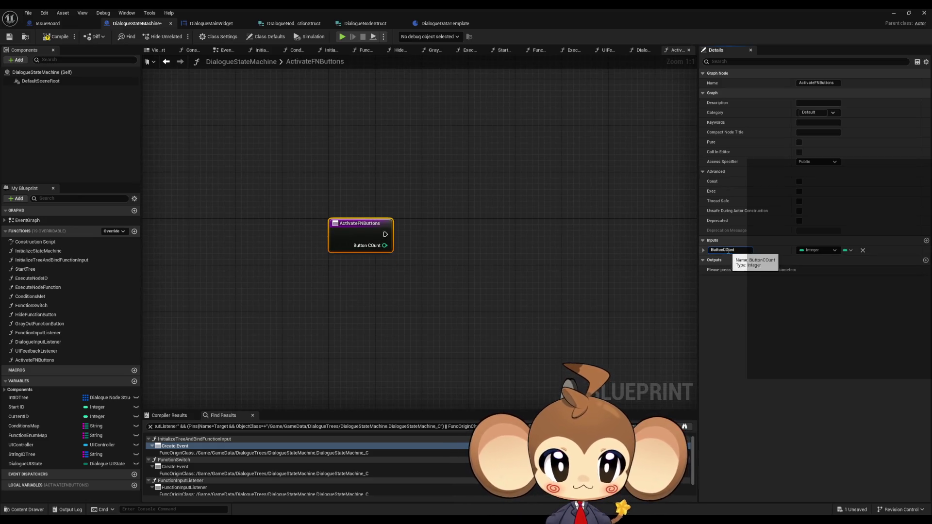
pyautogui.click(727, 251)
pyautogui.press('BackSpace')
pyautogui.write('o')
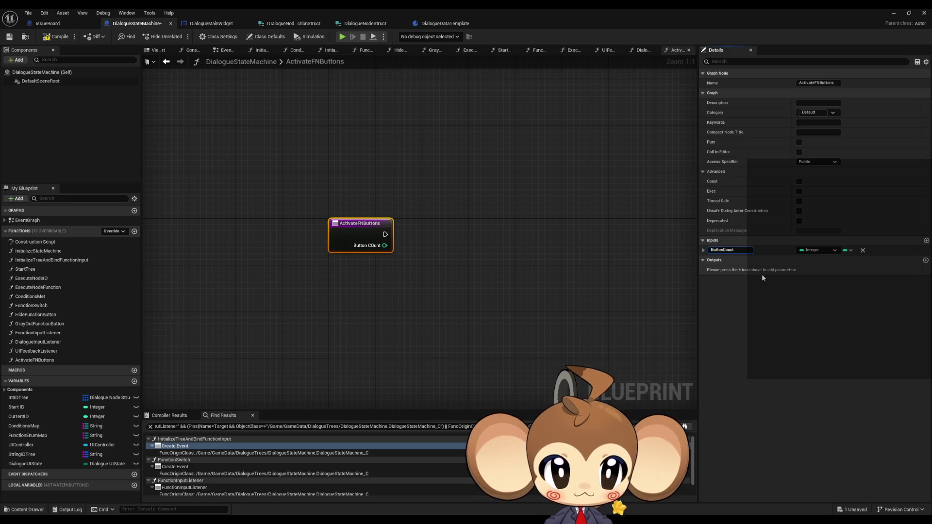
pyautogui.press('Return')
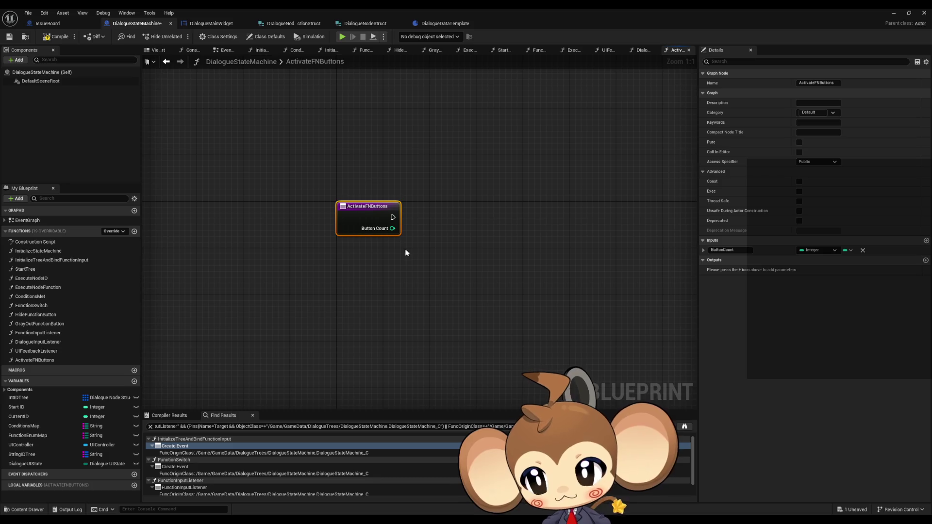
pyautogui.scroll(-1, 402, 253)
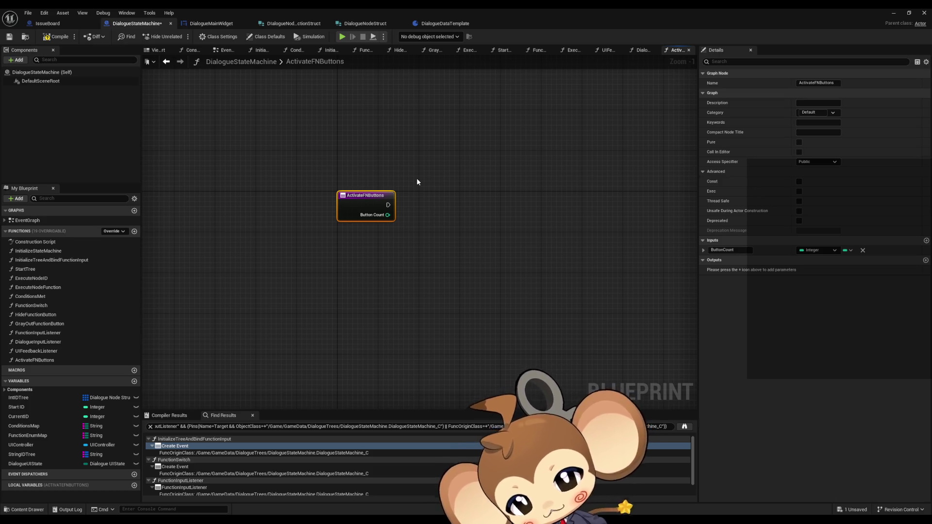
pyautogui.moveTo(386, 214)
pyautogui.mouseDown()
pyautogui.moveTo(399, 248)
pyautogui.moveTo(484, 281)
pyautogui.mouseUp()
# - Add a Switch on Int driven by Button Count with case outputs 0, 1 and 2
pyautogui.write('switch')
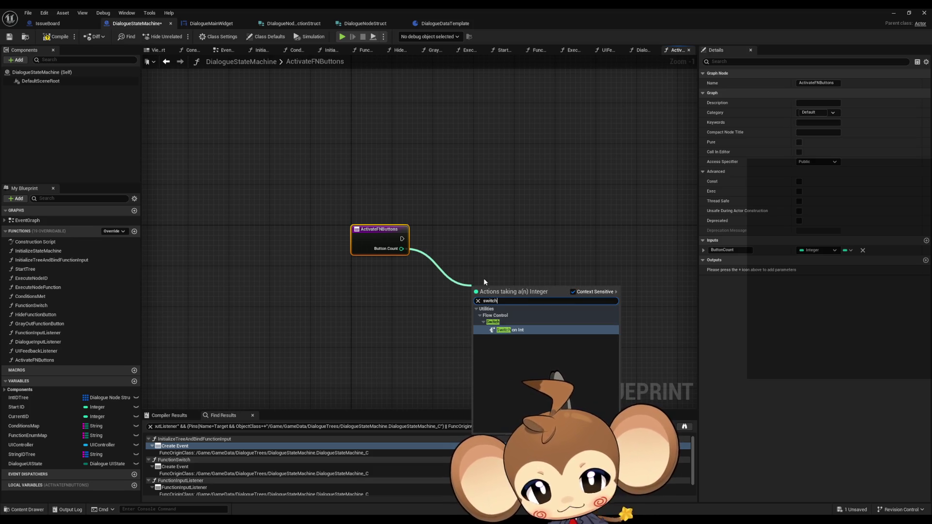
pyautogui.press('Return')
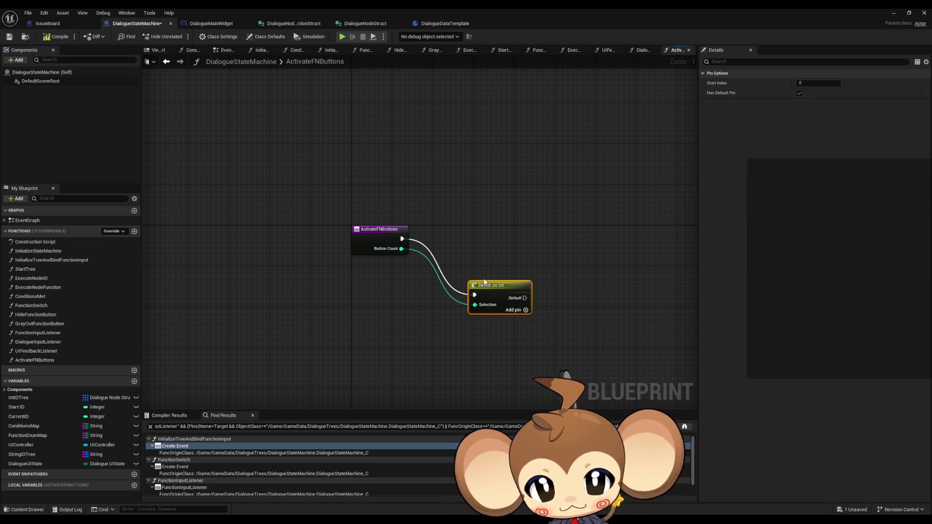
pyautogui.moveTo(494, 293); pyautogui.dragTo(463, 240)
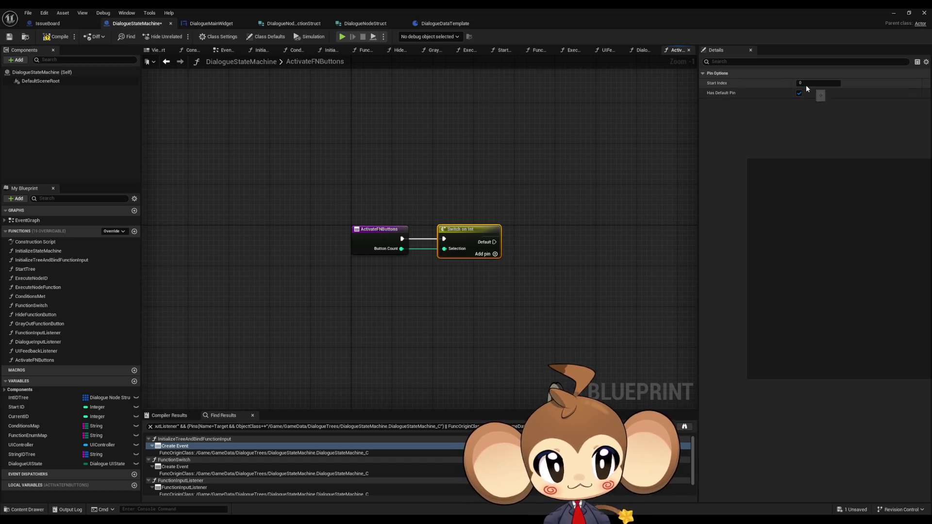
pyautogui.click(816, 84)
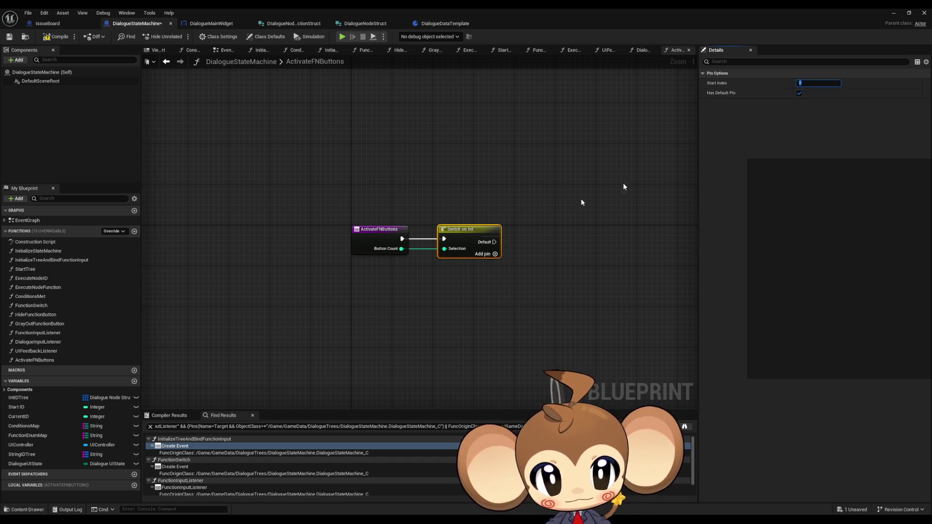
pyautogui.click(495, 254)
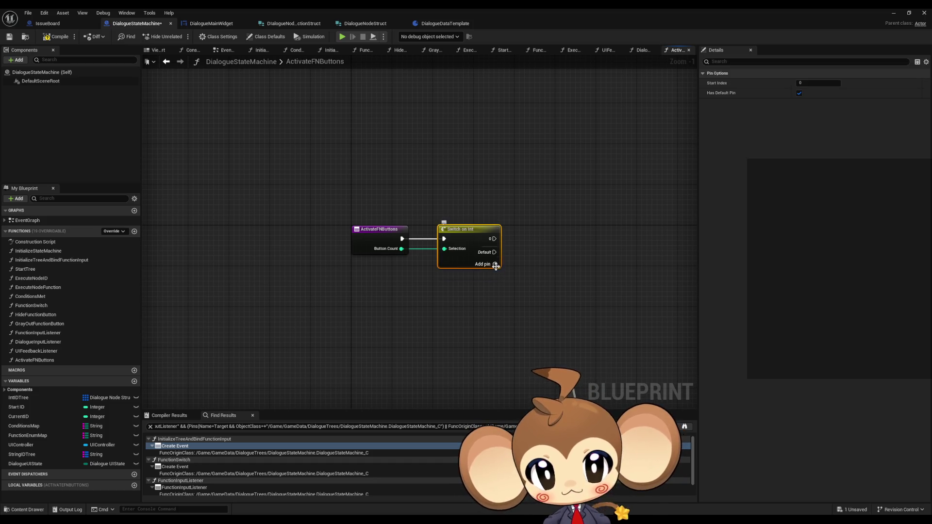
pyautogui.click(494, 264)
pyautogui.click(495, 264)
pyautogui.click(528, 308)
# - Add a Print String on the Default output printing "Warning: Button not implemented"
pyautogui.moveTo(528, 308)
pyautogui.mouseDown()
pyautogui.moveTo(464, 250)
pyautogui.moveTo(488, 310)
pyautogui.mouseUp()
pyautogui.write('print string')
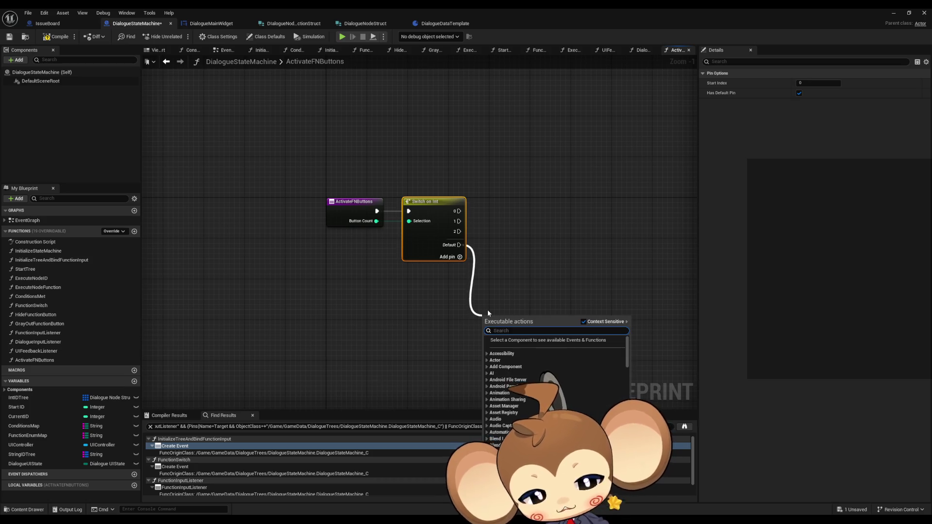
pyautogui.press('Return')
pyautogui.click(515, 338)
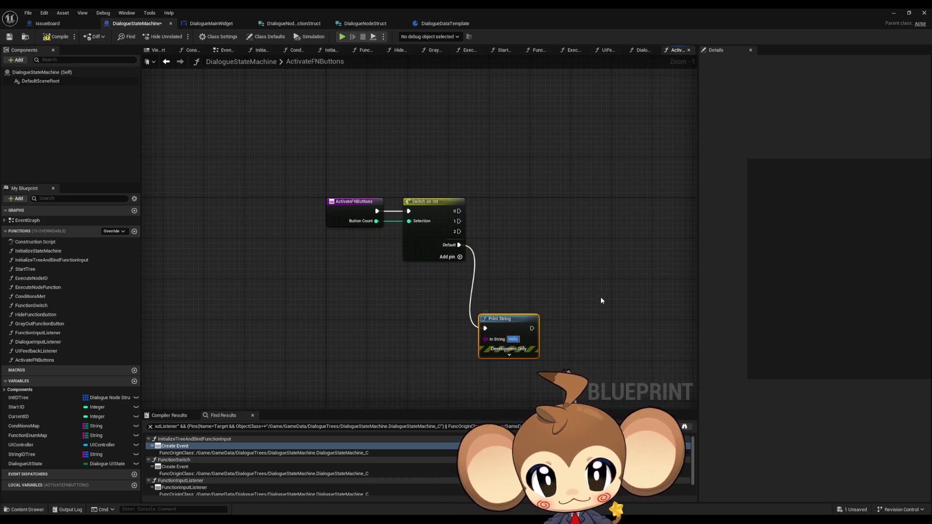
pyautogui.write('W')
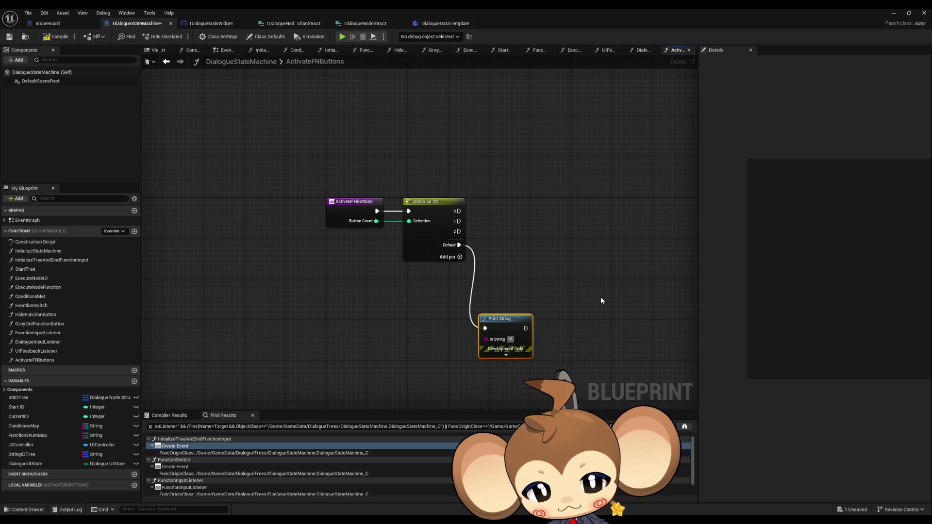
pyautogui.write('arning: B')
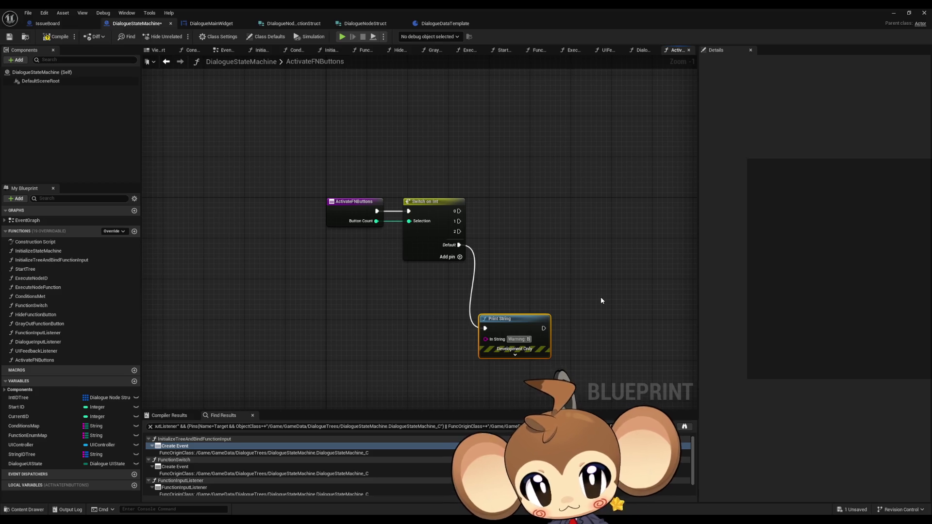
pyautogui.press('BackSpace')
pyautogui.press('BackSpace')
pyautogui.press('BackSpace')
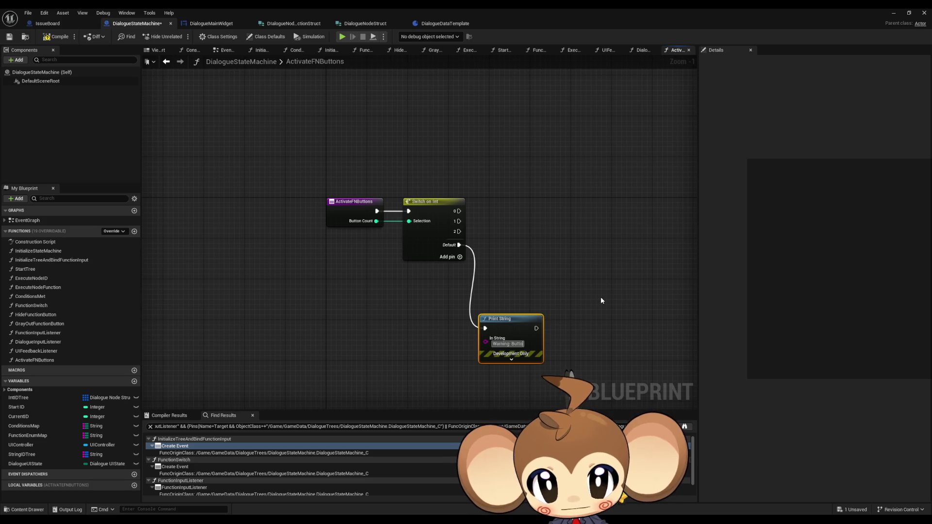
pyautogui.write('n')
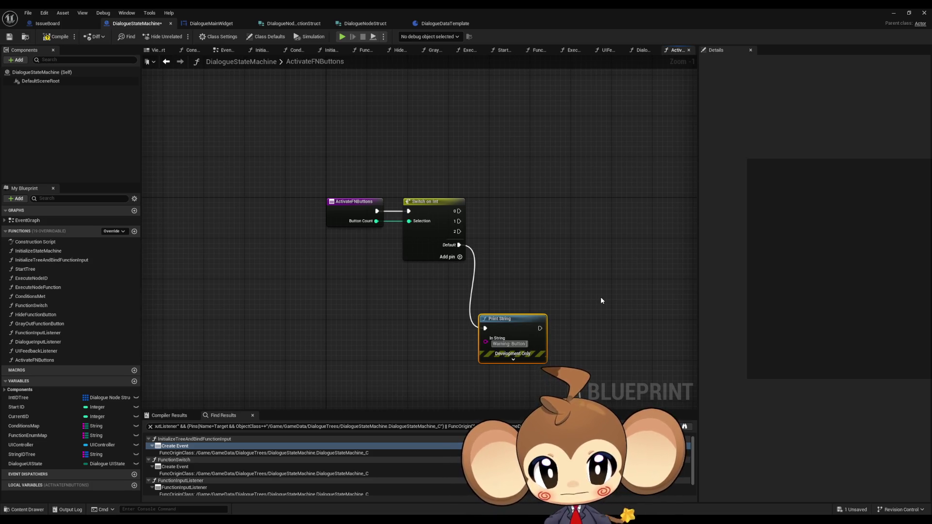
pyautogui.write(' not implemented')
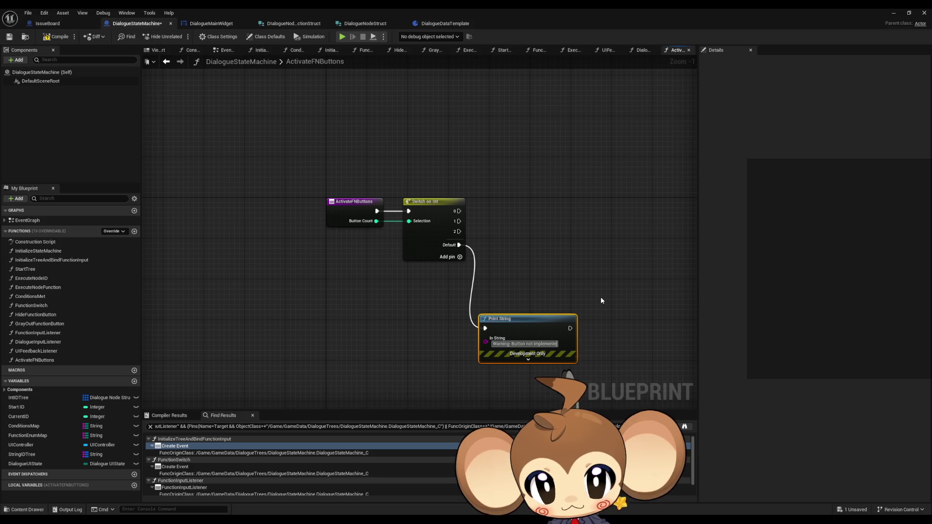
pyautogui.press('Return')
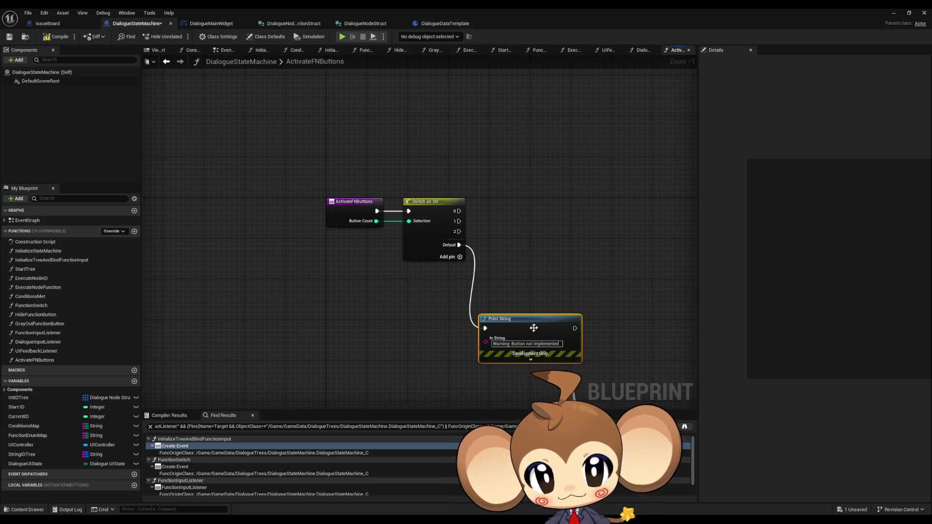
# - Feed Print String from an Append with A "Warning: Button " and a third pin " not implemented"
pyautogui.click(526, 344)
pyautogui.moveTo(485, 341); pyautogui.dragTo(404, 332)
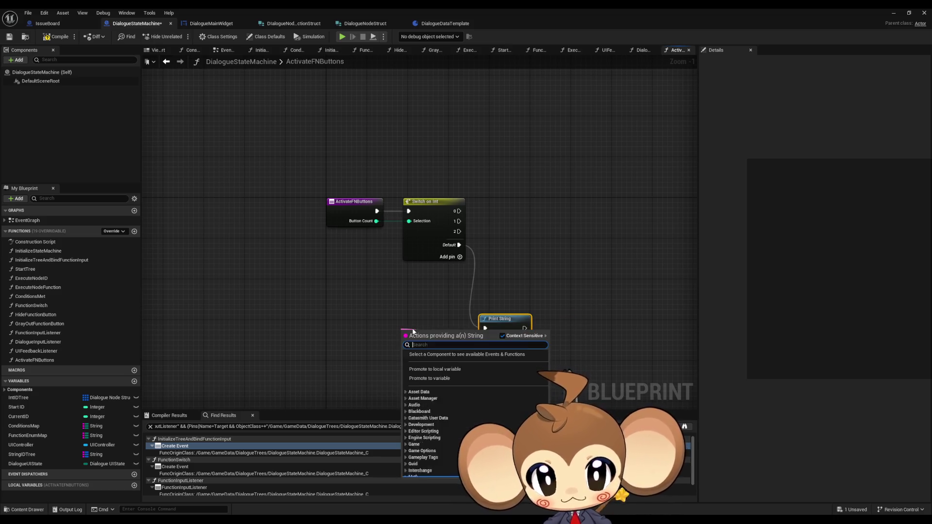
pyautogui.write('acpend')
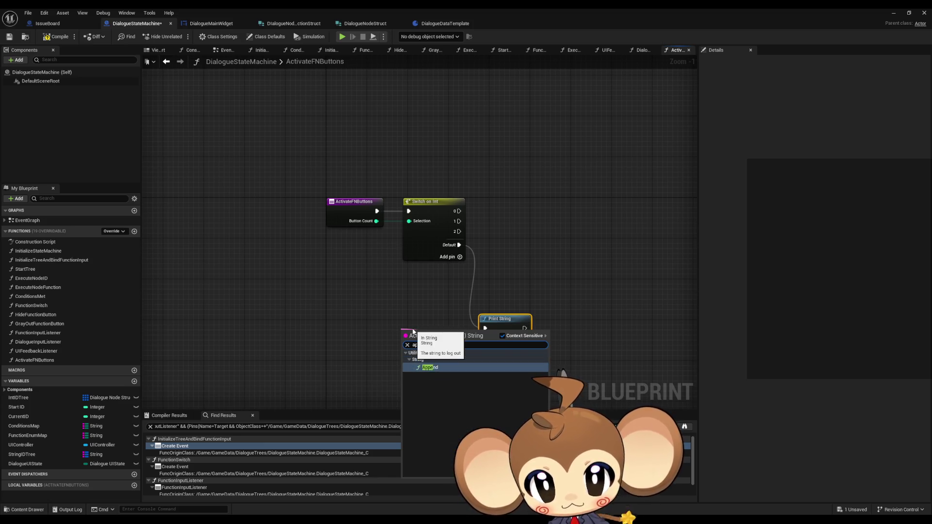
pyautogui.press('Return')
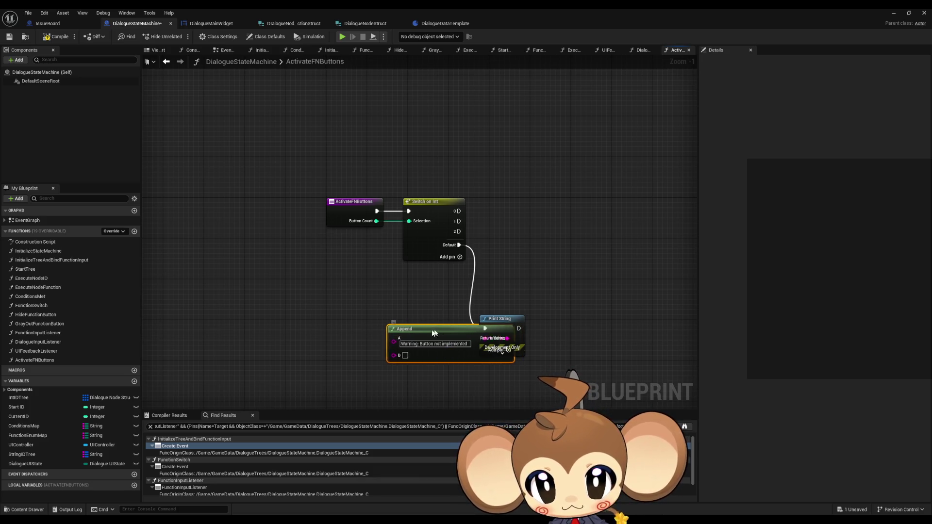
pyautogui.click(410, 348)
pyautogui.moveTo(410, 348); pyautogui.dragTo(437, 348)
pyautogui.press('BackSpace')
pyautogui.click(374, 356)
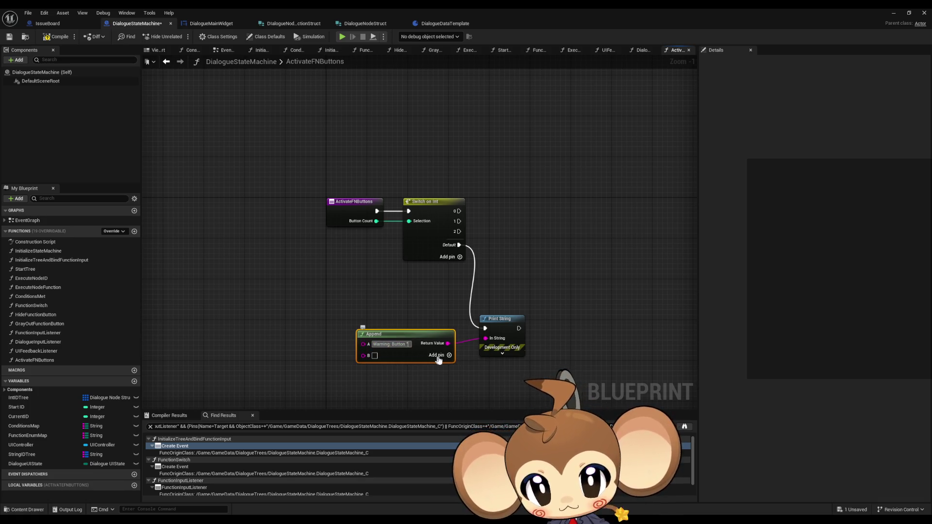
pyautogui.click(438, 355)
pyautogui.write('not implemented')
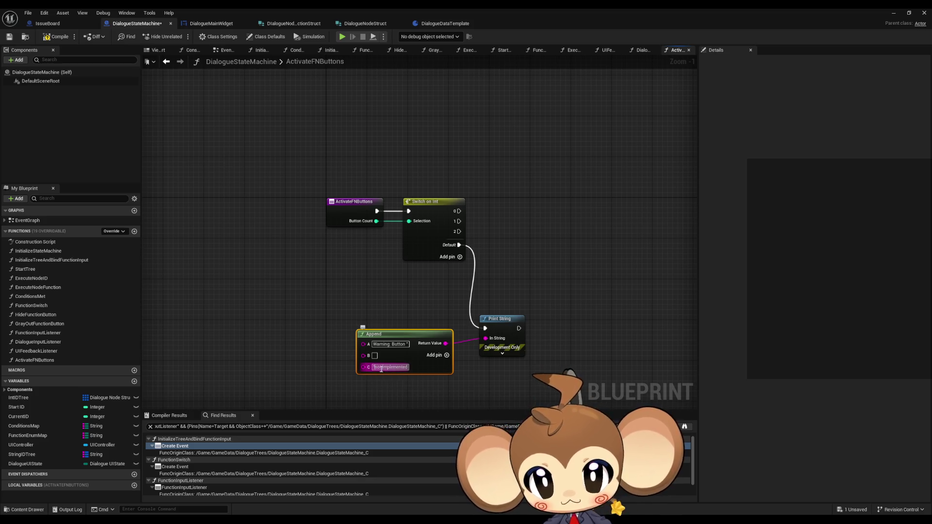
pyautogui.press('Home')
# - Wire Button Count into the Append's B input and rearrange the Print String, Append and conversion nodes
pyautogui.moveTo(363, 355)
pyautogui.mouseDown()
pyautogui.moveTo(381, 250)
pyautogui.moveTo(376, 221)
pyautogui.mouseUp()
pyautogui.moveTo(499, 329); pyautogui.dragTo(571, 328)
pyautogui.moveTo(411, 336); pyautogui.dragTo(479, 335)
pyautogui.moveTo(361, 266); pyautogui.dragTo(391, 348)
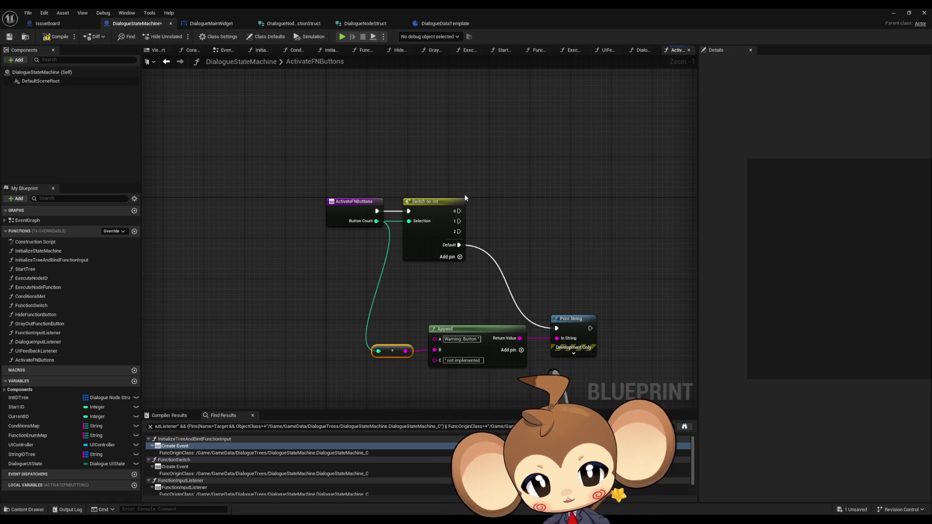
pyautogui.moveTo(454, 225); pyautogui.dragTo(358, 218)
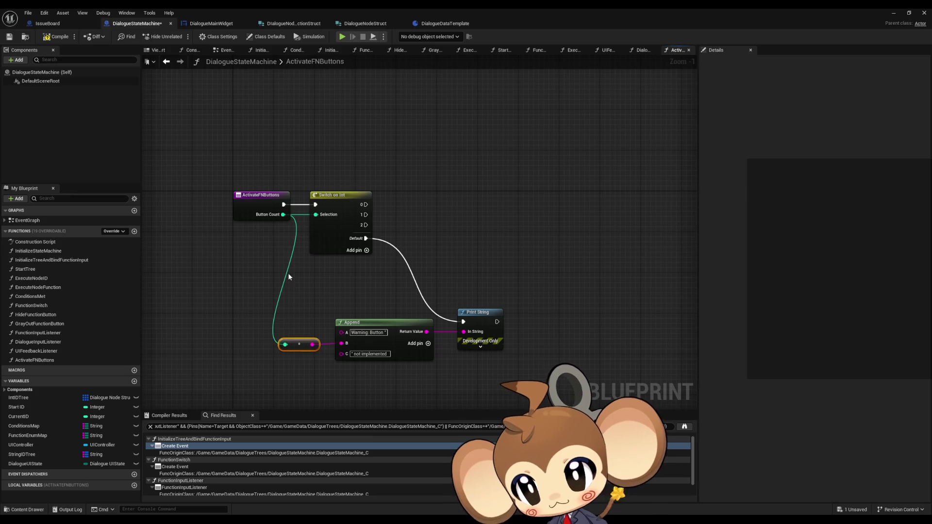
# - Paste ActivateFNButtons into DialogueMainWidget, then delete the original from DialogueStateMachine
pyautogui.click(62, 360)
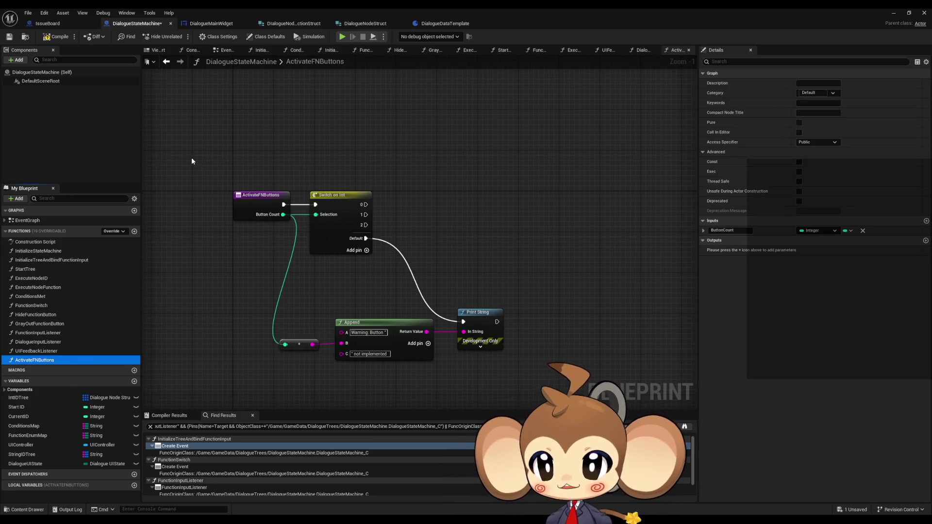
pyautogui.click(211, 24)
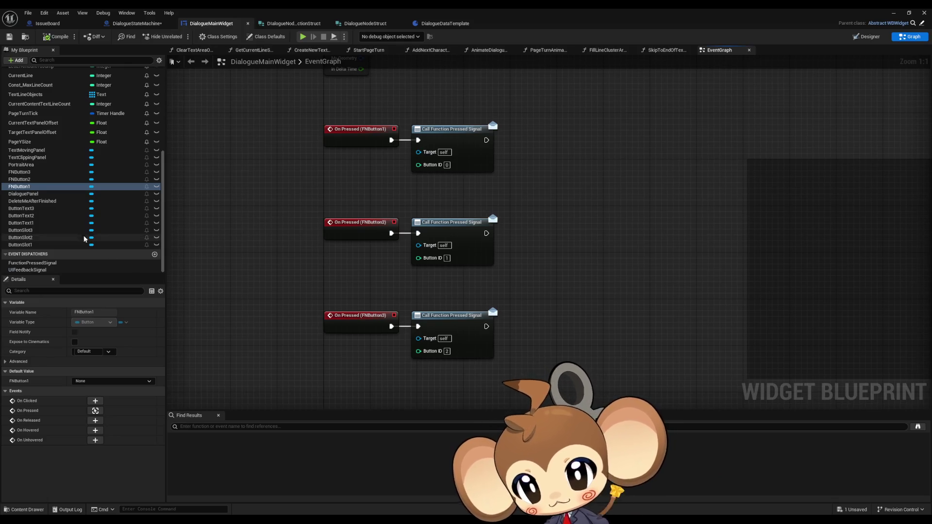
pyautogui.scroll(1, 100, 200)
pyautogui.hotkey('ctrl', 'v')
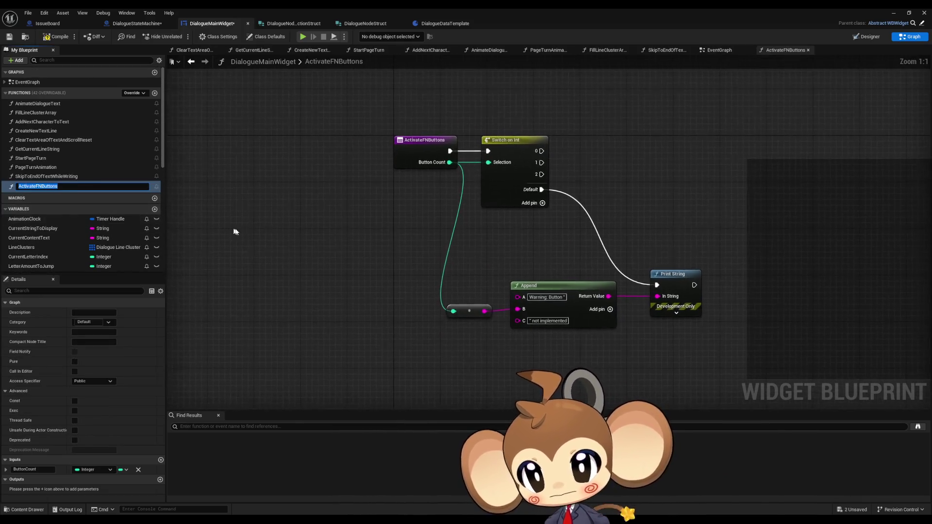
pyautogui.press('Return')
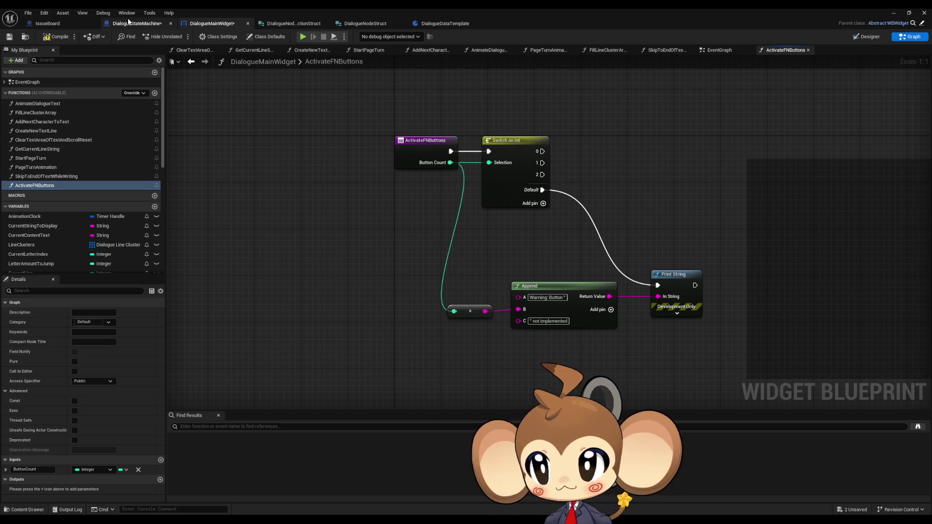
pyautogui.click(137, 23)
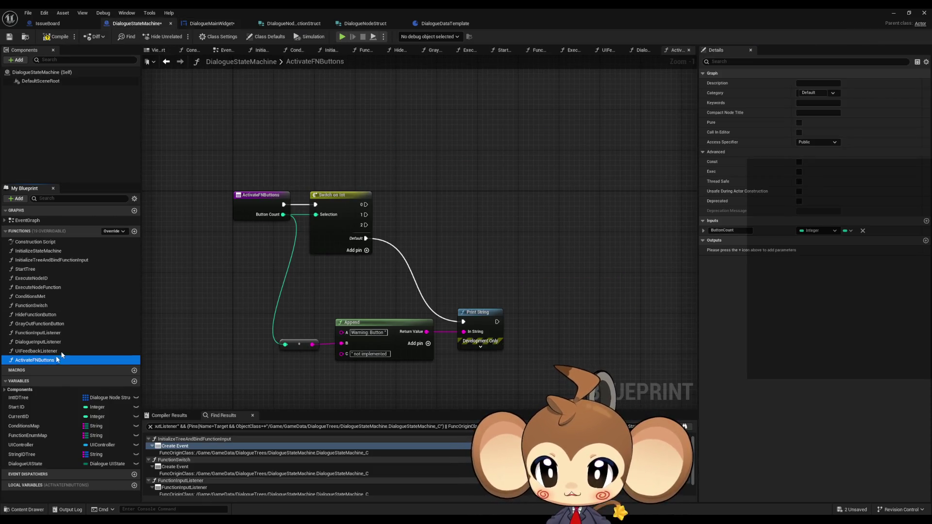
pyautogui.press('Delete')
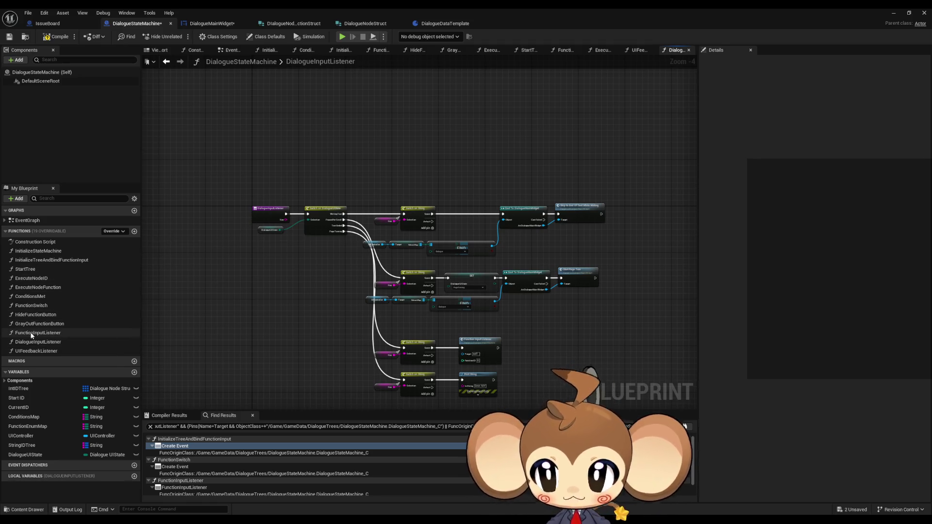
# - Open the ExecuteNodeID graph and bring the Branch and For Each Loop area into view
pyautogui.doubleClick(31, 279)
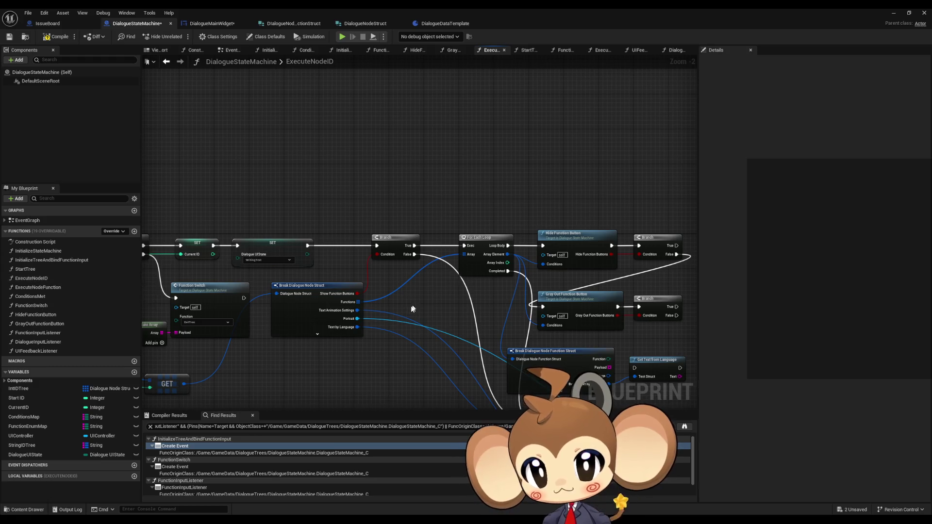
pyautogui.scroll(2, 383, 242)
pyautogui.moveTo(384, 241)
pyautogui.mouseDown()
pyautogui.moveTo(377, 214)
pyautogui.moveTo(587, 198)
pyautogui.mouseUp()
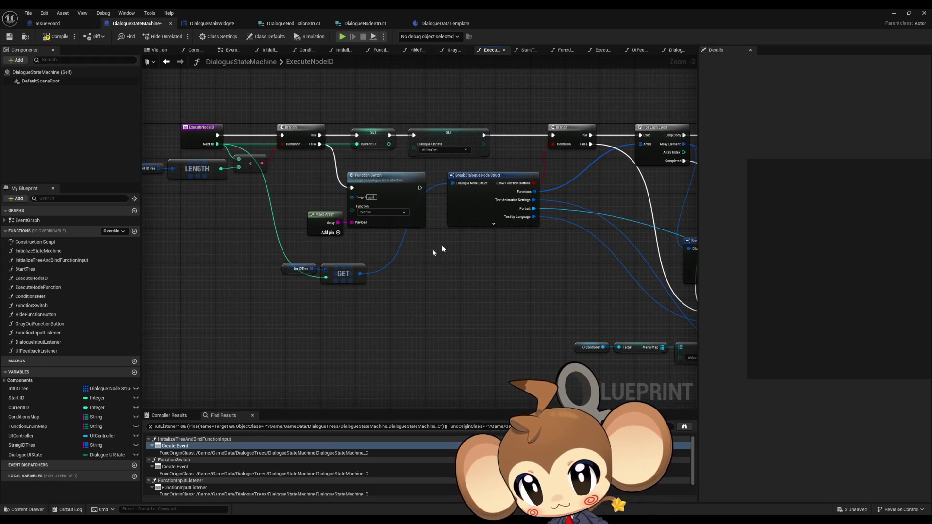
pyautogui.moveTo(404, 267); pyautogui.dragTo(89, 240)
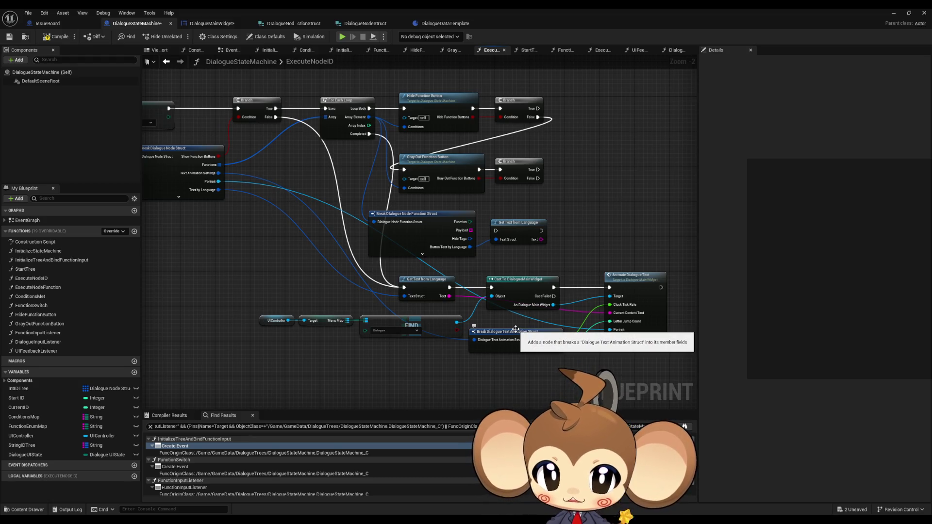
pyautogui.moveTo(516, 329); pyautogui.dragTo(510, 315)
pyautogui.moveTo(452, 281)
pyautogui.mouseDown()
pyautogui.moveTo(582, 276)
pyautogui.moveTo(543, 270)
pyautogui.mouseUp()
# - Move Cast To DialogueMainWidget ahead of the For Each Loop and wire Branch True into it
pyautogui.moveTo(253, 297); pyautogui.dragTo(362, 324)
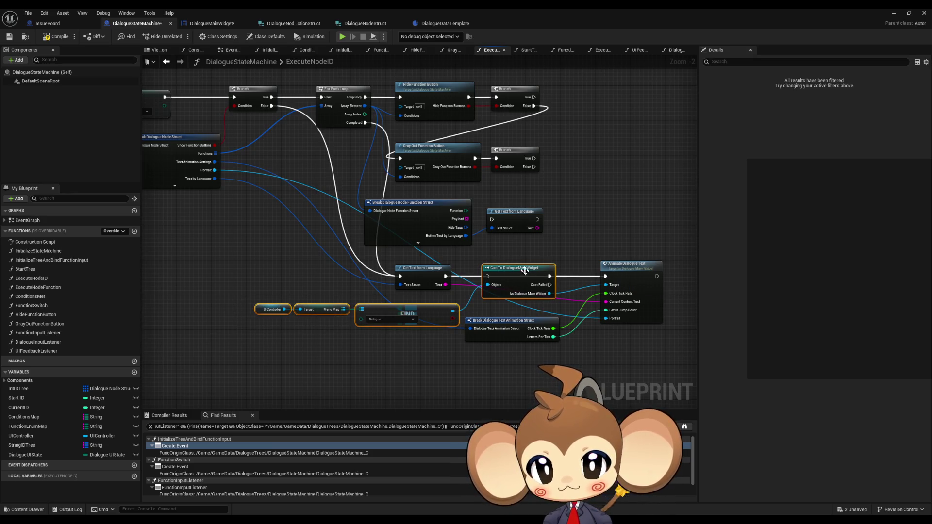
pyautogui.moveTo(536, 268)
pyautogui.mouseDown()
pyautogui.moveTo(331, 312)
pyautogui.moveTo(278, 259)
pyautogui.moveTo(349, 291)
pyautogui.moveTo(377, 146)
pyautogui.moveTo(392, 129)
pyautogui.moveTo(302, 300)
pyautogui.mouseUp()
pyautogui.moveTo(404, 89)
pyautogui.mouseDown()
pyautogui.moveTo(342, 91)
pyautogui.moveTo(684, 374)
pyautogui.mouseUp()
pyautogui.moveTo(345, 124)
pyautogui.mouseDown()
pyautogui.moveTo(384, 285)
pyautogui.moveTo(356, 297)
pyautogui.mouseUp()
pyautogui.moveTo(274, 287)
pyautogui.mouseDown()
pyautogui.moveTo(363, 124)
pyautogui.moveTo(348, 129)
pyautogui.mouseUp()
pyautogui.scroll(-2, 348, 128)
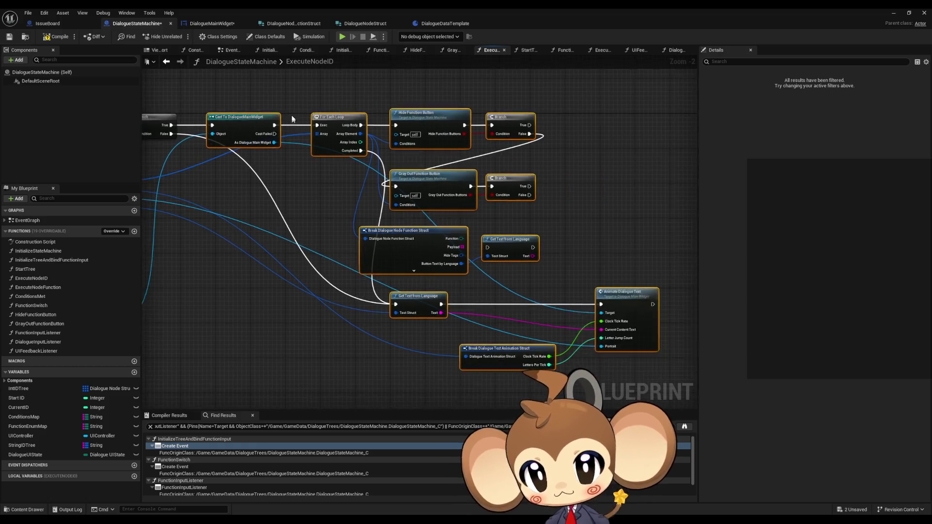
pyautogui.scroll(4, 427, 226)
# - Promote the Cast's widget output to a new local variable
pyautogui.press('f')
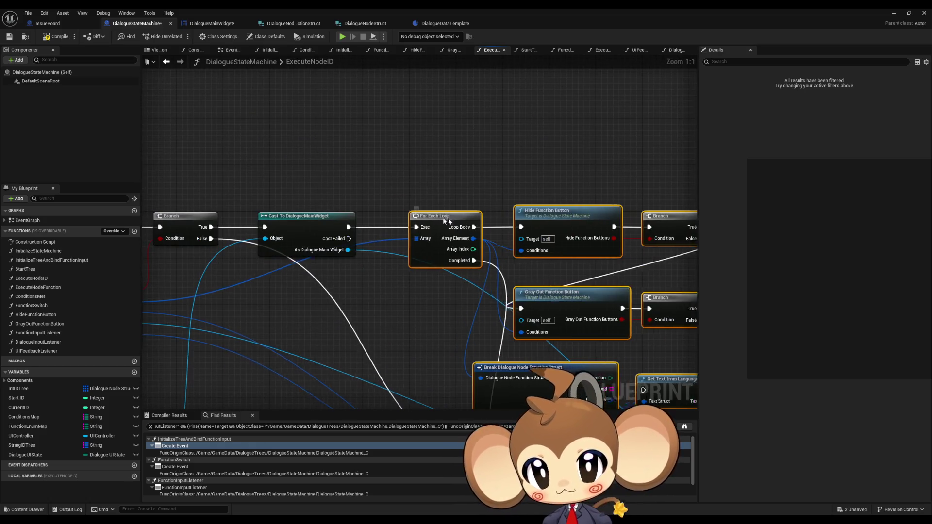
pyautogui.moveTo(347, 250); pyautogui.dragTo(385, 251)
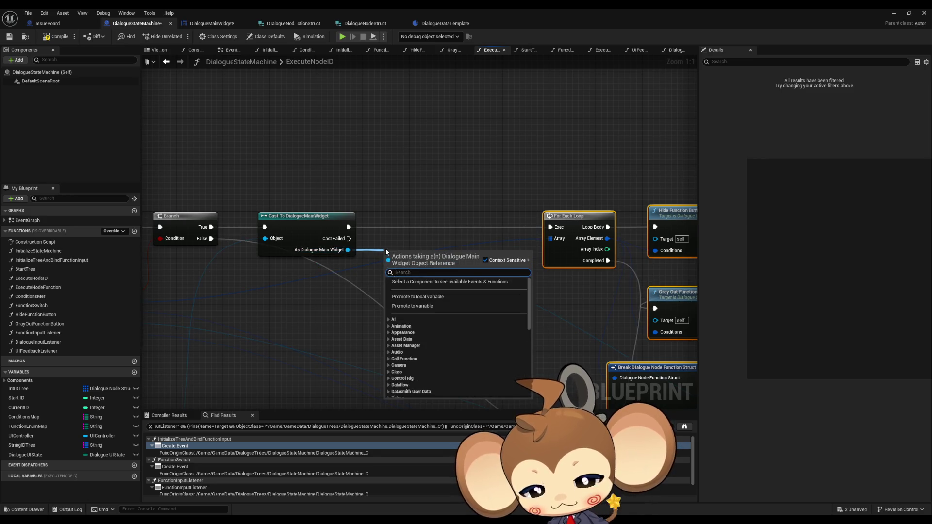
pyautogui.write('local')
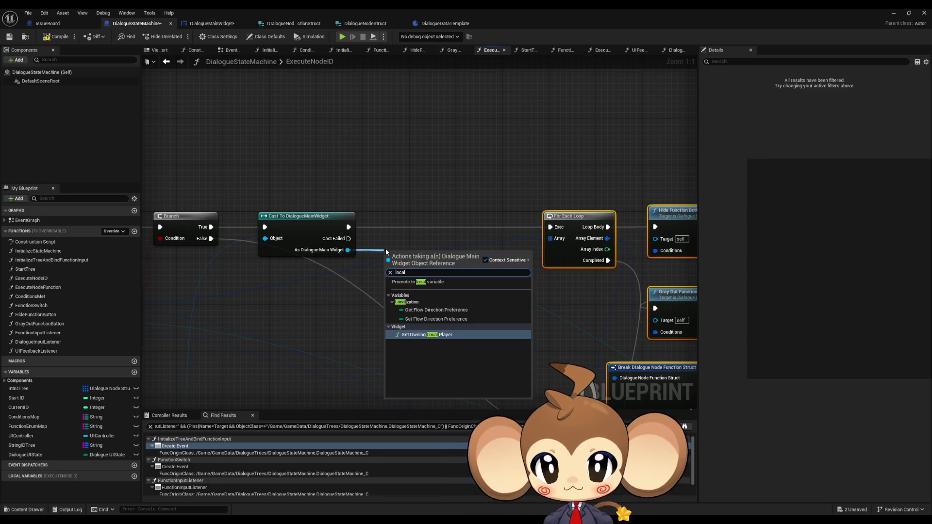
pyautogui.press('Up')
pyautogui.press('Up')
pyautogui.press('Up')
pyautogui.press('Return')
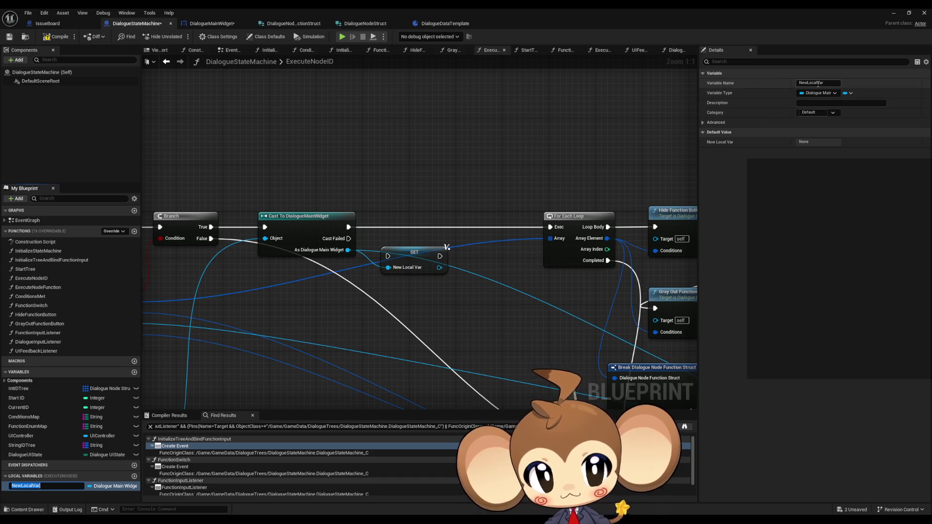
# - Rename the new local variable to Local_DialogueWidget
pyautogui.click(808, 177)
pyautogui.write('Dia')
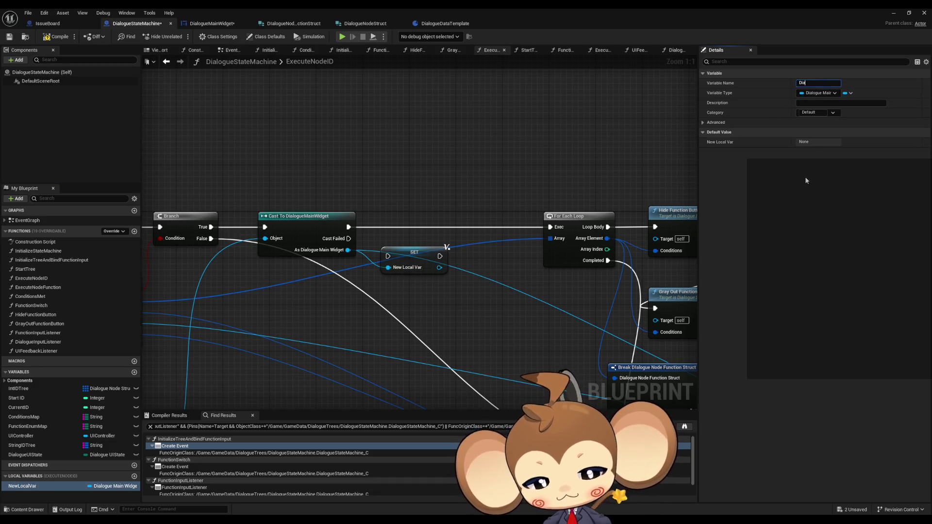
pyautogui.write('logueWidget')
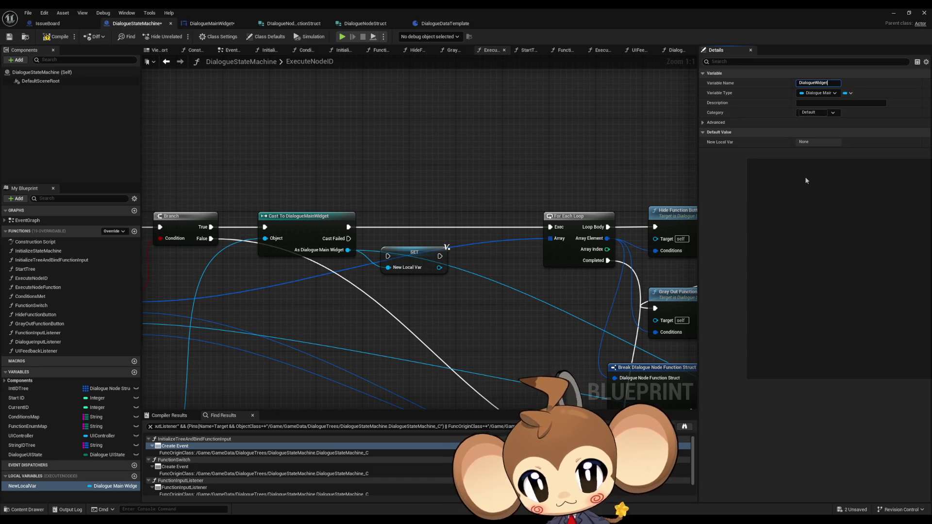
pyautogui.press('Return')
pyautogui.click(48, 486)
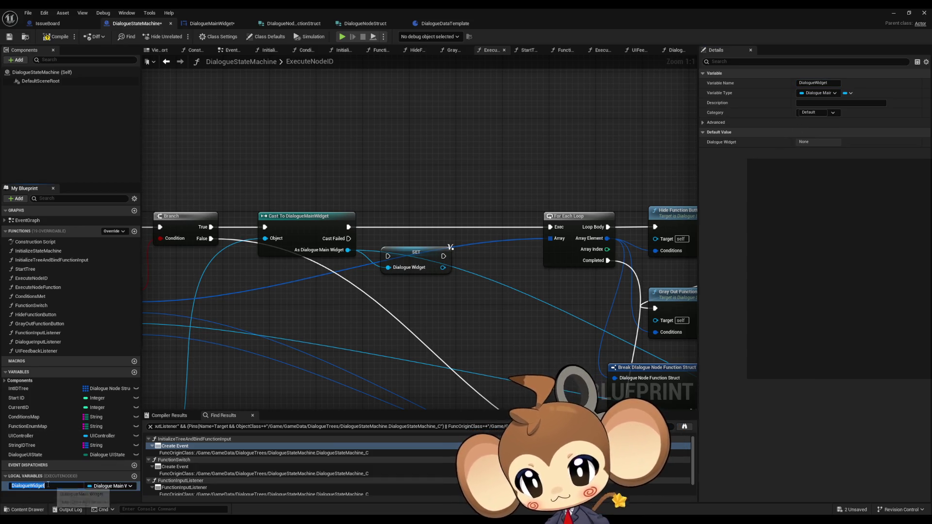
pyautogui.write('Local_')
pyautogui.press('Return')
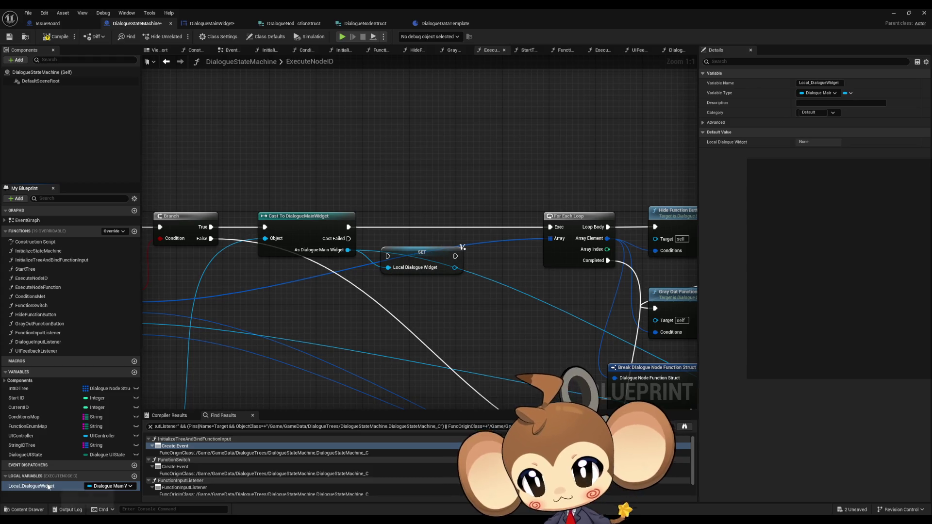
# - Wire Cast → SET → For Each Loop and line SET up between them
pyautogui.moveTo(388, 256); pyautogui.dragTo(349, 227)
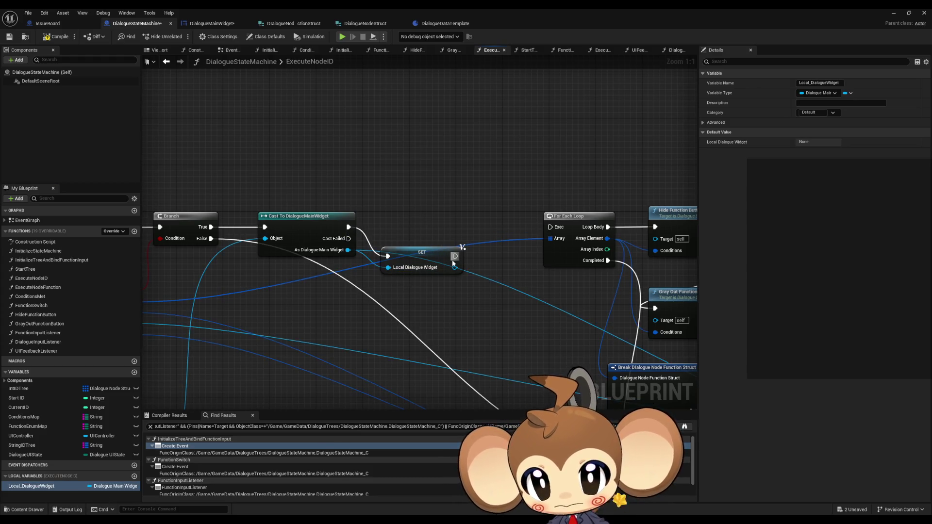
pyautogui.moveTo(455, 256); pyautogui.dragTo(550, 227)
pyautogui.moveTo(408, 254); pyautogui.dragTo(398, 226)
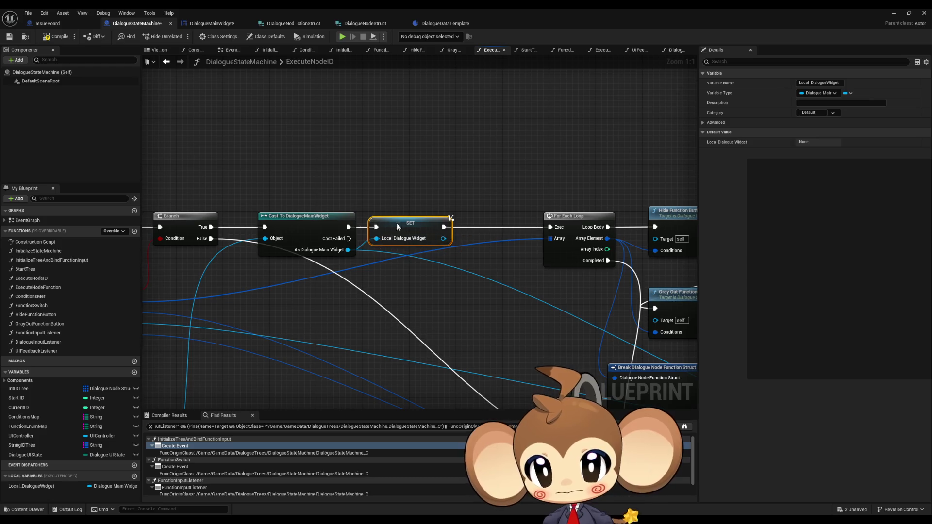
pyautogui.scroll(-3, 380, 333)
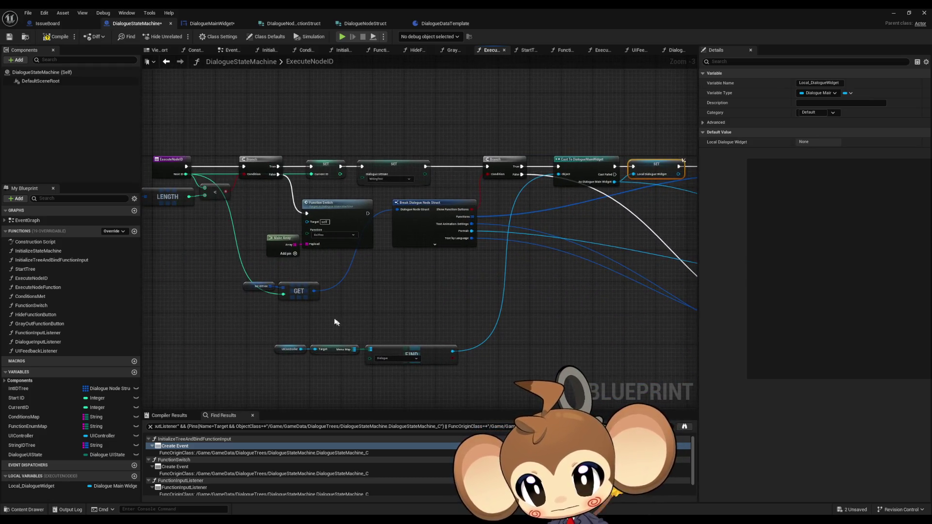
pyautogui.moveTo(291, 343)
pyautogui.mouseDown()
pyautogui.moveTo(459, 364)
pyautogui.moveTo(500, 258)
pyautogui.moveTo(489, 271)
pyautogui.mouseUp()
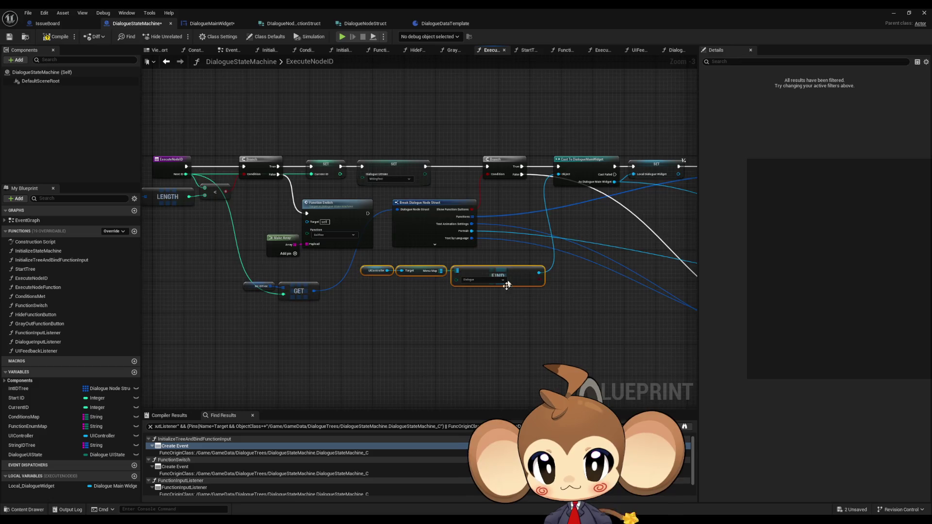
# - Add a Local_DialogueWidget getter node to the graph
pyautogui.moveTo(31, 486)
pyautogui.mouseDown()
pyautogui.moveTo(145, 466)
pyautogui.moveTo(391, 388)
pyautogui.moveTo(435, 337)
pyautogui.mouseUp()
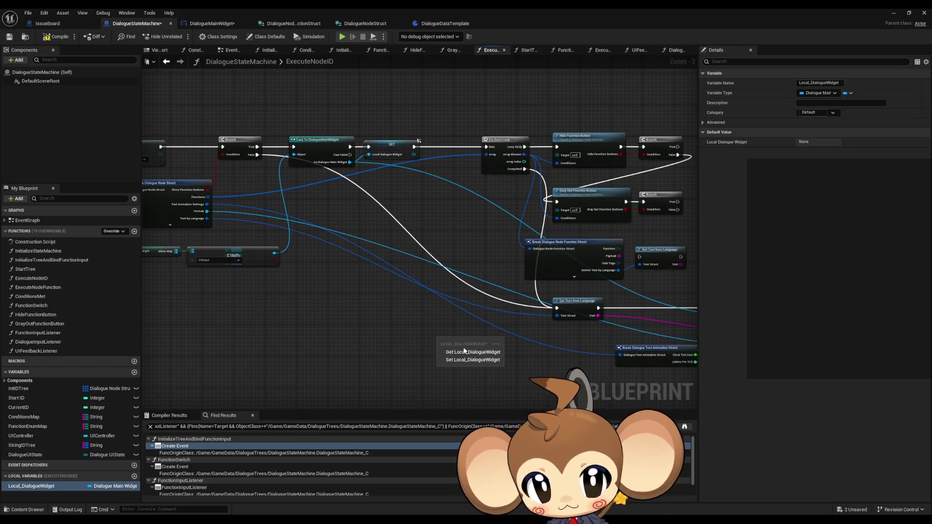
pyautogui.click(496, 362)
pyautogui.moveTo(497, 362); pyautogui.dragTo(462, 335)
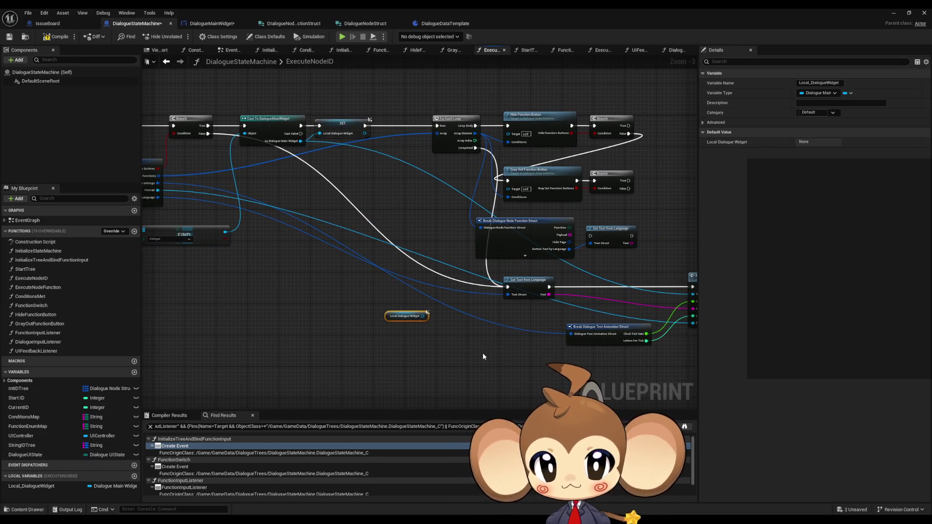
pyautogui.moveTo(345, 254); pyautogui.dragTo(450, 287)
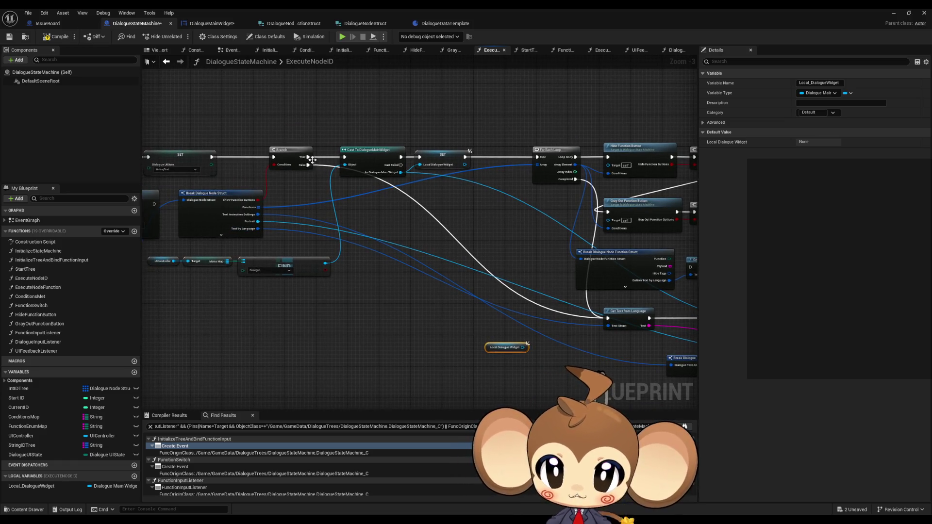
# - Rewire execution so the Cast and SET run before the Branch, with Branch True going to the loop
pyautogui.moveTo(305, 157)
pyautogui.mouseDown()
pyautogui.moveTo(553, 160)
pyautogui.moveTo(537, 157)
pyautogui.mouseUp()
pyautogui.moveTo(377, 147)
pyautogui.mouseDown()
pyautogui.moveTo(408, 162)
pyautogui.moveTo(369, 131)
pyautogui.moveTo(590, 142)
pyautogui.mouseUp()
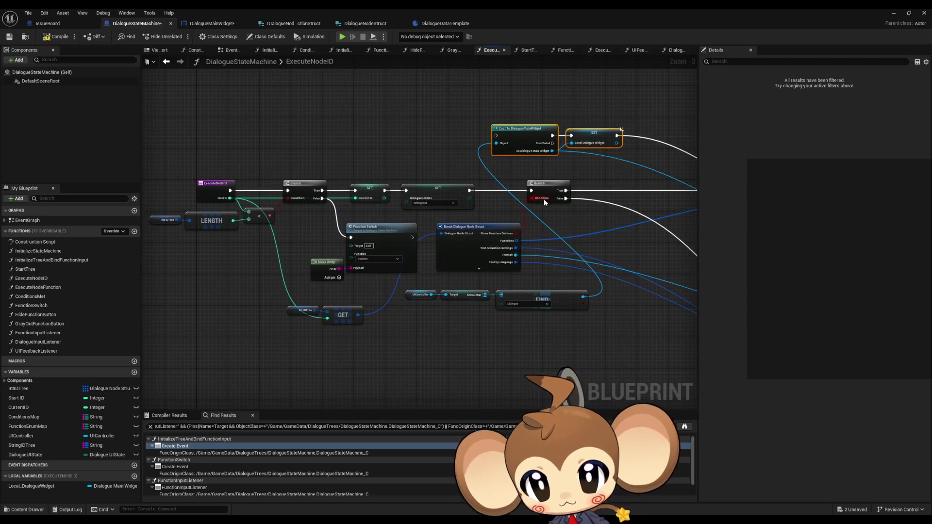
pyautogui.moveTo(534, 216)
pyautogui.mouseDown()
pyautogui.moveTo(603, 162)
pyautogui.moveTo(620, 160)
pyautogui.mouseUp()
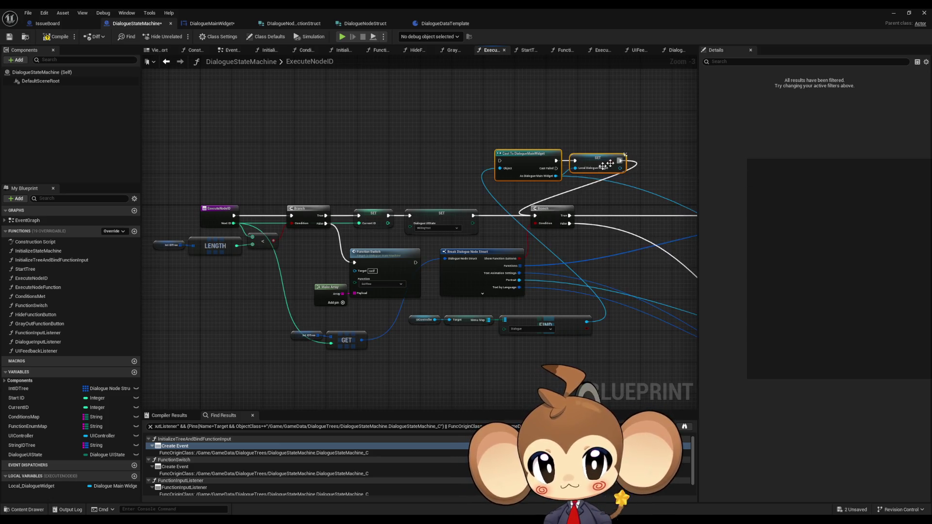
pyautogui.moveTo(472, 219); pyautogui.dragTo(500, 161)
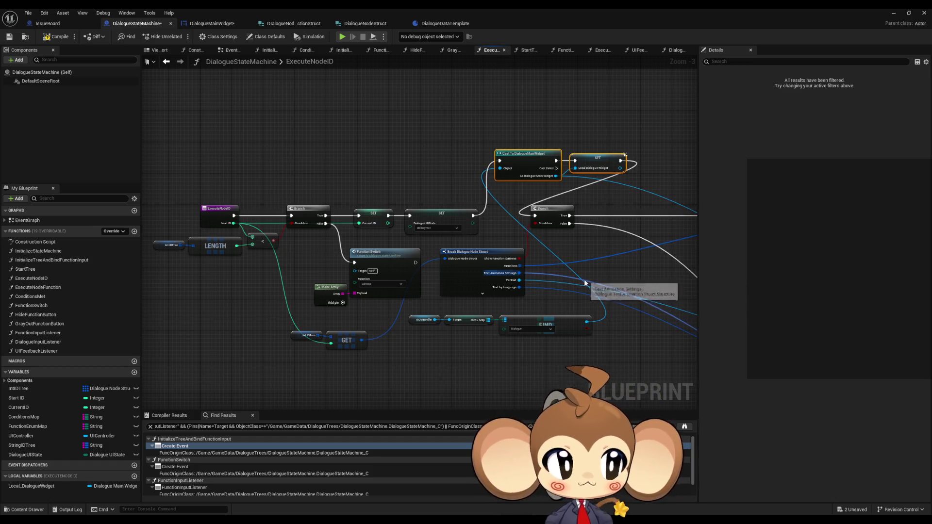
# - Align the Cast and SET nodes in line with the Branch
pyautogui.scroll(-1, 566, 287)
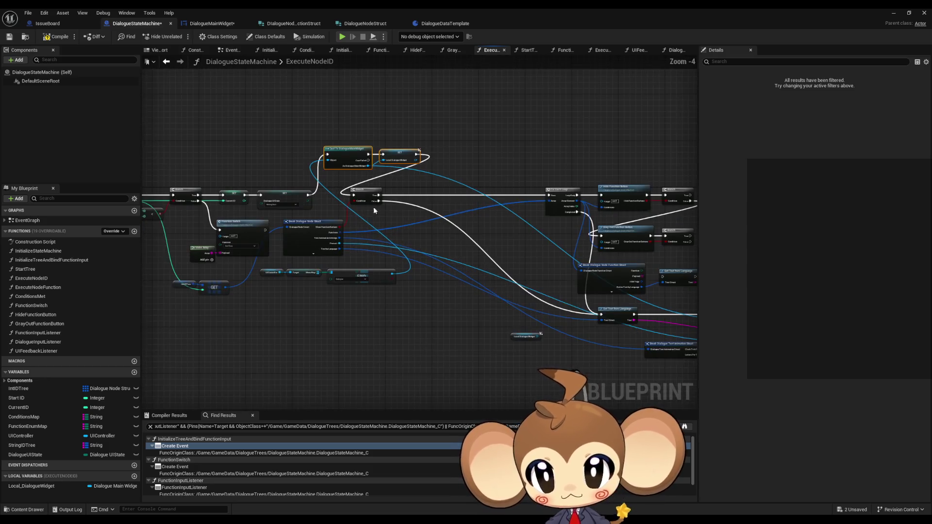
pyautogui.click(452, 199)
pyautogui.scroll(4, 348, 155)
pyautogui.moveTo(299, 124); pyautogui.dragTo(495, 185)
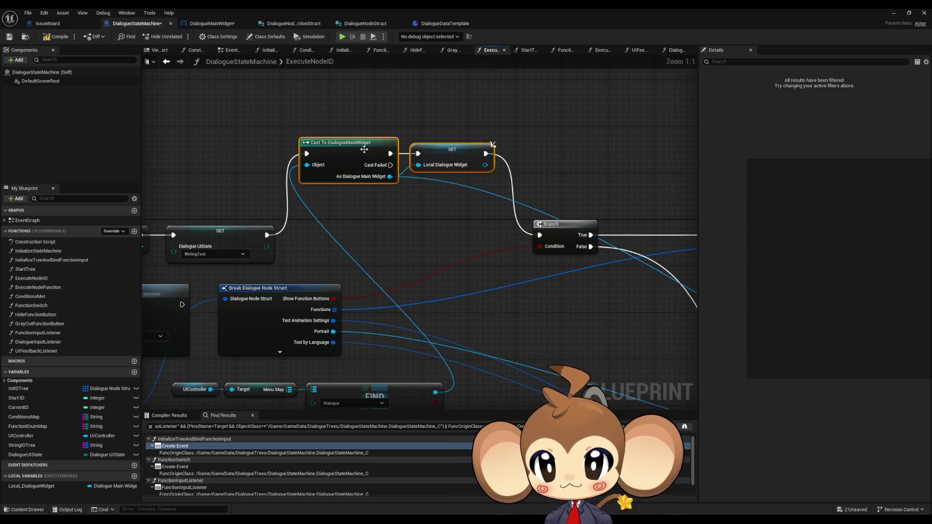
pyautogui.moveTo(363, 152)
pyautogui.mouseDown()
pyautogui.moveTo(351, 232)
pyautogui.moveTo(376, 234)
pyautogui.mouseUp()
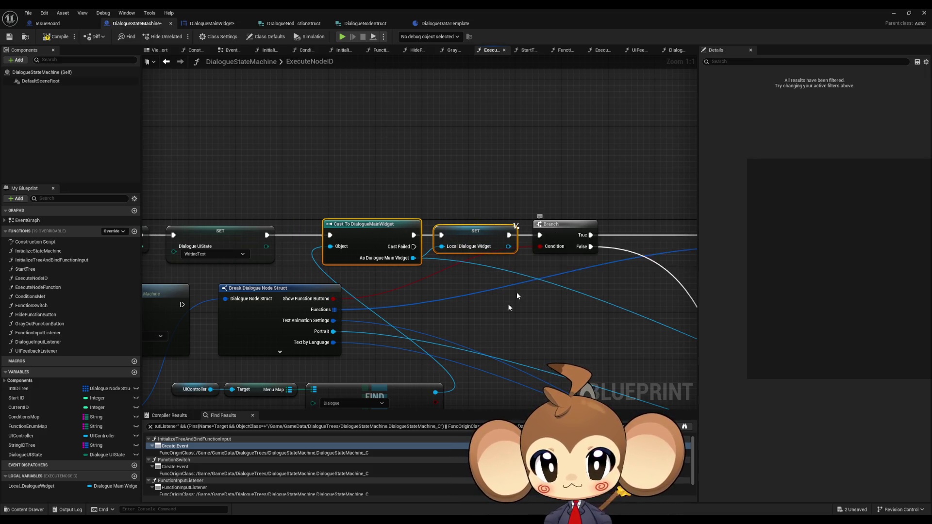
pyautogui.moveTo(311, 267)
pyautogui.mouseDown()
pyautogui.moveTo(534, 301)
pyautogui.moveTo(383, 262)
pyautogui.moveTo(389, 305)
pyautogui.moveTo(425, 291)
pyautogui.mouseUp()
pyautogui.scroll(-2, 453, 278)
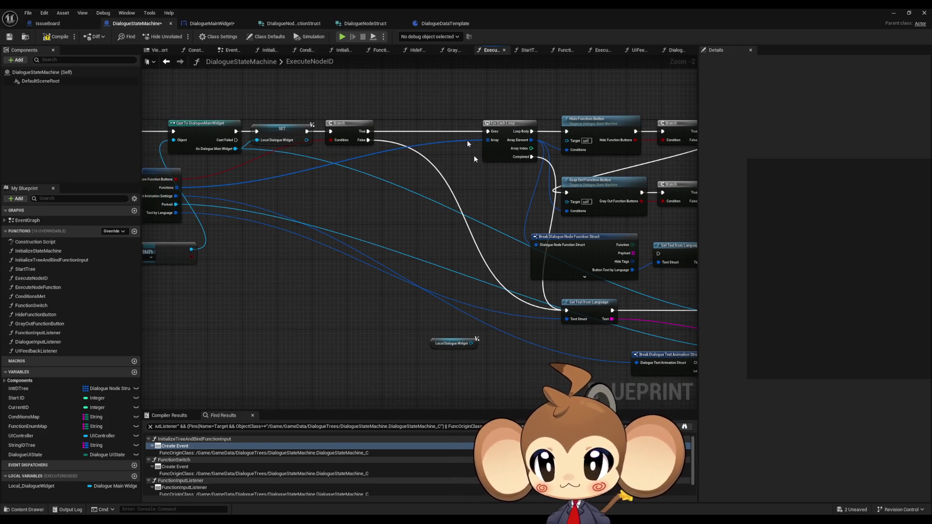
# - Connect the Local Dialogue Widget getter to Animate Dialogue Text's Target
pyautogui.moveTo(444, 345)
pyautogui.mouseDown()
pyautogui.moveTo(373, 329)
pyautogui.moveTo(396, 329)
pyautogui.moveTo(330, 306)
pyautogui.mouseUp()
pyautogui.moveTo(419, 304)
pyautogui.mouseDown()
pyautogui.moveTo(263, 259)
pyautogui.moveTo(361, 270)
pyautogui.mouseUp()
pyautogui.moveTo(258, 272)
pyautogui.mouseDown()
pyautogui.moveTo(384, 308)
pyautogui.moveTo(623, 312)
pyautogui.mouseUp()
pyautogui.moveTo(695, 280); pyautogui.dragTo(573, 252)
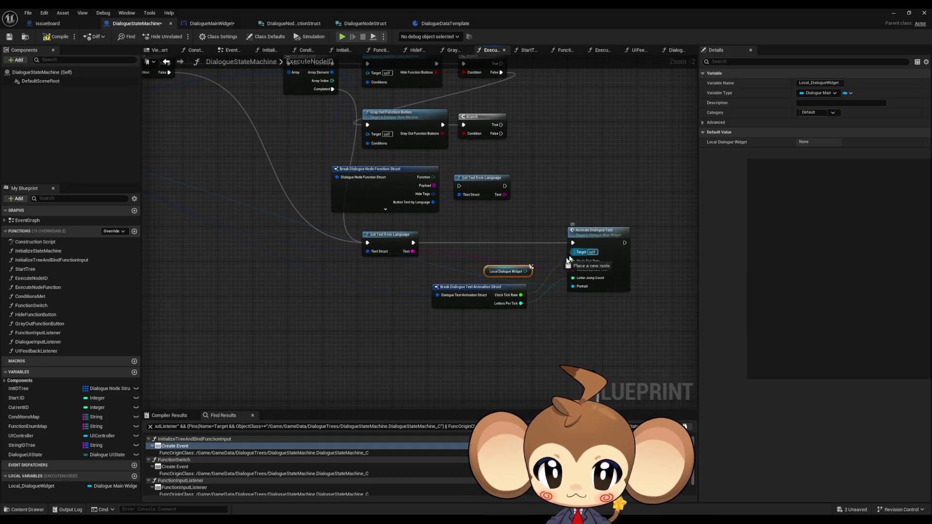
pyautogui.moveTo(494, 276); pyautogui.dragTo(506, 268)
pyautogui.hotkey('ctrl', 'x')
pyautogui.moveTo(352, 285); pyautogui.dragTo(571, 269)
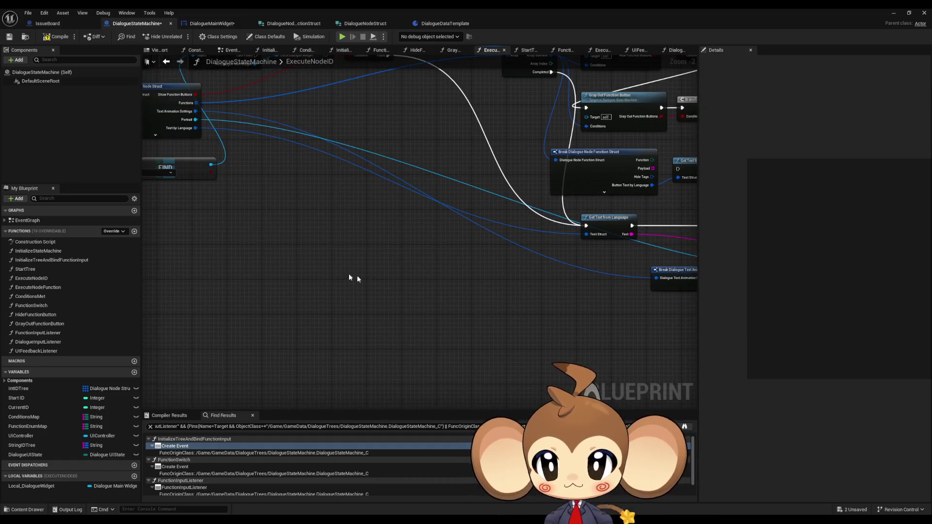
# - Add Activate FNButtons from the widget getter, placed between Branch and For Each Loop
pyautogui.hotkey('ctrl', 'v')
pyautogui.moveTo(345, 262)
pyautogui.mouseDown()
pyautogui.moveTo(418, 275)
pyautogui.moveTo(394, 267)
pyautogui.mouseUp()
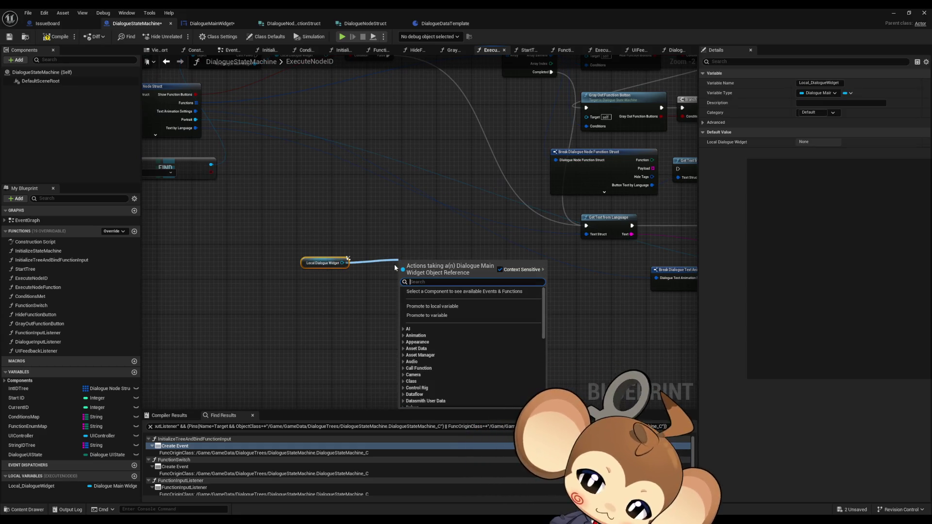
pyautogui.write('actio')
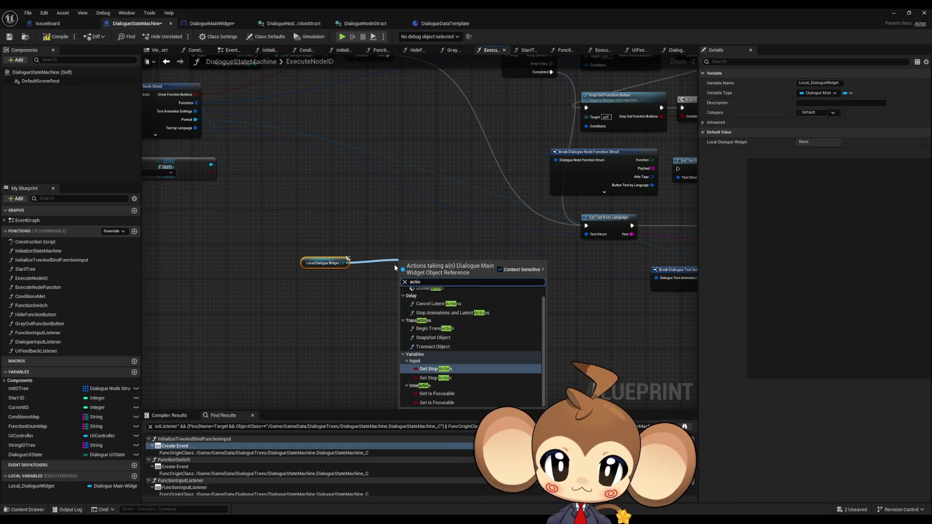
pyautogui.write('activate')
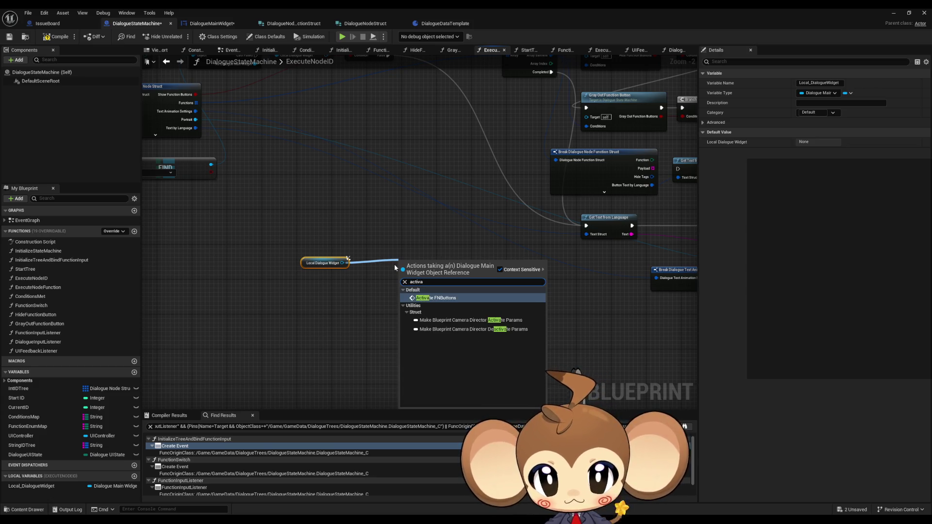
pyautogui.press('Return')
pyautogui.moveTo(395, 267)
pyautogui.mouseDown()
pyautogui.moveTo(401, 273)
pyautogui.moveTo(414, 185)
pyautogui.mouseUp()
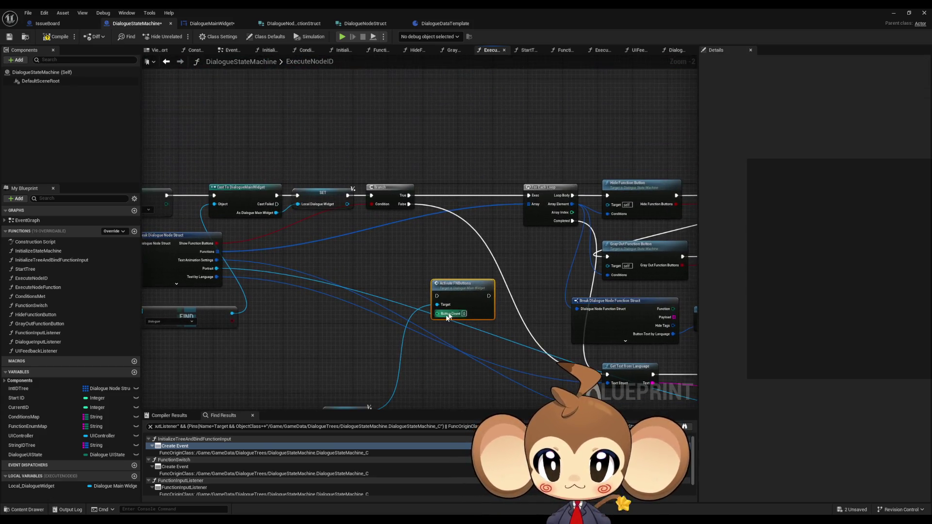
pyautogui.moveTo(355, 375); pyautogui.dragTo(412, 225)
pyautogui.moveTo(471, 256)
pyautogui.mouseDown()
pyautogui.moveTo(500, 158)
pyautogui.moveTo(476, 154)
pyautogui.mouseUp()
# - Add a Length node reading the Functions array
pyautogui.moveTo(390, 216); pyautogui.dragTo(509, 220)
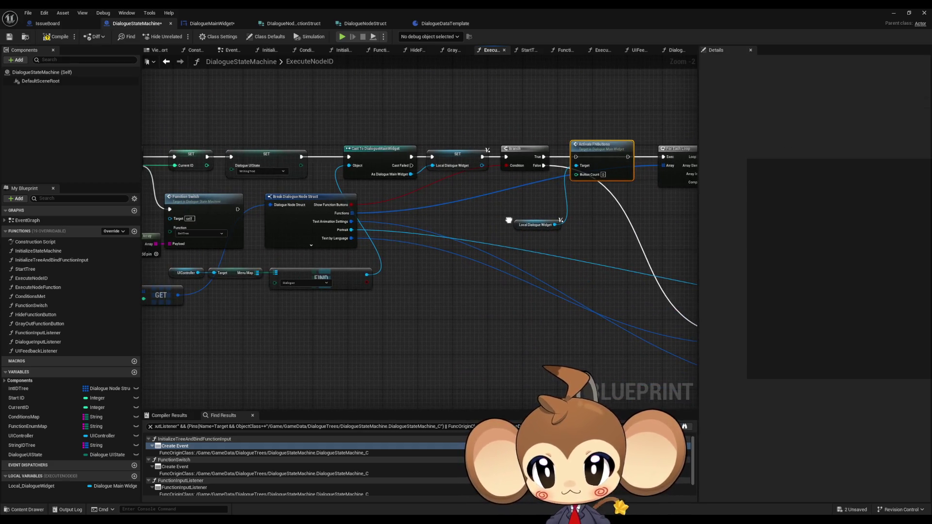
pyautogui.write('leng')
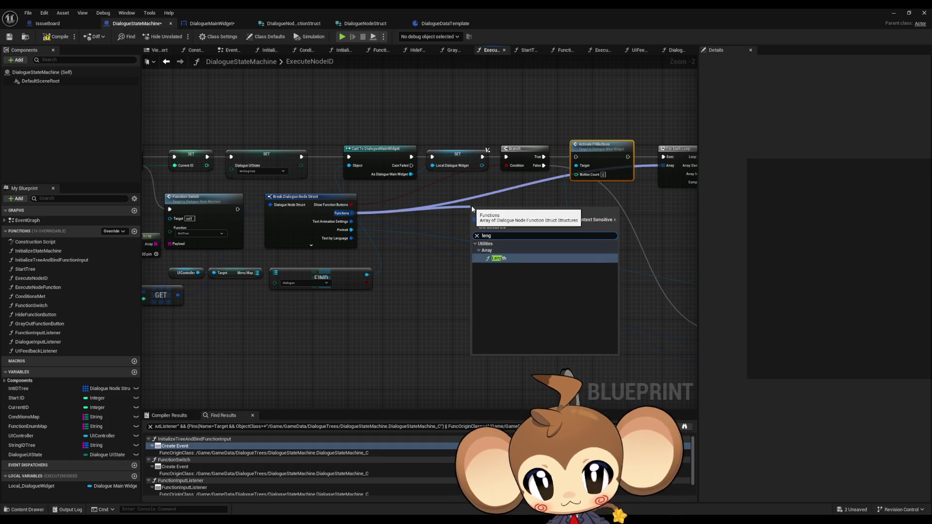
pyautogui.press('Return')
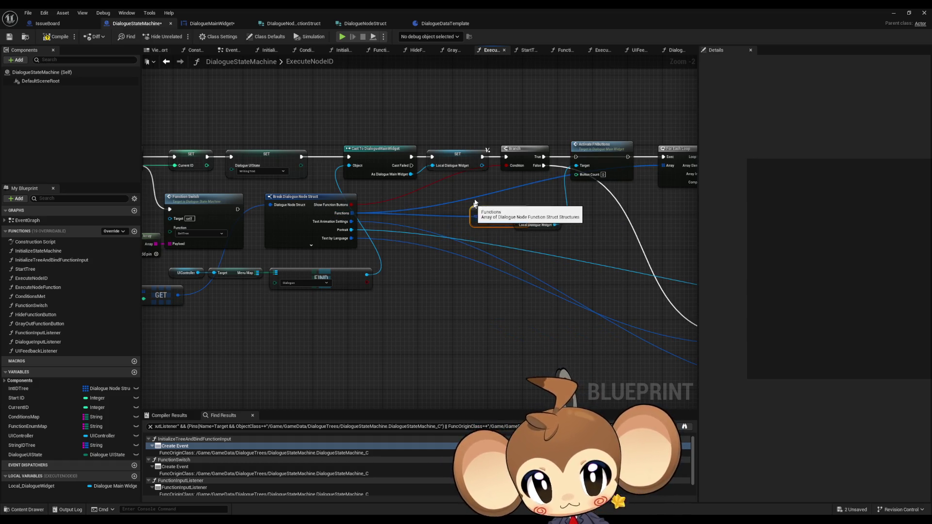
pyautogui.moveTo(433, 246); pyautogui.dragTo(415, 233)
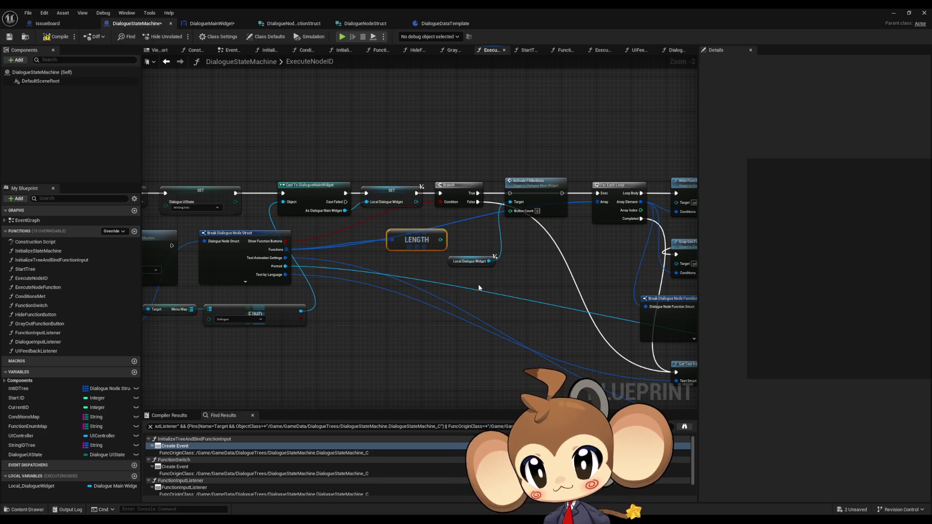
# - Feed Button Count from the Functions length through a Subtract node, then open ActivateFNButtons
pyautogui.moveTo(439, 239); pyautogui.dragTo(459, 241)
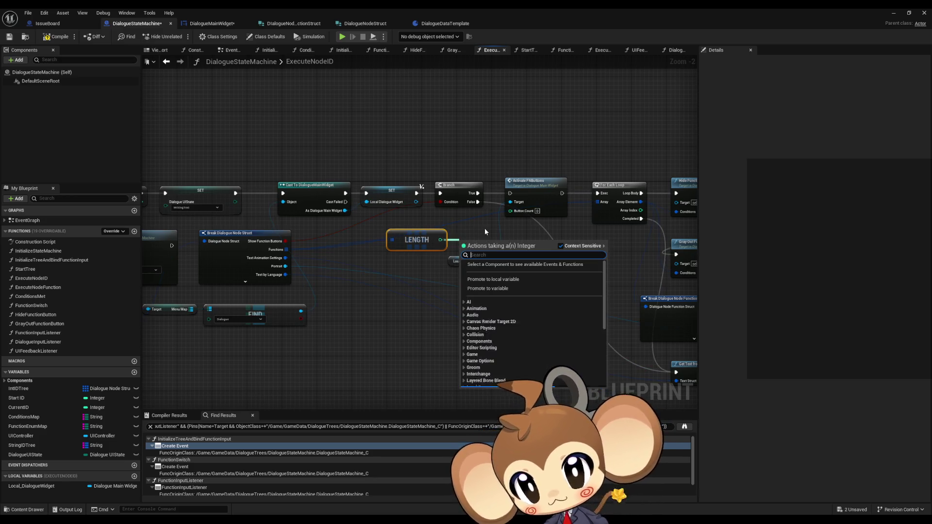
pyautogui.write('-')
pyautogui.press('Return')
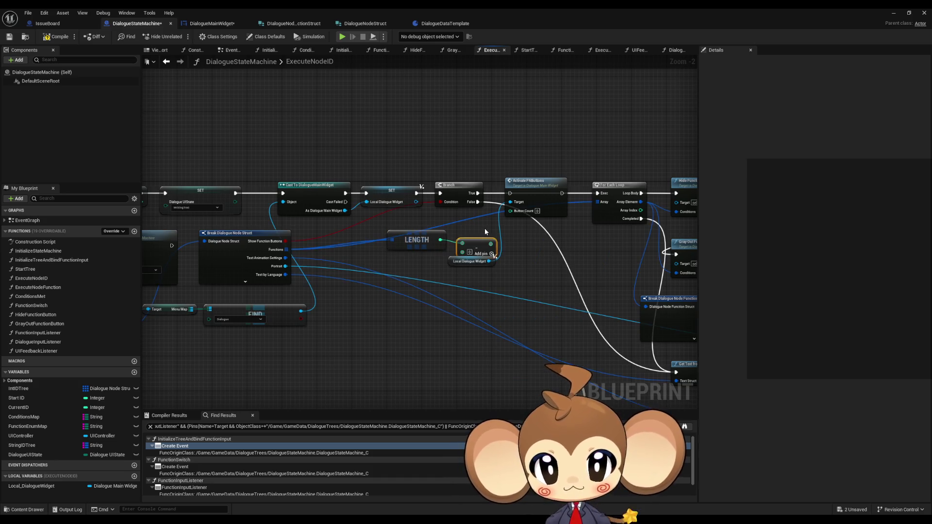
pyautogui.moveTo(491, 243)
pyautogui.mouseDown()
pyautogui.moveTo(510, 211)
pyautogui.moveTo(457, 250)
pyautogui.moveTo(437, 237)
pyautogui.moveTo(456, 236)
pyautogui.mouseUp()
pyautogui.click(441, 233)
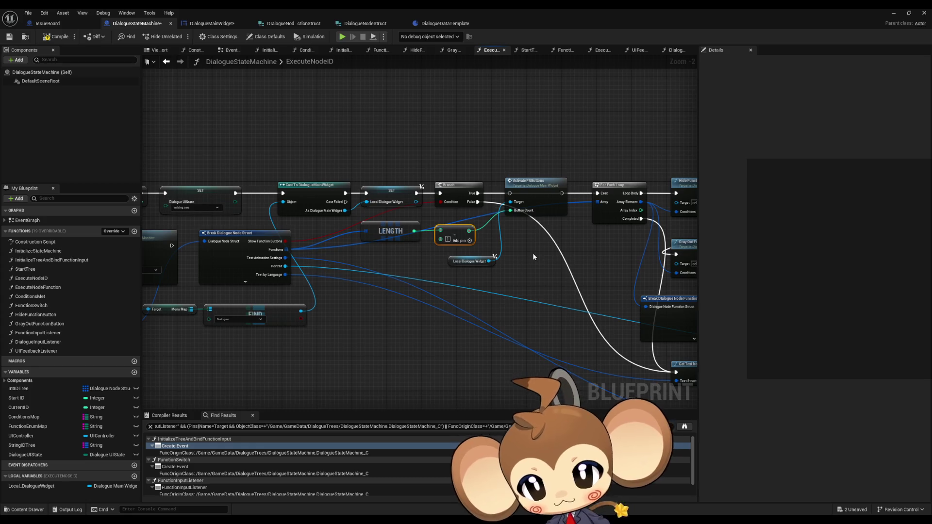
pyautogui.doubleClick(533, 202)
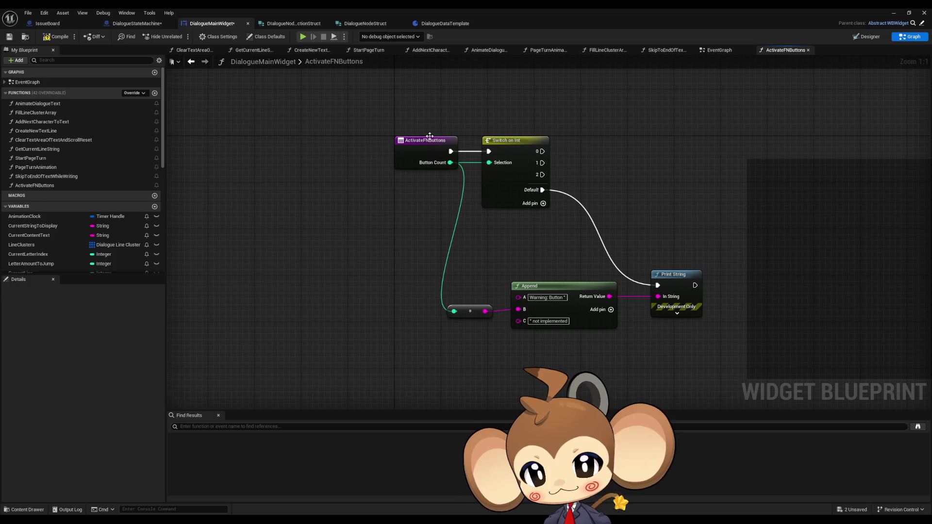
# - Rename the ActivateFNButtons function to SetUpFNButtons
pyautogui.click(430, 136)
pyautogui.scroll(-1, 68, 471)
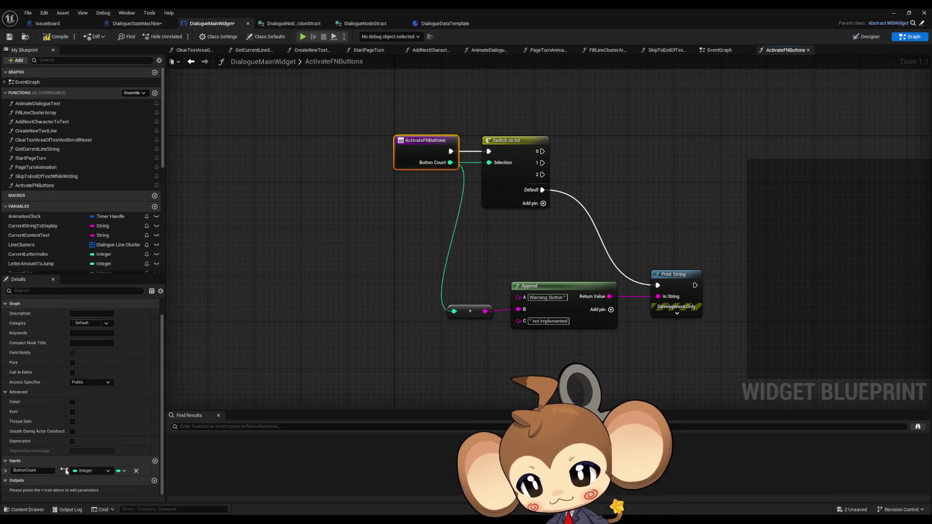
pyautogui.click(63, 186)
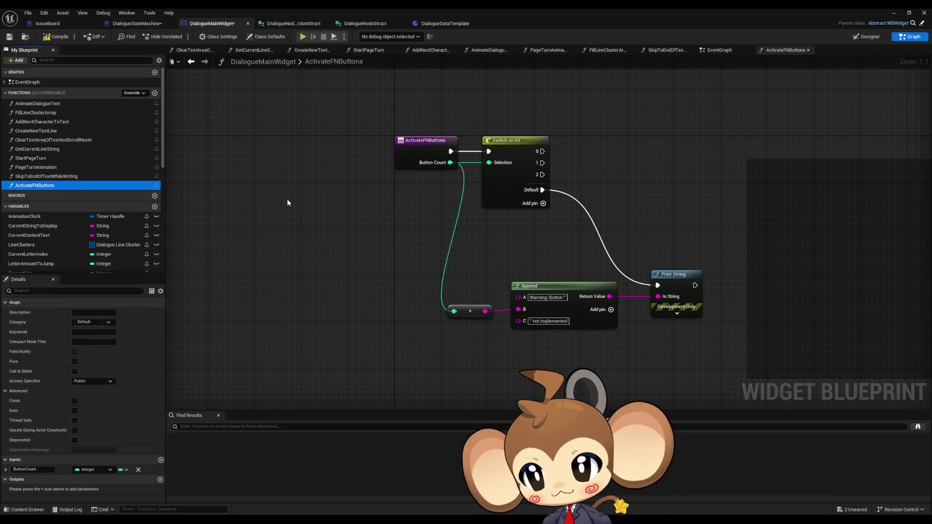
pyautogui.press('F2')
pyautogui.write('SetUpFNBu')
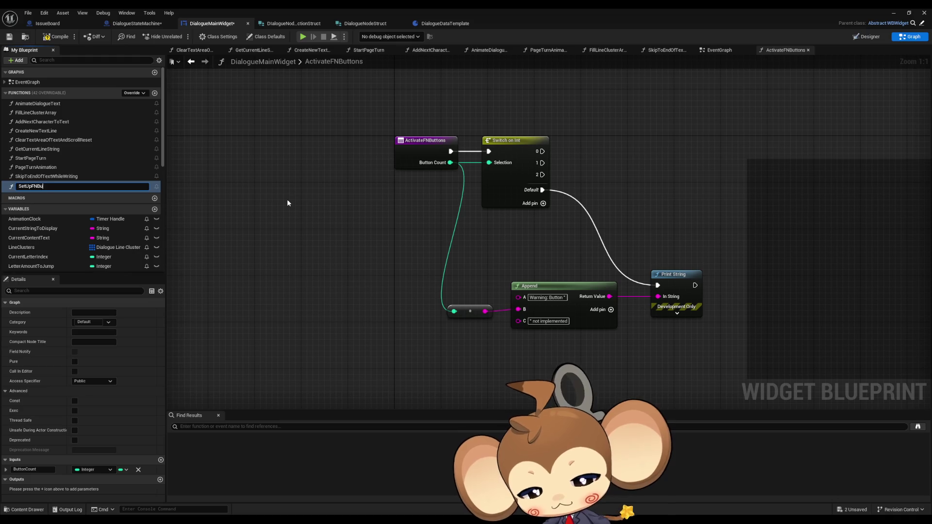
pyautogui.write('ttons')
pyautogui.press('Return')
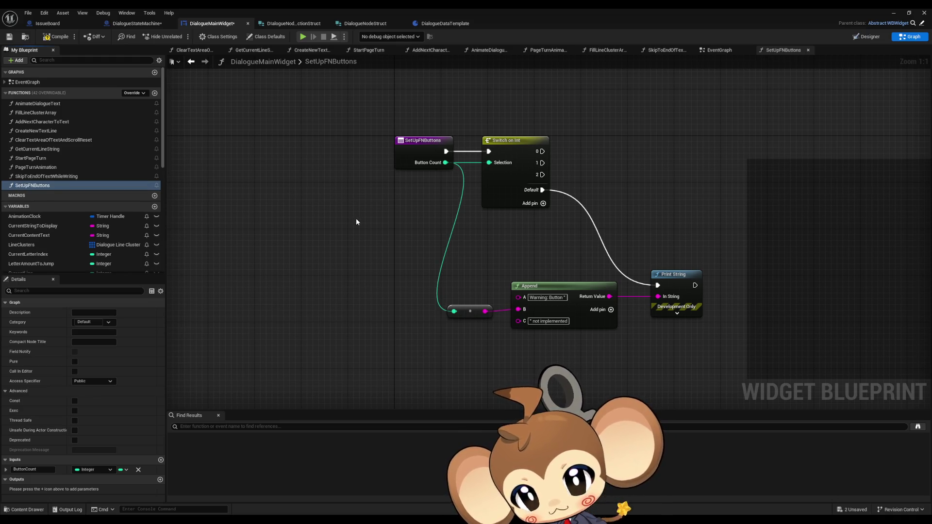
# - Change the function input's type to a Dialogue Node Function Struct array
pyautogui.click(410, 151)
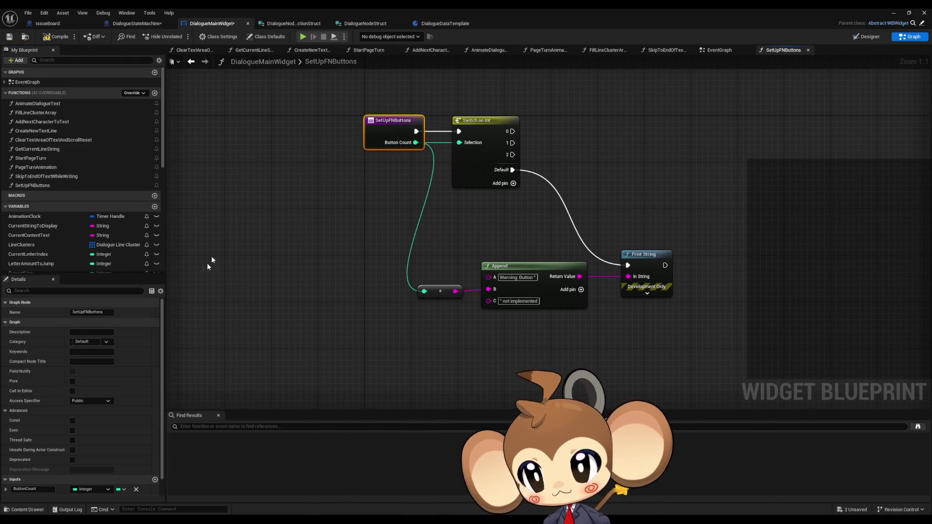
pyautogui.click(100, 490)
pyautogui.write('function df')
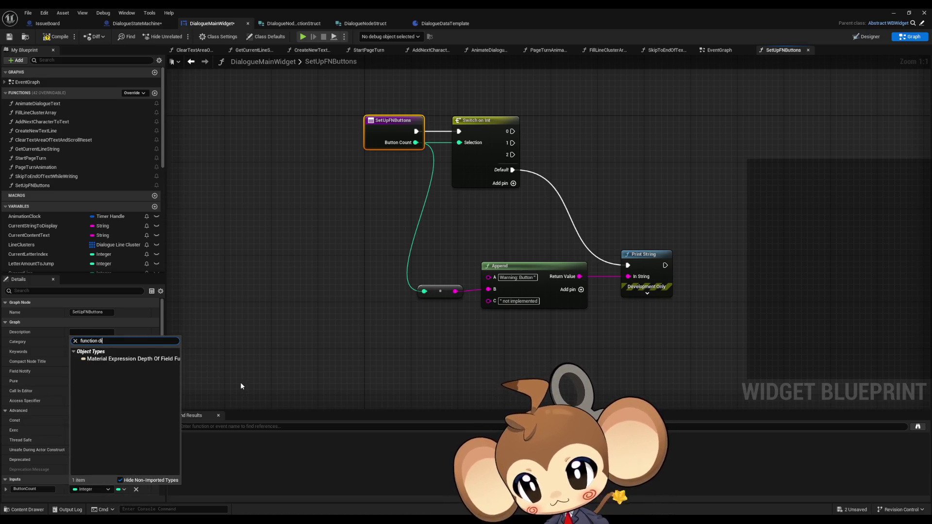
pyautogui.press('BackSpace')
pyautogui.write('ial')
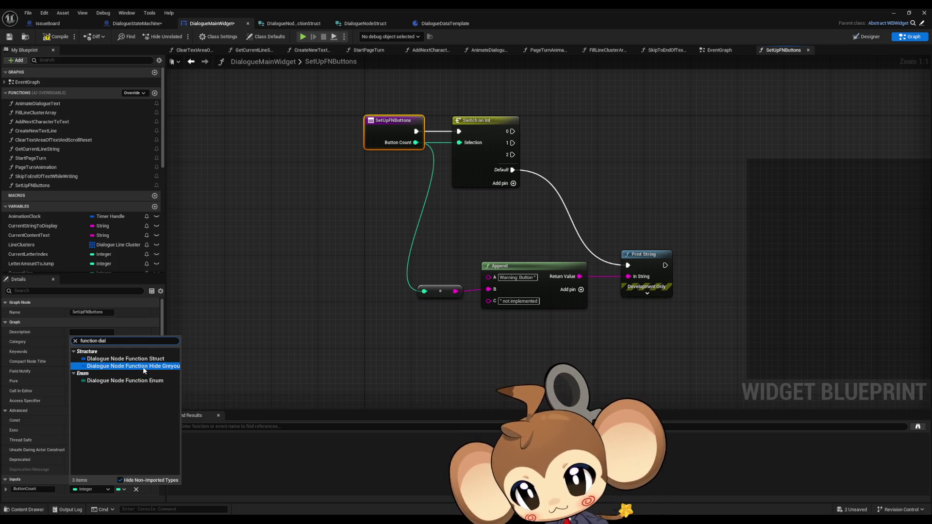
pyautogui.click(145, 359)
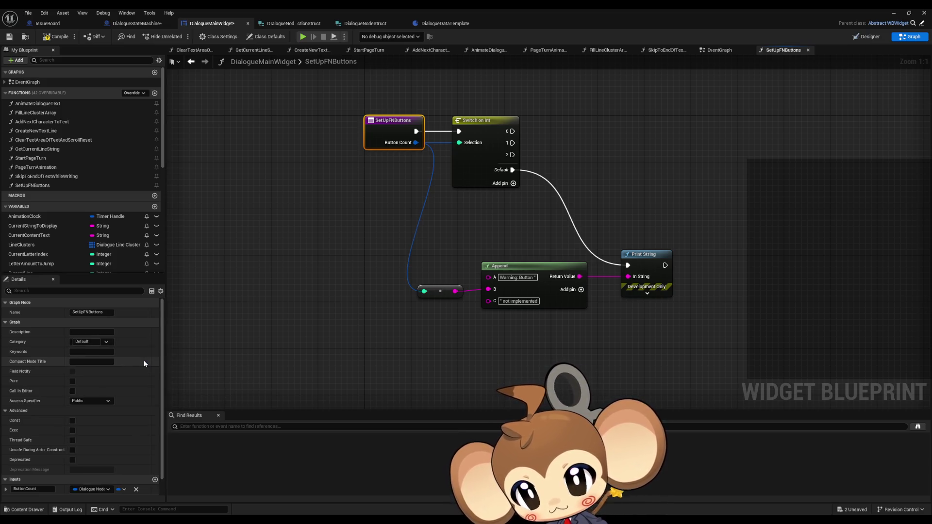
pyautogui.click(122, 490)
pyautogui.click(137, 460)
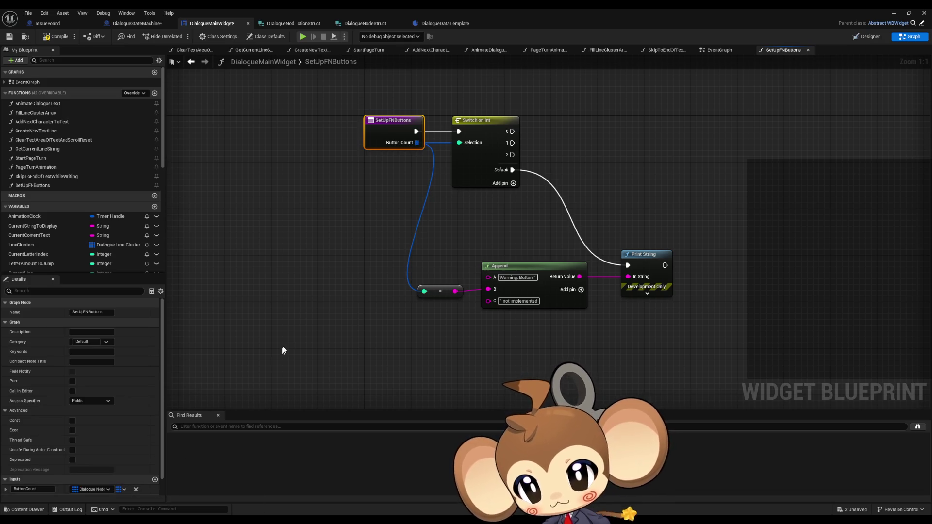
pyautogui.click(284, 349)
# - Name the input FNButton Infos and compile the widget blueprint
pyautogui.click(371, 139)
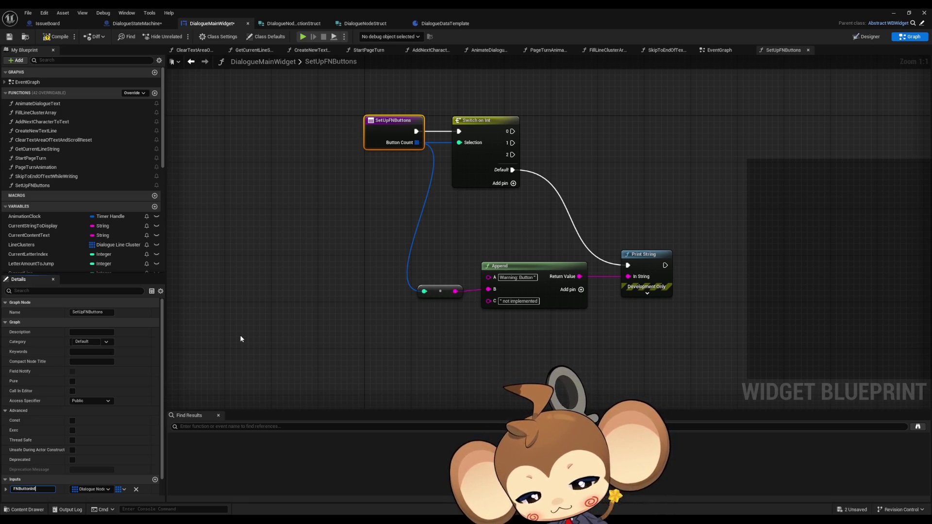
pyautogui.write('s')
pyautogui.press('Return')
pyautogui.click(311, 218)
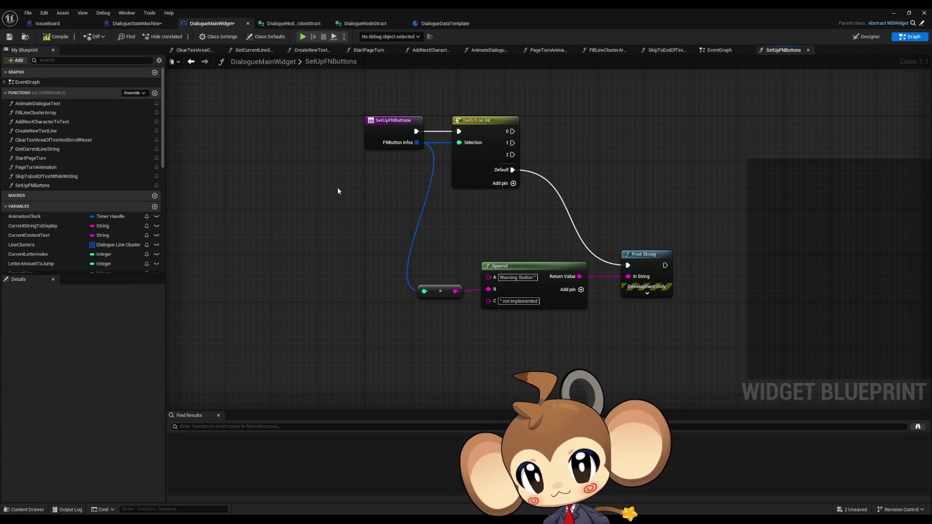
pyautogui.click(57, 39)
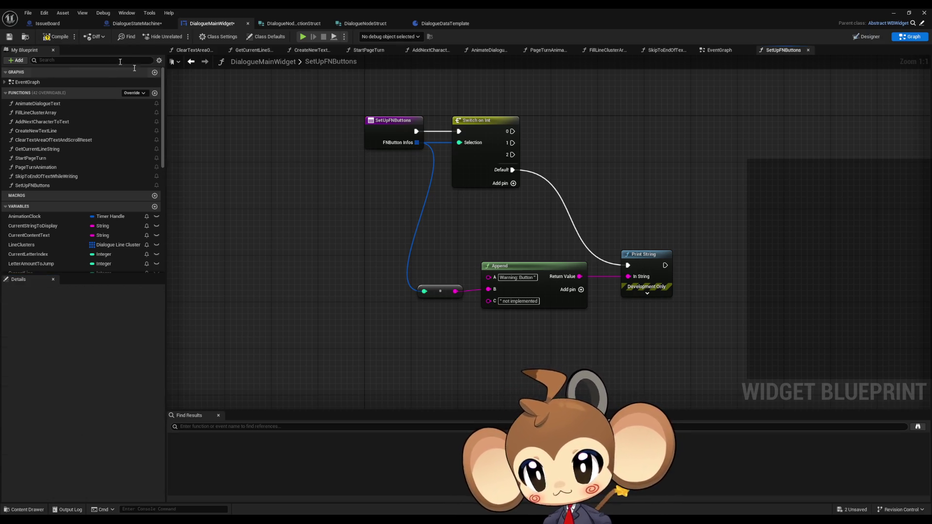
# - Unwire the input from Switch on Int's Selection and the conversion node, and shift the switch nodes right
pyautogui.keyDown('alt'); pyautogui.click(459, 142); pyautogui.keyUp('alt')
pyautogui.keyDown('alt'); pyautogui.click(424, 291); pyautogui.keyUp('alt')
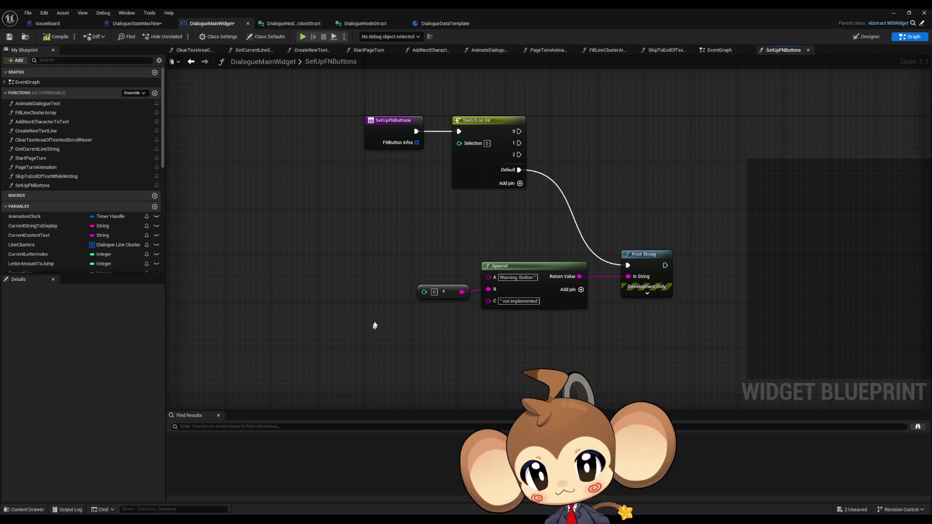
pyautogui.moveTo(432, 102)
pyautogui.mouseDown()
pyautogui.moveTo(533, 236)
pyautogui.moveTo(631, 302)
pyautogui.mouseUp()
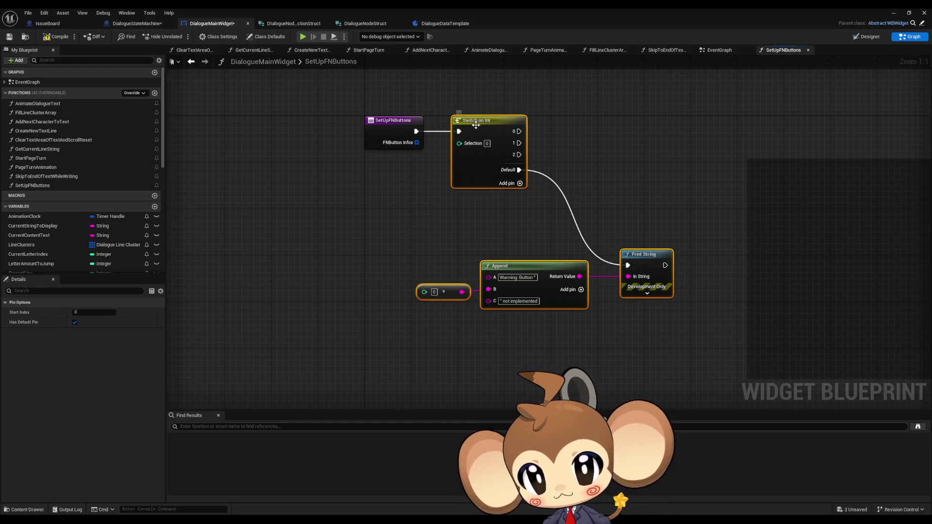
pyautogui.moveTo(510, 266); pyautogui.dragTo(655, 267)
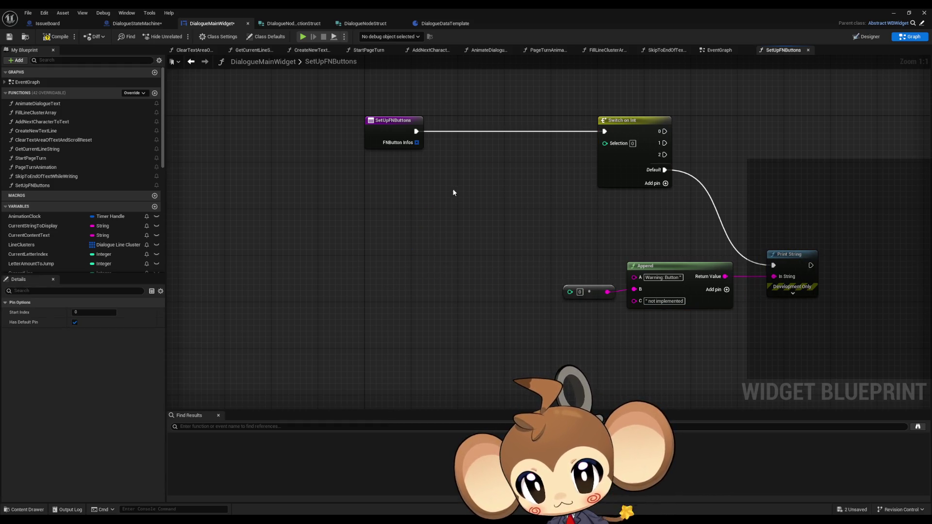
pyautogui.click(192, 62)
pyautogui.click(205, 61)
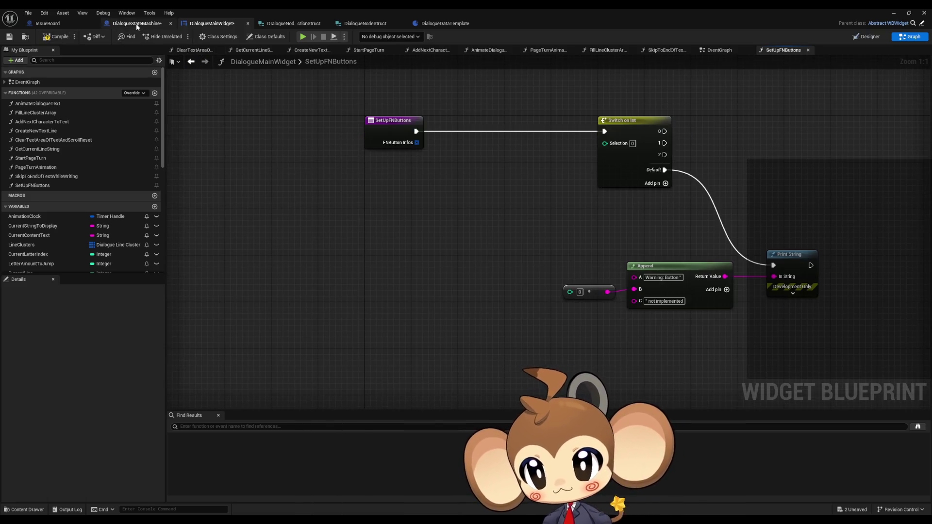
pyautogui.click(101, 26)
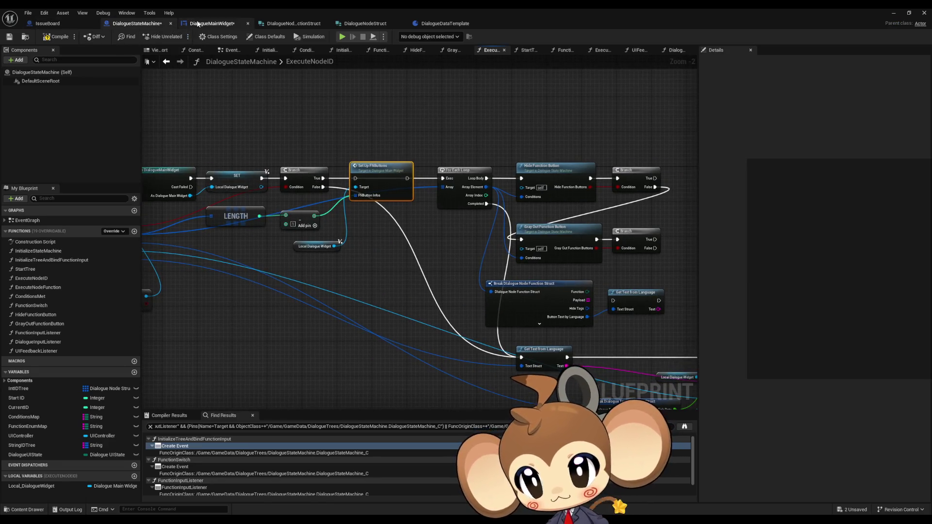
# - Wire Functions into Set Up FNButtons' FNButton Infos and delete the LENGTH and Subtract nodes
pyautogui.click(211, 24)
pyautogui.click(139, 23)
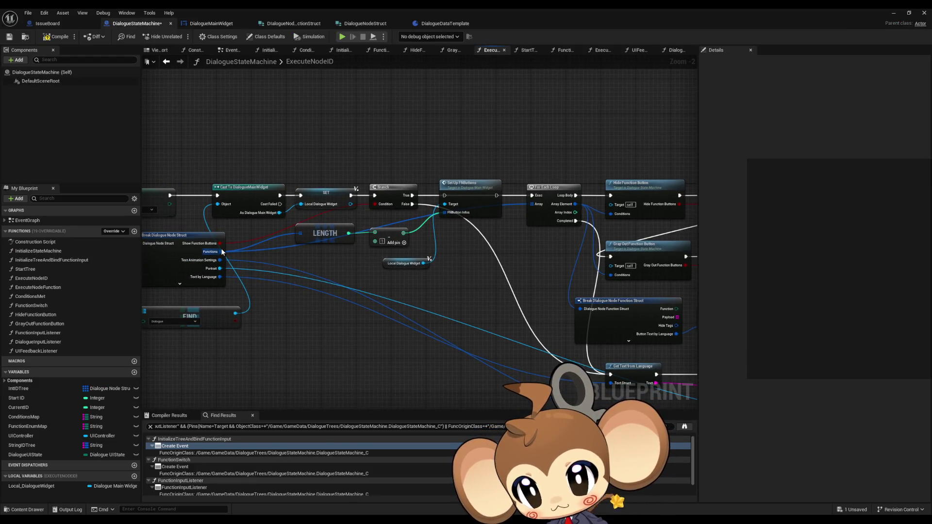
pyautogui.moveTo(222, 251); pyautogui.dragTo(448, 214)
pyautogui.moveTo(320, 221)
pyautogui.mouseDown()
pyautogui.moveTo(410, 245)
pyautogui.moveTo(416, 226)
pyautogui.moveTo(402, 194)
pyautogui.moveTo(372, 193)
pyautogui.mouseUp()
pyautogui.press('Delete')
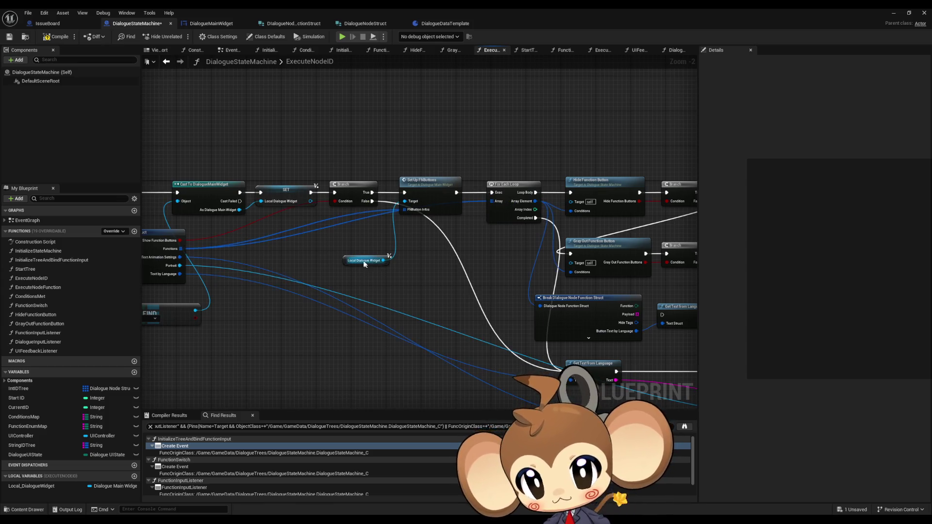
pyautogui.moveTo(364, 264); pyautogui.dragTo(351, 228)
pyautogui.click(432, 224)
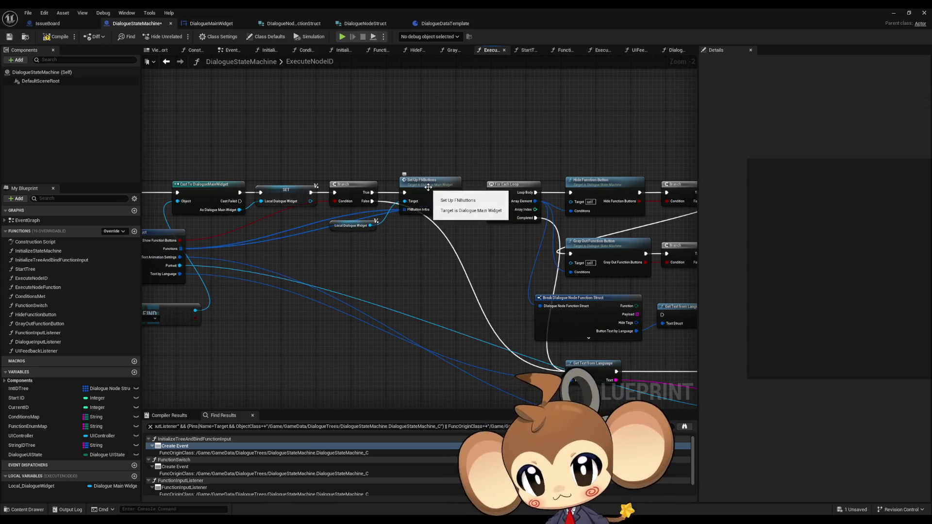
# - Remove the For Each Loop and its hide/gray-out button nodes from ExecuteNodeID
pyautogui.moveTo(389, 265)
pyautogui.mouseDown()
pyautogui.moveTo(406, 253)
pyautogui.moveTo(354, 229)
pyautogui.moveTo(374, 182)
pyautogui.mouseUp()
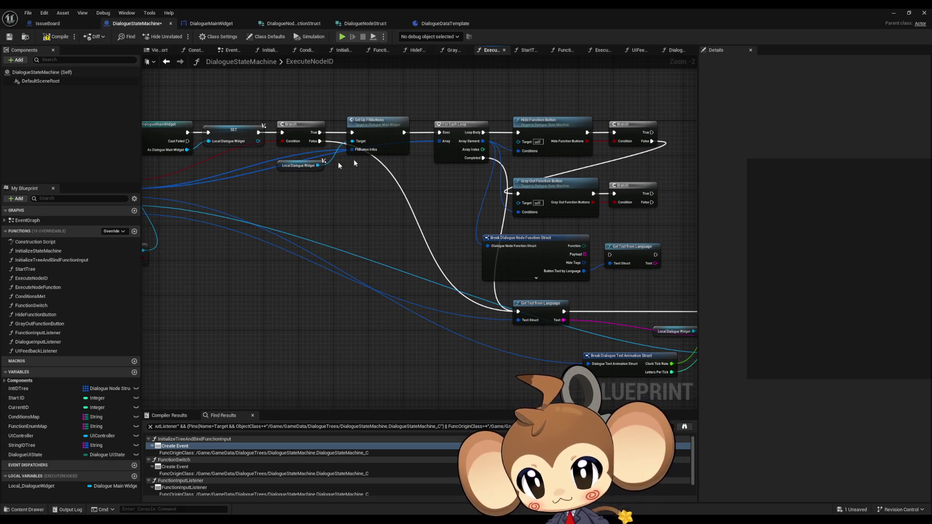
pyautogui.moveTo(461, 107); pyautogui.dragTo(654, 275)
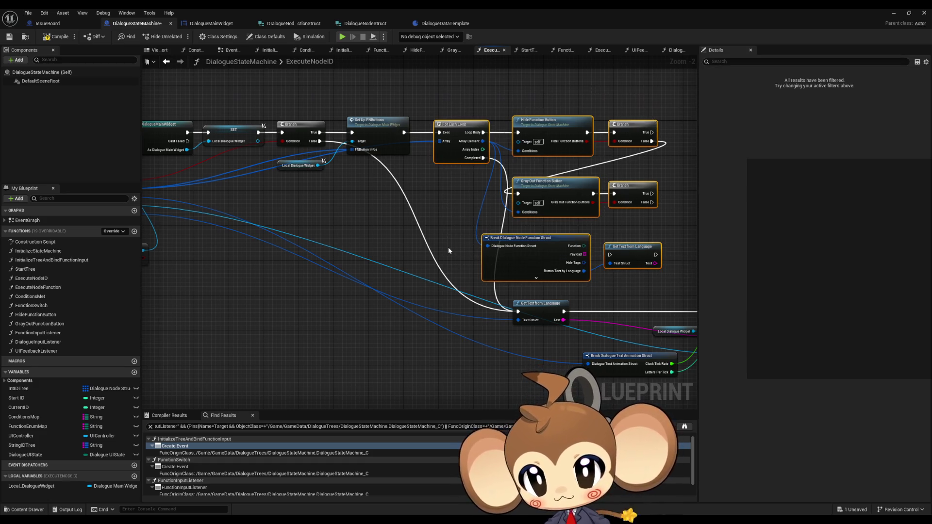
pyautogui.moveTo(448, 246)
pyautogui.mouseDown()
pyautogui.moveTo(373, 222)
pyautogui.moveTo(654, 248)
pyautogui.moveTo(377, 234)
pyautogui.mouseUp()
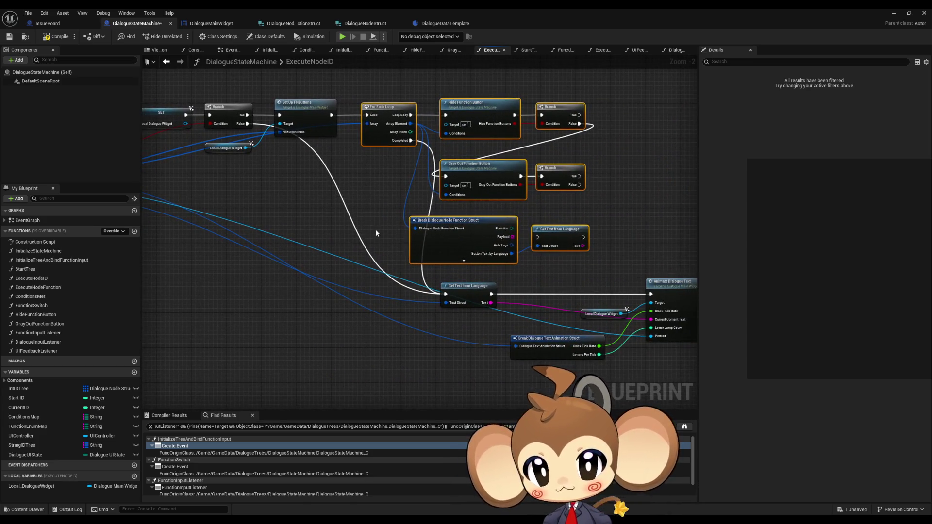
pyautogui.press('Delete')
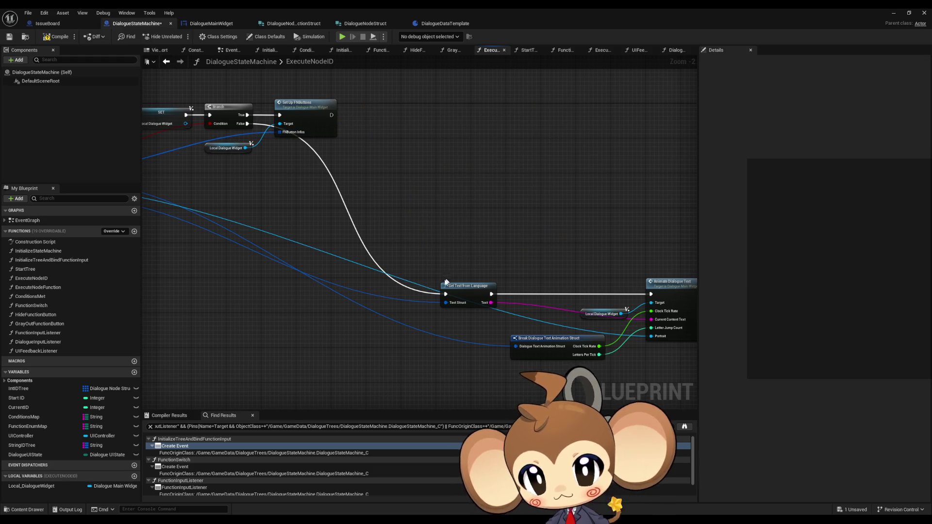
pyautogui.doubleClick(298, 103)
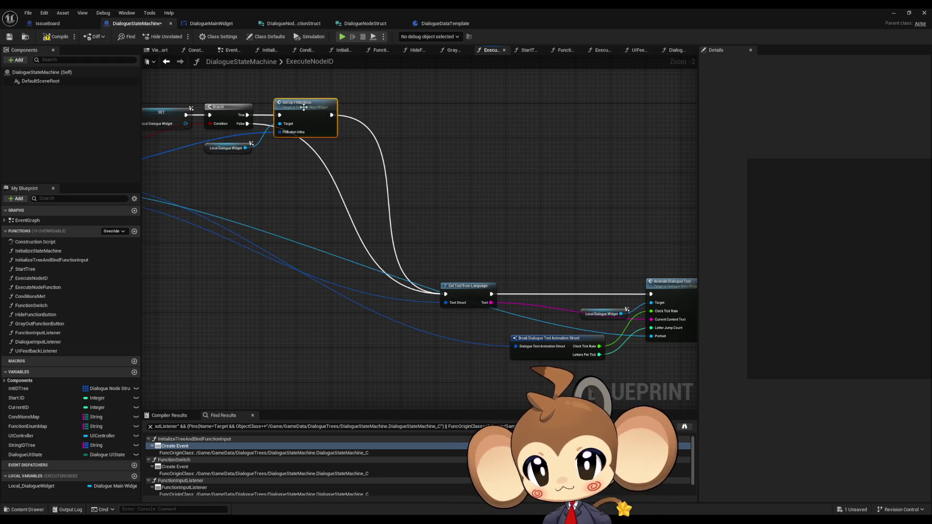
# - Paste the For Each Loop with hide/gray-out nodes into SetUpFNButtons, keeping function references
pyautogui.hotkey('ctrl', 'v')
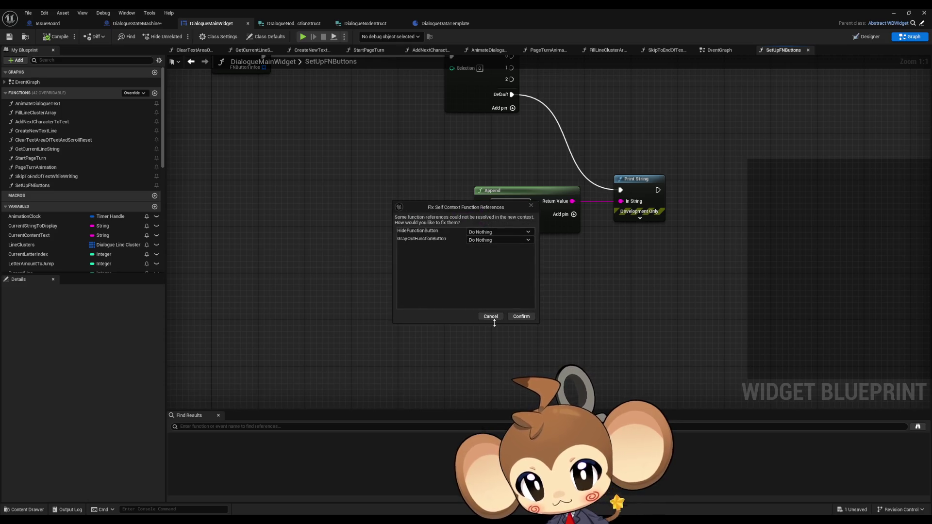
pyautogui.click(516, 318)
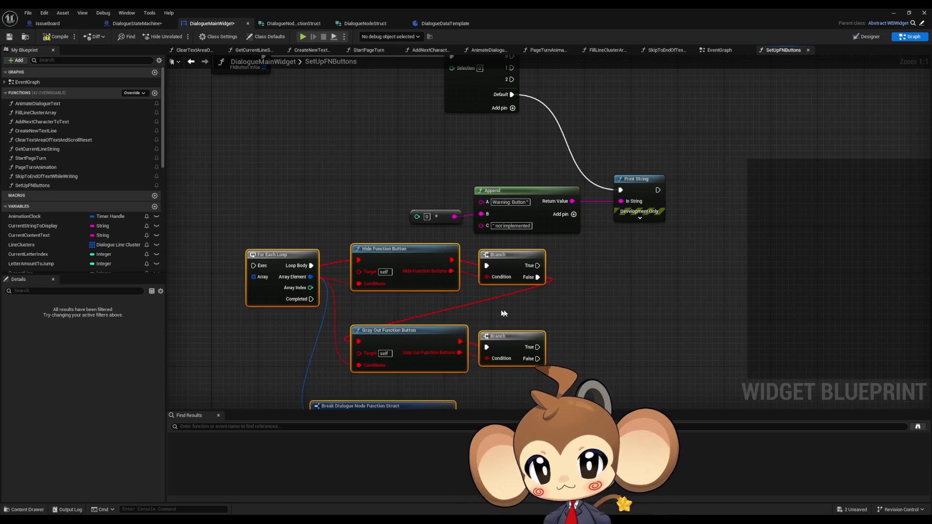
pyautogui.click(561, 309)
pyautogui.moveTo(521, 301); pyautogui.dragTo(597, 262)
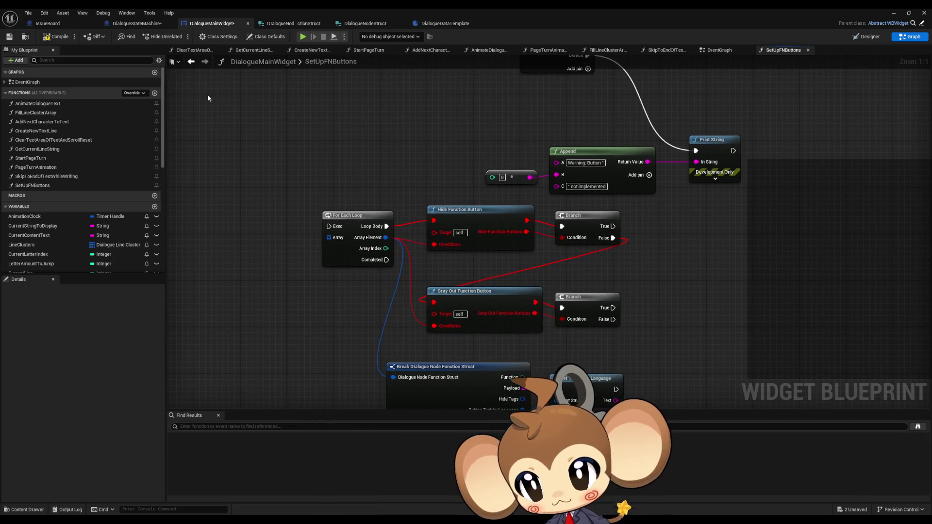
# - Take the HideFunctionButton function from DialogueStateMachine over to DialogueMainWidget
pyautogui.click(136, 23)
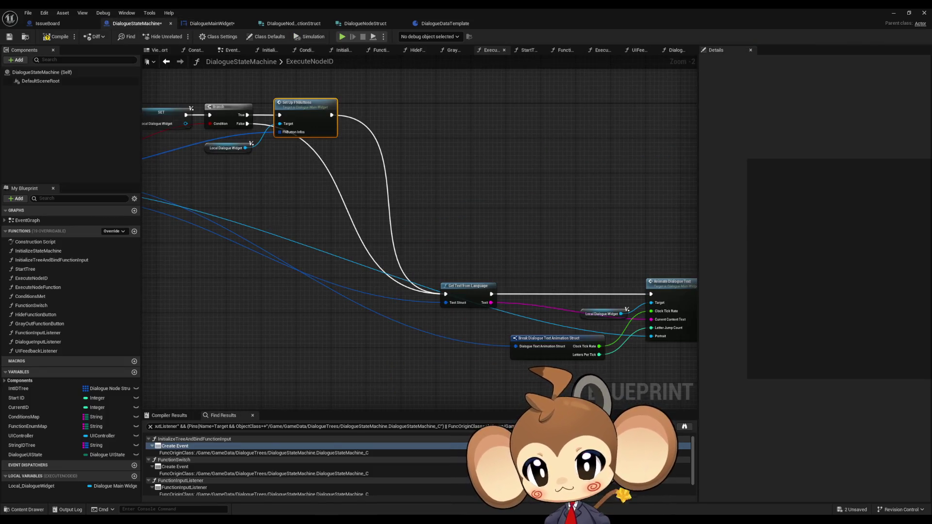
pyautogui.click(47, 316)
pyautogui.click(187, 23)
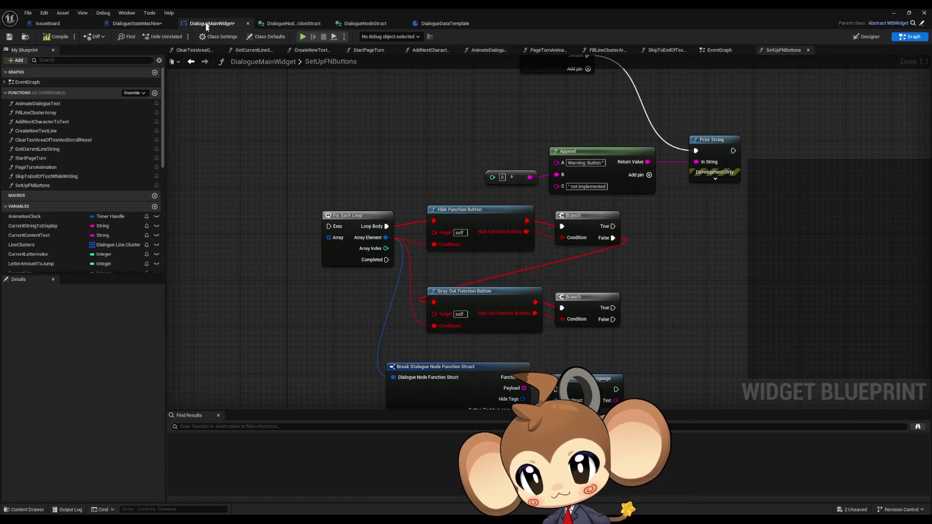
# - Paste HideFunctionButton and GrayOutFunctionButton into DialogueMainWidget
pyautogui.hotkey('ctrl', 'v')
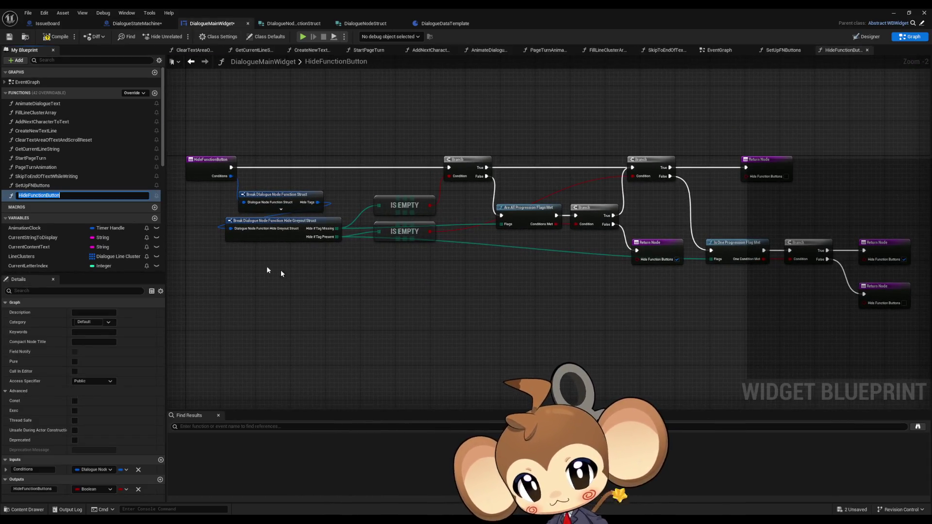
pyautogui.press('Return')
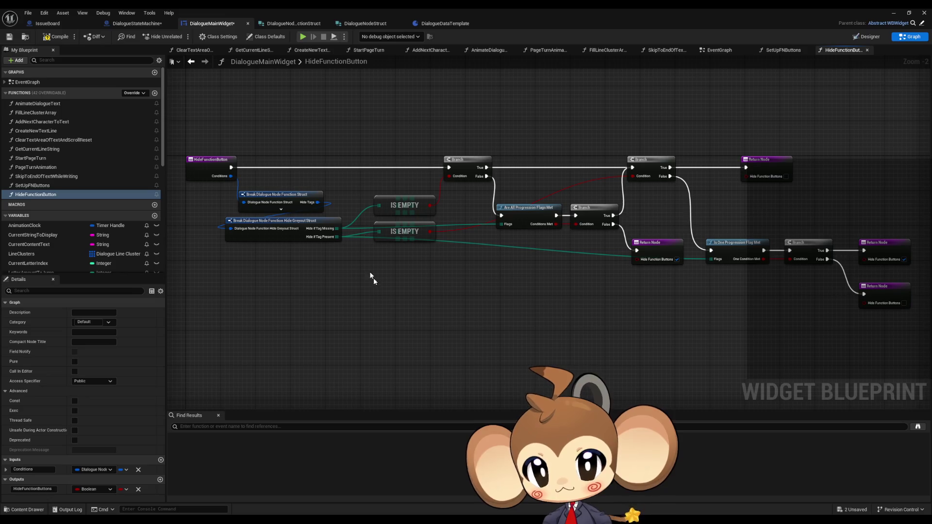
pyautogui.click(132, 23)
pyautogui.click(92, 323)
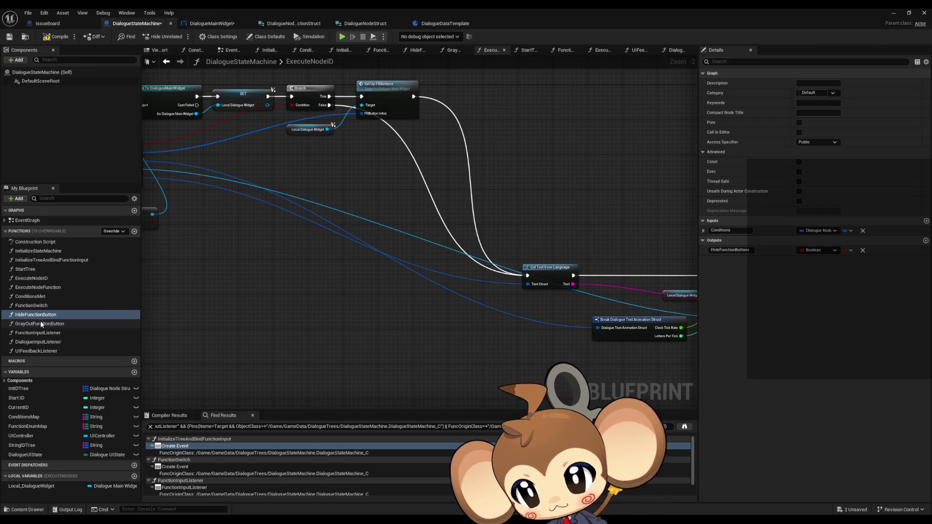
pyautogui.click(212, 23)
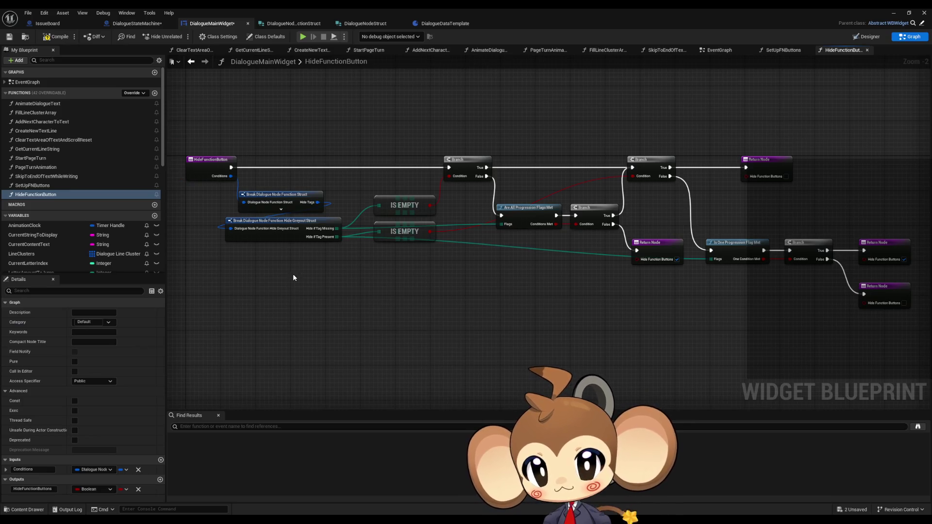
pyautogui.hotkey('ctrl', 'v')
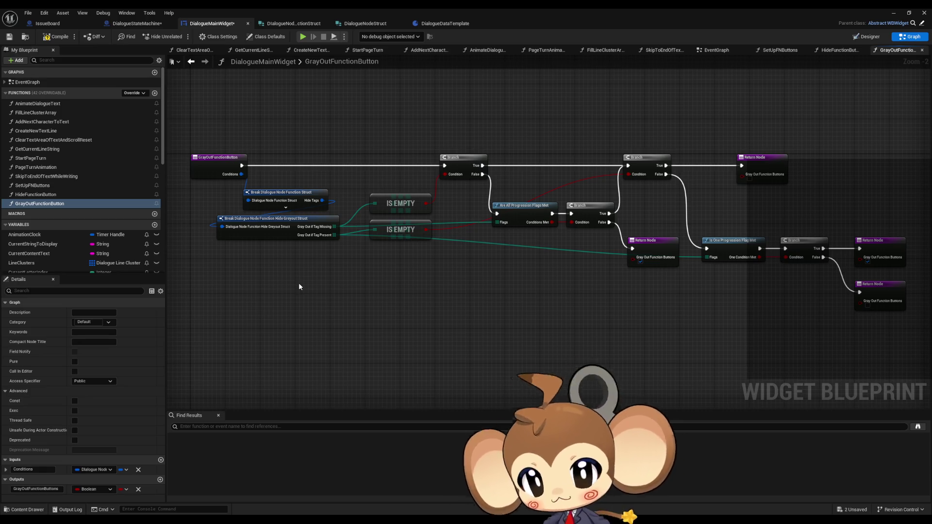
pyautogui.moveTo(368, 286)
pyautogui.mouseDown()
pyautogui.moveTo(271, 271)
pyautogui.moveTo(263, 130)
pyautogui.mouseUp()
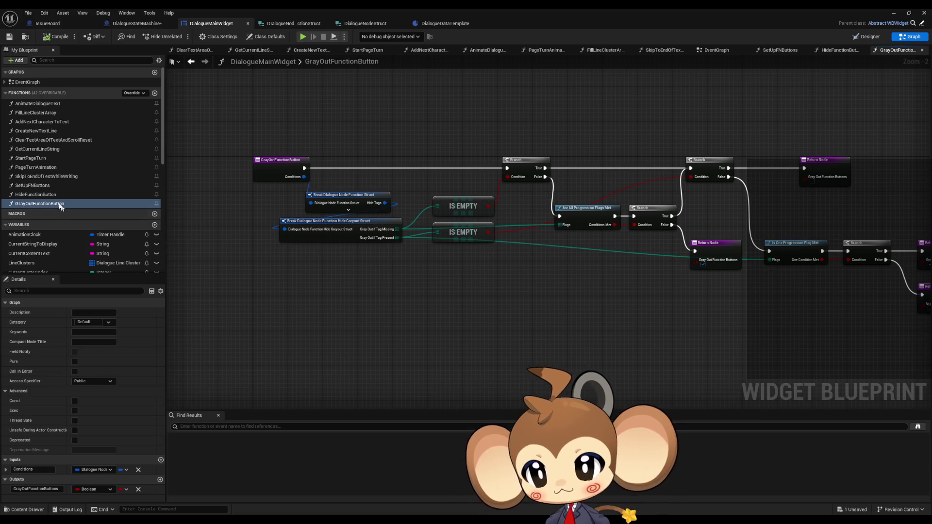
# - Refresh the Hide and Gray Out Function Button calls in SetUpFNButtons to clear their errors
pyautogui.click(191, 62)
pyautogui.click(191, 62)
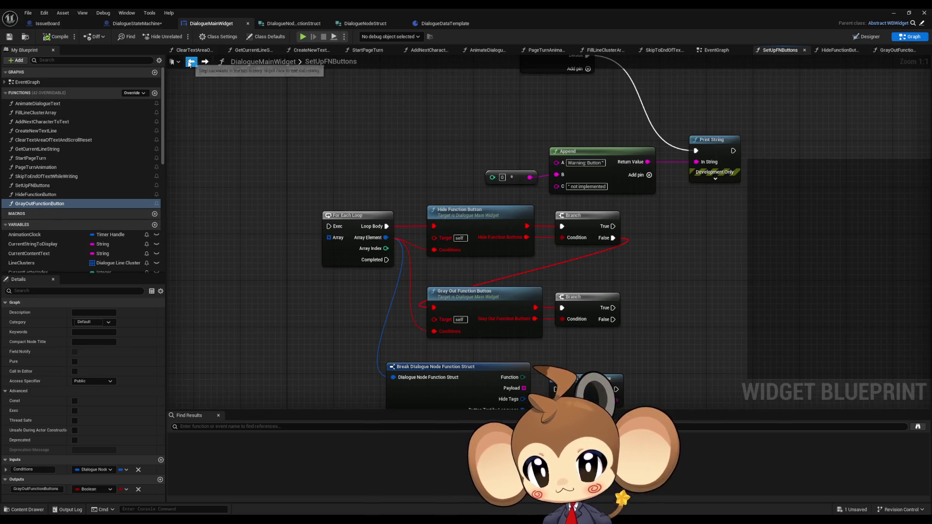
pyautogui.rightClick(465, 221)
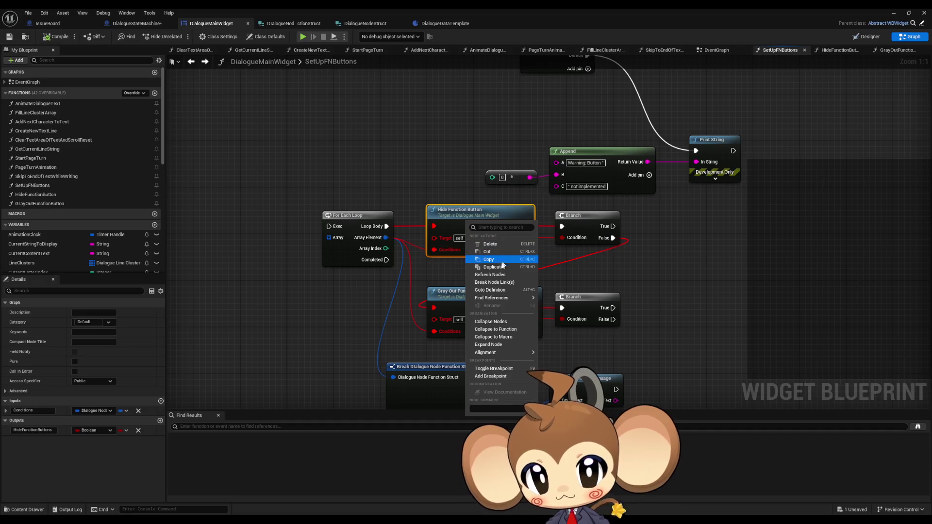
pyautogui.click(494, 279)
pyautogui.rightClick(477, 288)
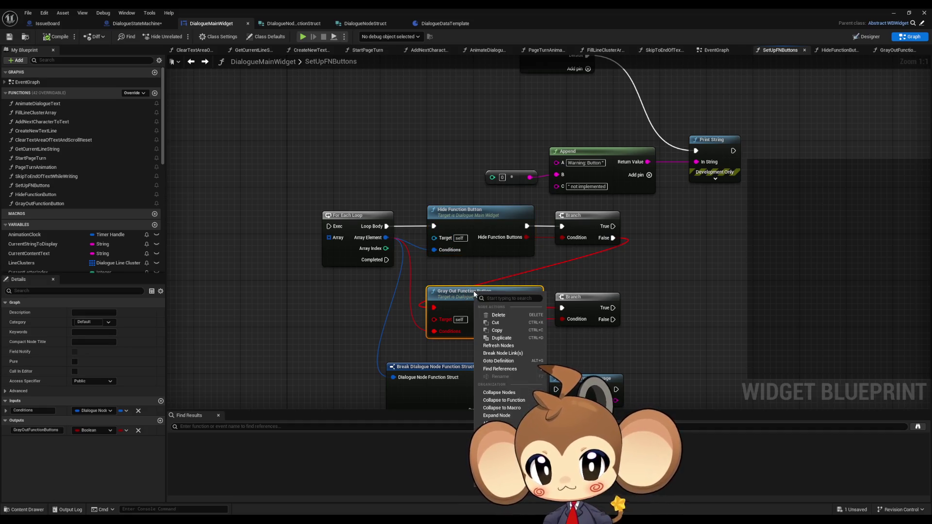
pyautogui.click(500, 346)
pyautogui.scroll(-3, 670, 310)
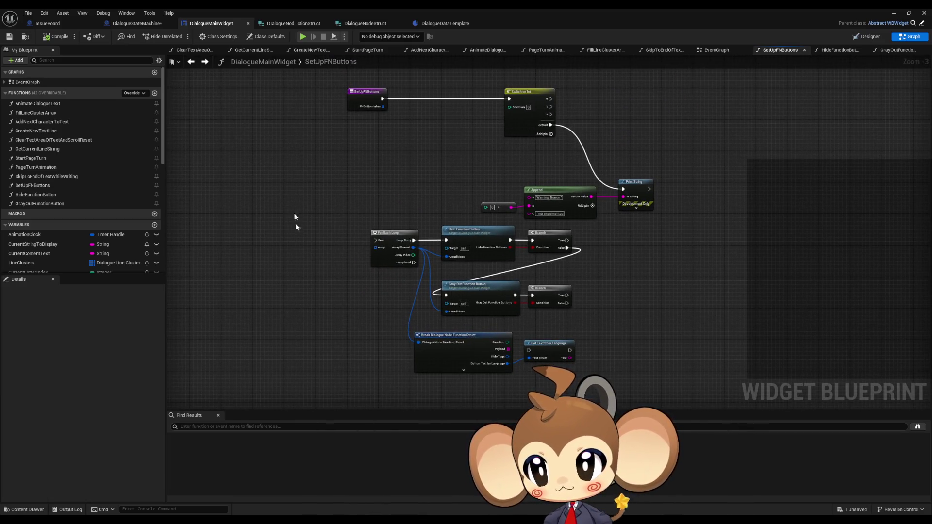
# - Delete HideFunctionButton and GrayOutFunctionButton from DialogueStateMachine
pyautogui.click(142, 25)
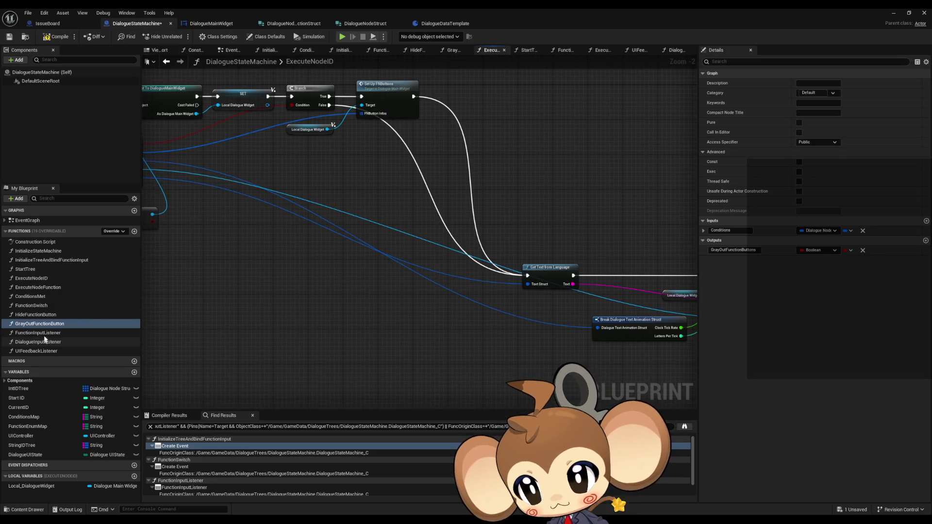
pyautogui.click(36, 314)
pyautogui.press('Delete')
pyautogui.click(35, 315)
pyautogui.press('Delete')
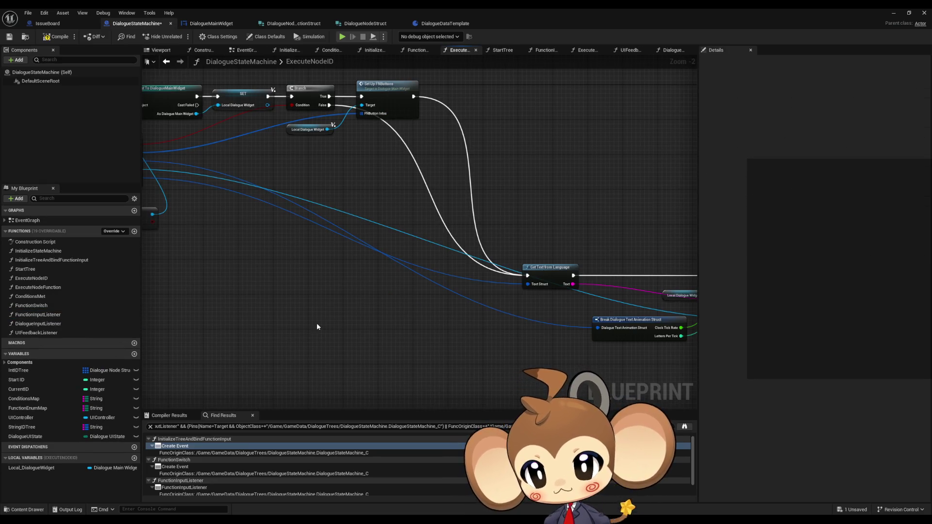
# - Compile DialogueStateMachine and open the SetUpFNButtons function graph
pyautogui.click(58, 39)
pyautogui.moveTo(449, 220)
pyautogui.mouseDown()
pyautogui.moveTo(250, 270)
pyautogui.moveTo(517, 312)
pyautogui.moveTo(448, 256)
pyautogui.moveTo(395, 167)
pyautogui.mouseUp()
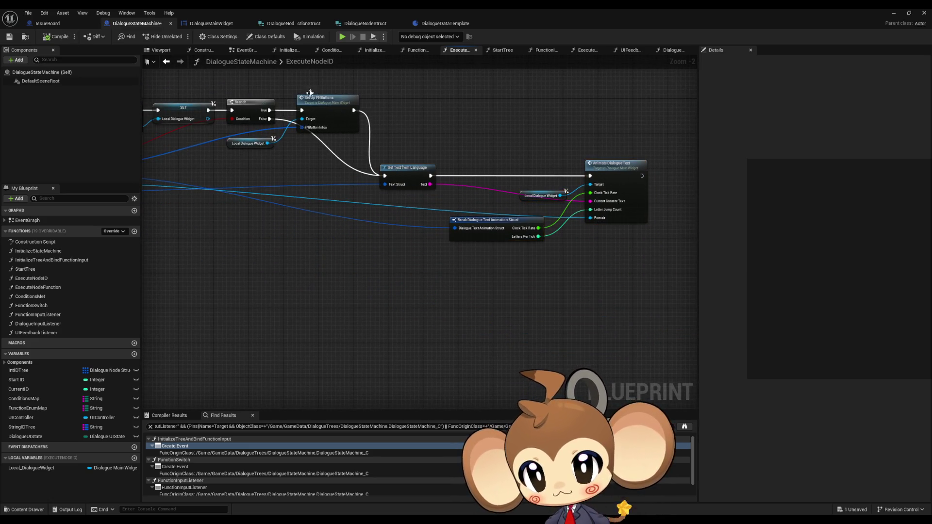
pyautogui.doubleClick(328, 100)
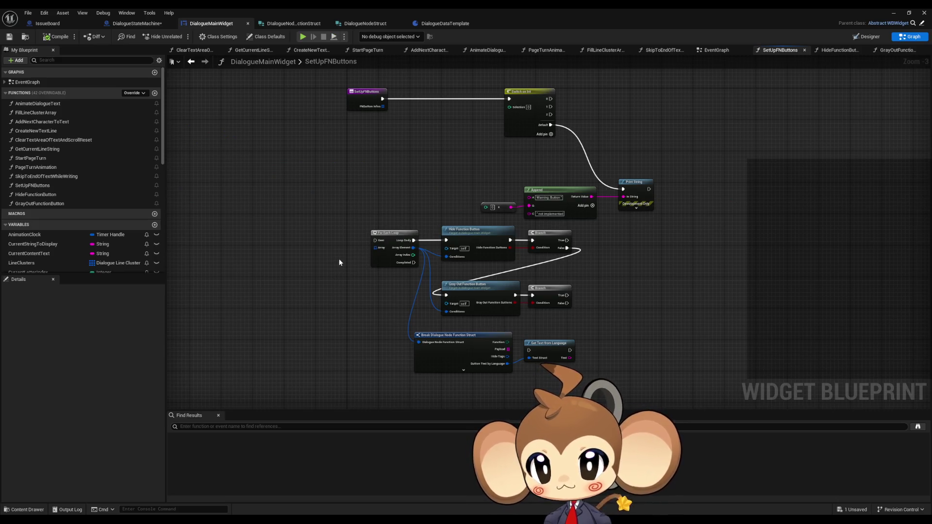
pyautogui.moveTo(344, 245); pyautogui.dragTo(331, 263)
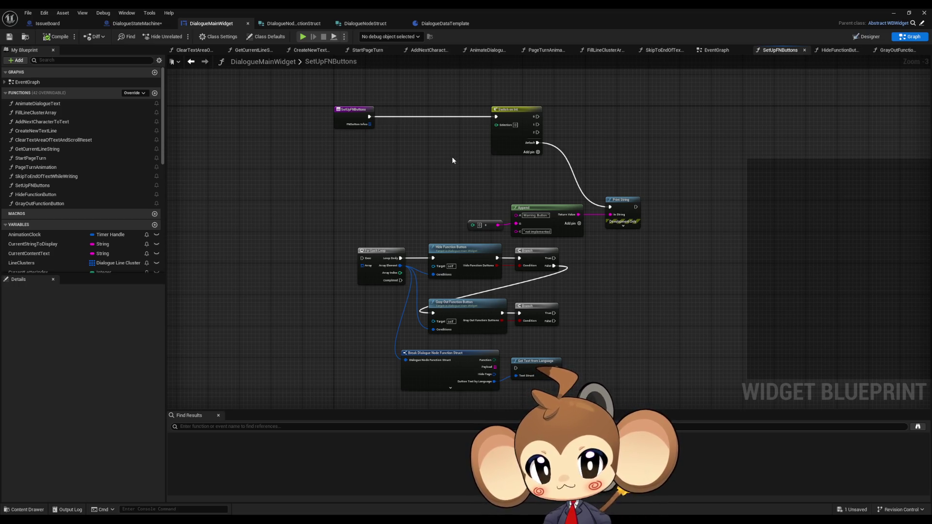
# - Delete the placeholder Switch, Append and Print String nodes and move the loop group up beside the entry
pyautogui.moveTo(452, 101); pyautogui.dragTo(652, 230)
pyautogui.press('Delete')
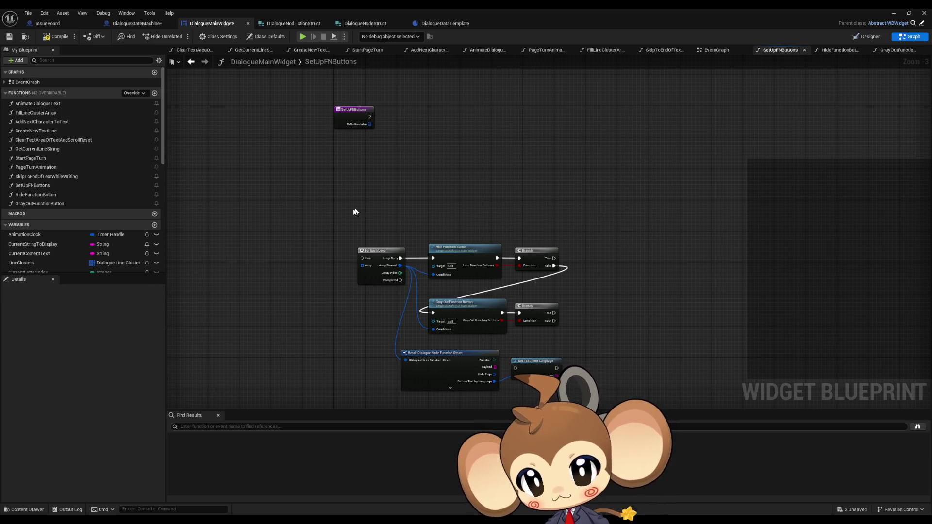
pyautogui.moveTo(356, 210); pyautogui.dragTo(549, 391)
pyautogui.moveTo(387, 262)
pyautogui.mouseDown()
pyautogui.moveTo(391, 134)
pyautogui.moveTo(349, 136)
pyautogui.moveTo(589, 296)
pyautogui.mouseUp()
pyautogui.scroll(3, 392, 135)
pyautogui.scroll(-1, 334, 163)
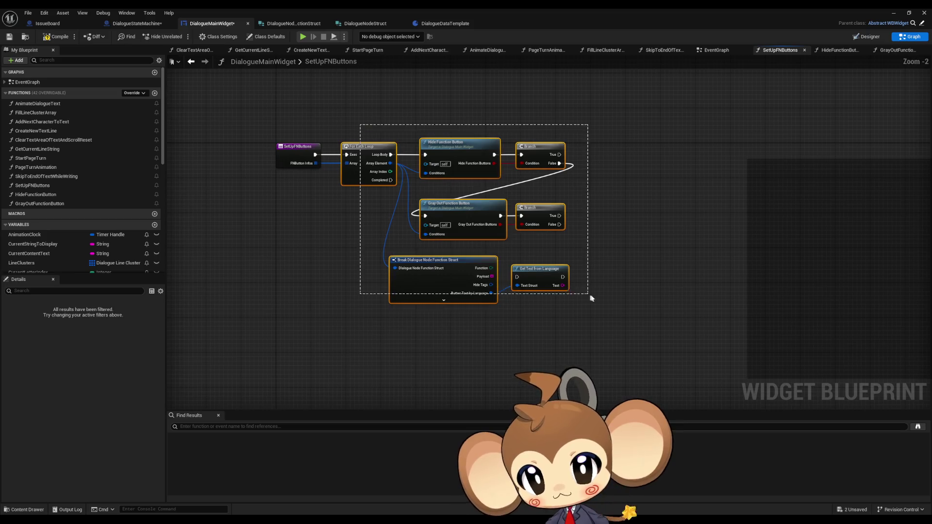
pyautogui.click(554, 318)
# - Shift the loop group right to leave room after the entry node
pyautogui.scroll(-1, 535, 316)
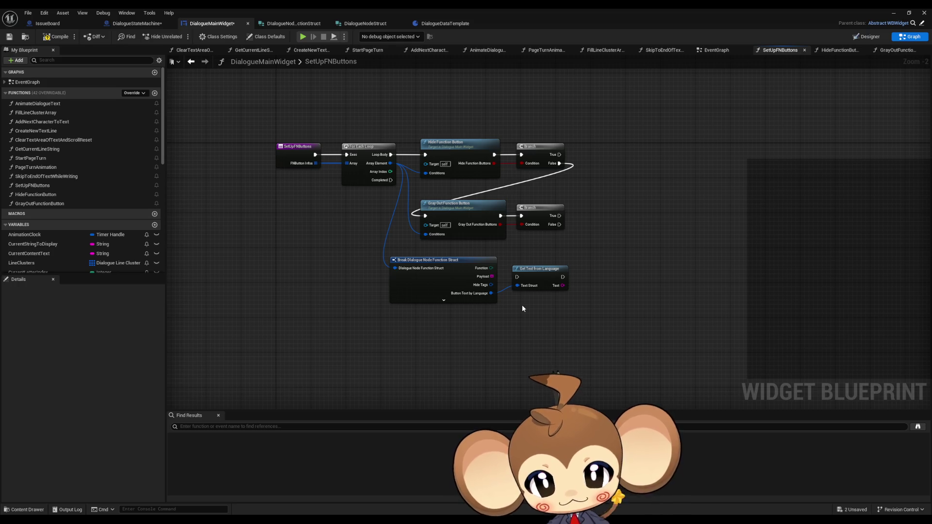
pyautogui.scroll(1, 547, 293)
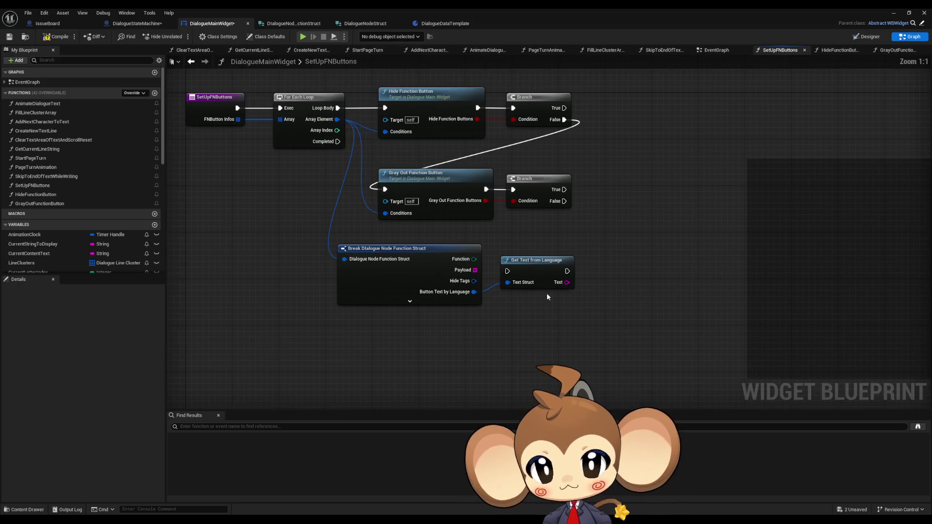
pyautogui.scroll(1, 521, 311)
pyautogui.moveTo(521, 311); pyautogui.dragTo(561, 313)
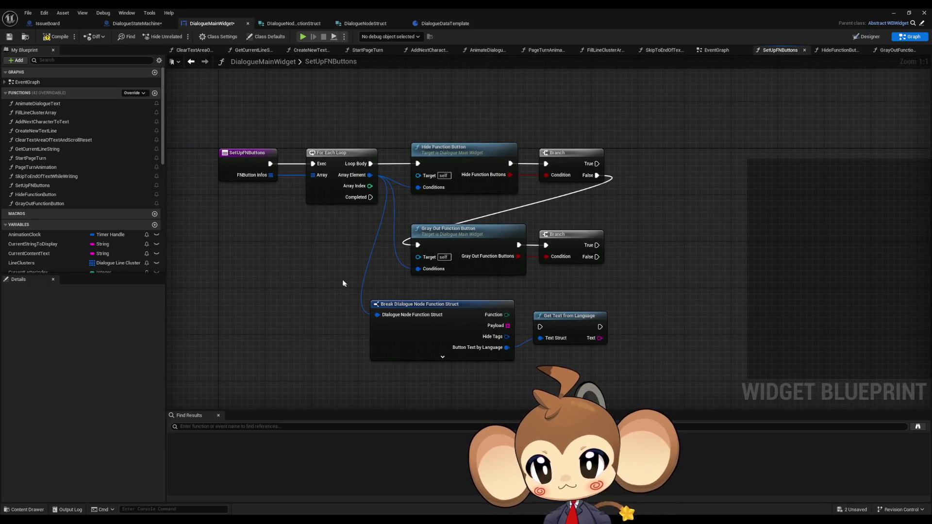
pyautogui.moveTo(343, 281)
pyautogui.mouseDown()
pyautogui.moveTo(399, 273)
pyautogui.moveTo(427, 280)
pyautogui.mouseUp()
pyautogui.scroll(-2, 426, 280)
pyautogui.moveTo(416, 173); pyautogui.dragTo(648, 340)
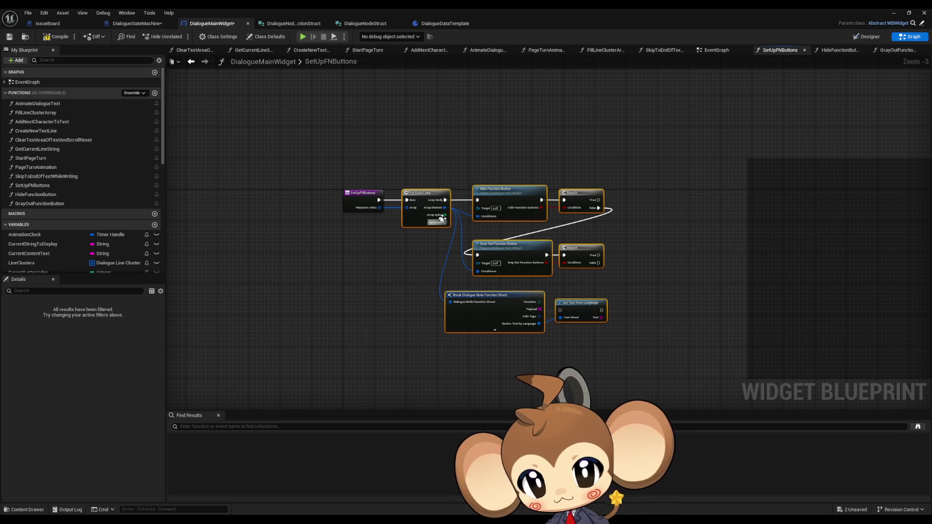
pyautogui.moveTo(465, 199); pyautogui.dragTo(592, 198)
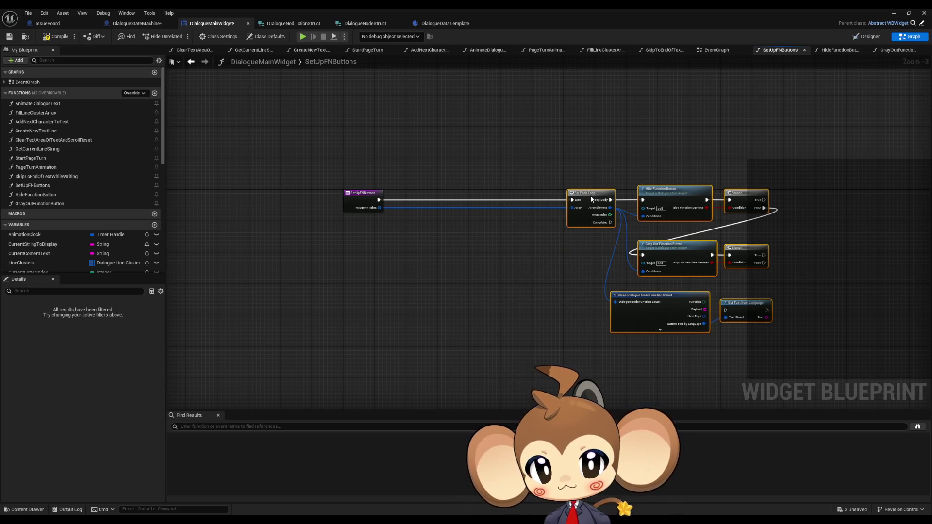
pyautogui.click(431, 239)
# - Take the Length of FNButton Infos and subtract 1 from it
pyautogui.scroll(3, 383, 199)
pyautogui.moveTo(384, 200); pyautogui.dragTo(406, 202)
pyautogui.write('length')
pyautogui.press('Return')
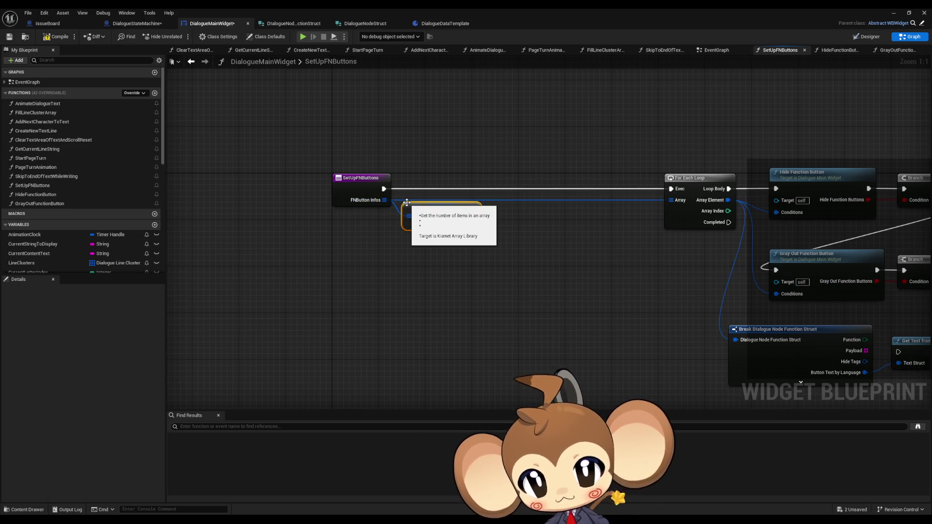
pyautogui.moveTo(473, 216); pyautogui.dragTo(485, 249)
pyautogui.write('-')
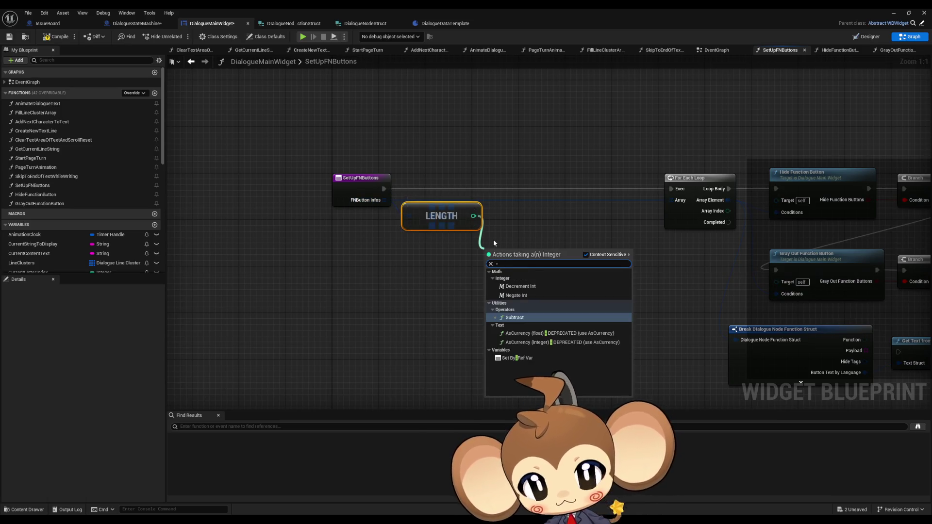
pyautogui.press('Return')
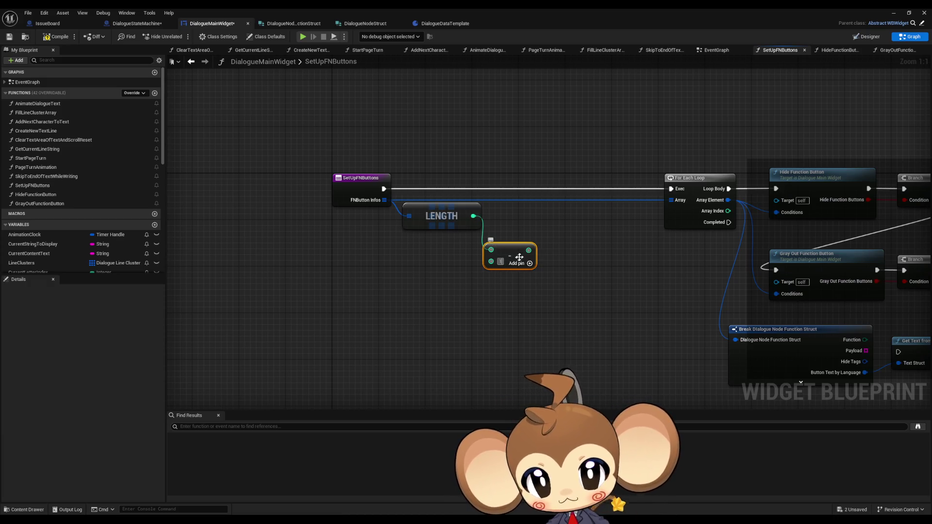
# - Feed the subtraction result into a new Switch on Int node
pyautogui.moveTo(529, 250)
pyautogui.mouseDown()
pyautogui.moveTo(553, 262)
pyautogui.moveTo(451, 238)
pyautogui.mouseUp()
pyautogui.write('switch')
pyautogui.press('Return')
pyautogui.moveTo(513, 262)
pyautogui.mouseDown()
pyautogui.moveTo(524, 261)
pyautogui.moveTo(517, 238)
pyautogui.moveTo(525, 221)
pyautogui.mouseUp()
# - Insert a Sequence node right after the function entry
pyautogui.moveTo(295, 160)
pyautogui.mouseDown()
pyautogui.moveTo(406, 135)
pyautogui.moveTo(389, 127)
pyautogui.moveTo(479, 201)
pyautogui.mouseUp()
pyautogui.write('seq')
pyautogui.click(424, 158)
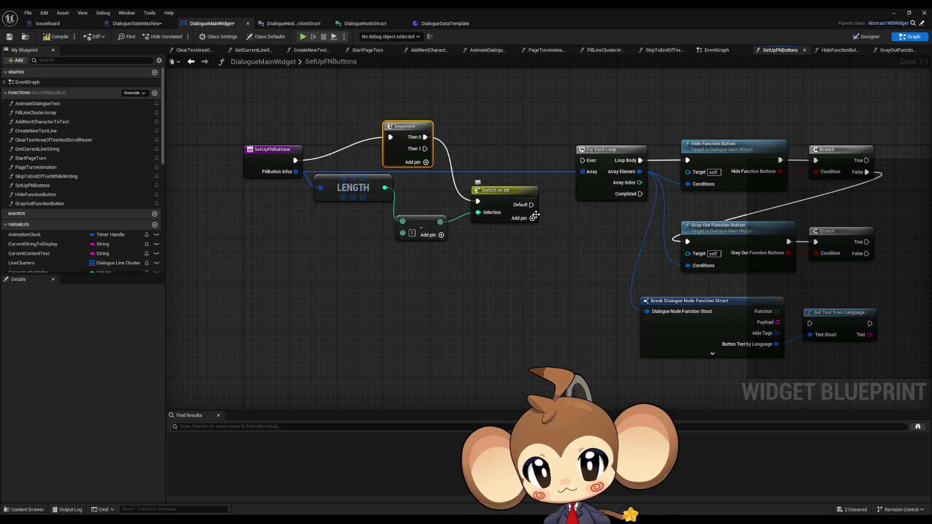
# - Give the Switch on Int cases 0, 1 and 2 and move the loop group below it
pyautogui.click(533, 217)
pyautogui.click(532, 230)
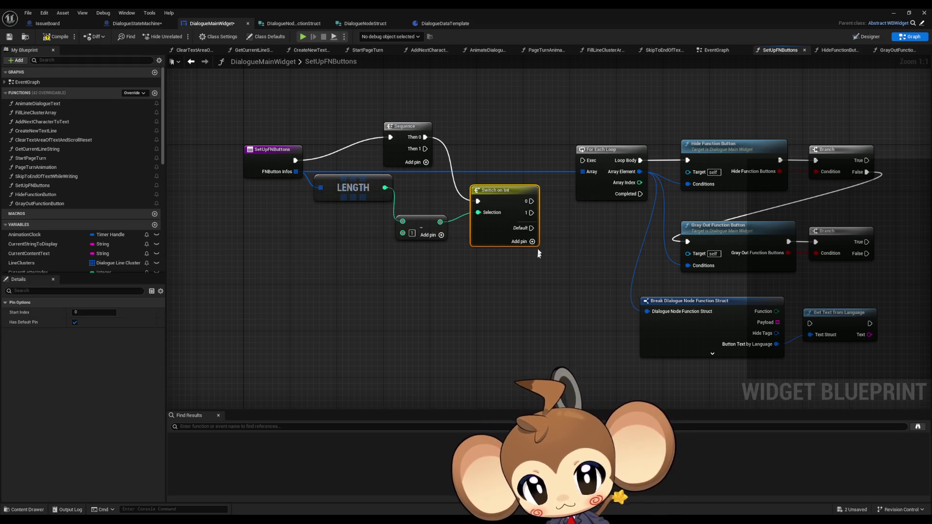
pyautogui.click(533, 245)
pyautogui.scroll(-2, 564, 276)
pyautogui.moveTo(733, 345)
pyautogui.mouseDown()
pyautogui.moveTo(513, 161)
pyautogui.moveTo(517, 188)
pyautogui.moveTo(277, 325)
pyautogui.mouseUp()
pyautogui.click(360, 266)
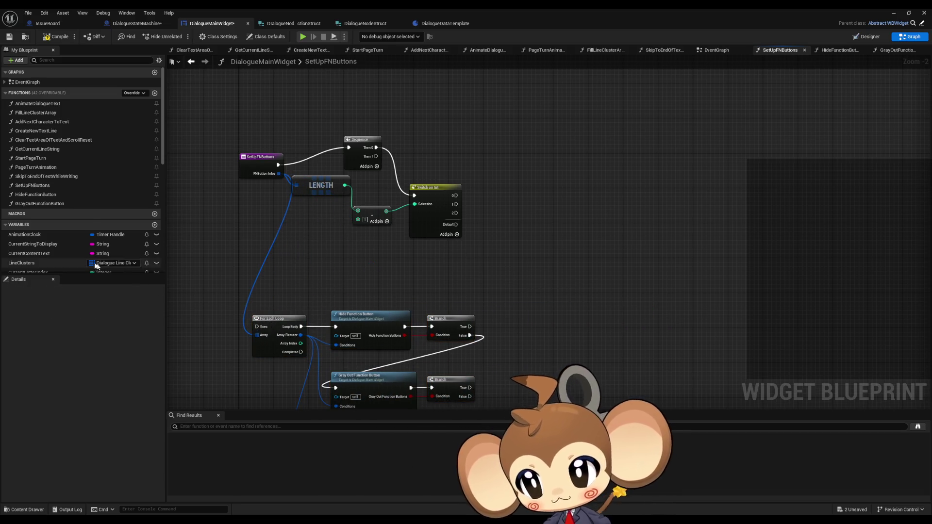
# - Add getters for ButtonSlot1, ButtonSlot2 and ButtonSlot3 to the graph
pyautogui.scroll(-5, 94, 263)
pyautogui.scroll(-5, 94, 263)
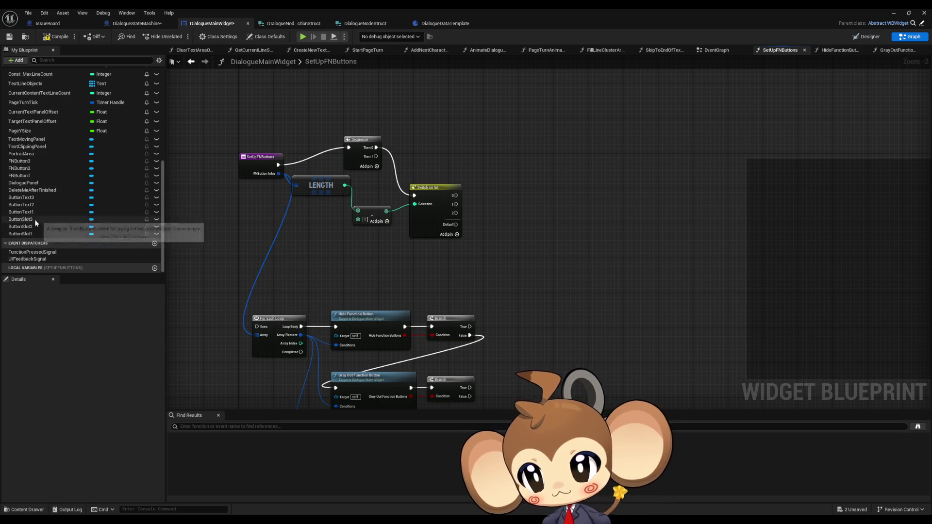
pyautogui.moveTo(33, 232); pyautogui.dragTo(388, 186)
pyautogui.moveTo(509, 148); pyautogui.dragTo(509, 148)
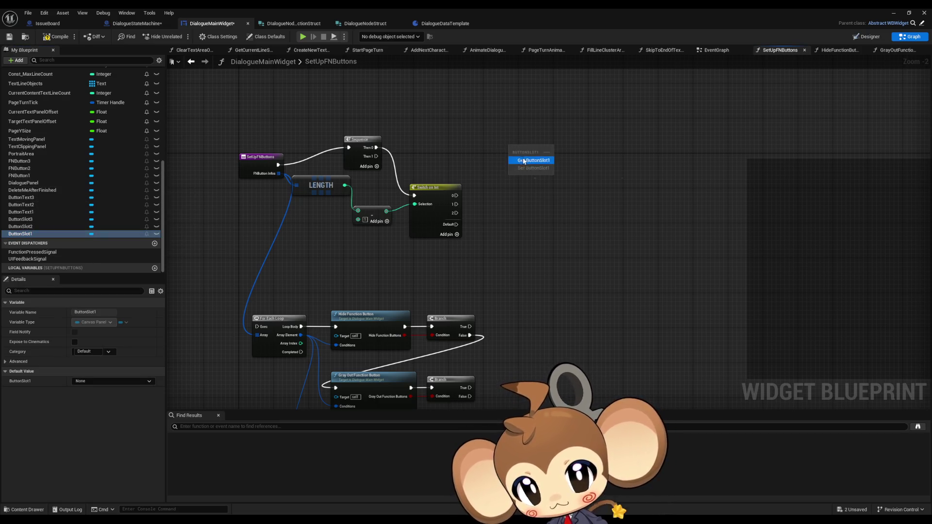
pyautogui.click(526, 156)
pyautogui.moveTo(22, 227); pyautogui.dragTo(519, 178)
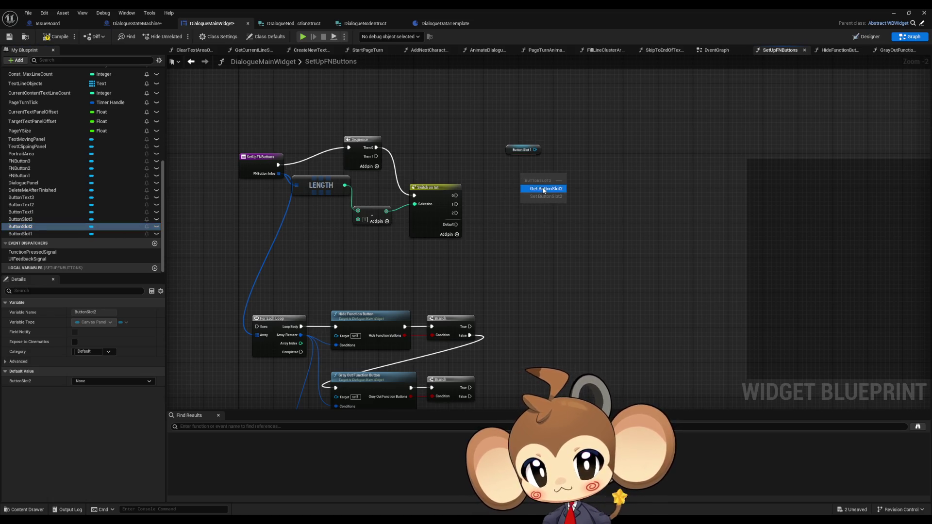
pyautogui.click(537, 187)
pyautogui.moveTo(27, 219)
pyautogui.mouseDown()
pyautogui.moveTo(500, 221)
pyautogui.moveTo(528, 208)
pyautogui.mouseUp()
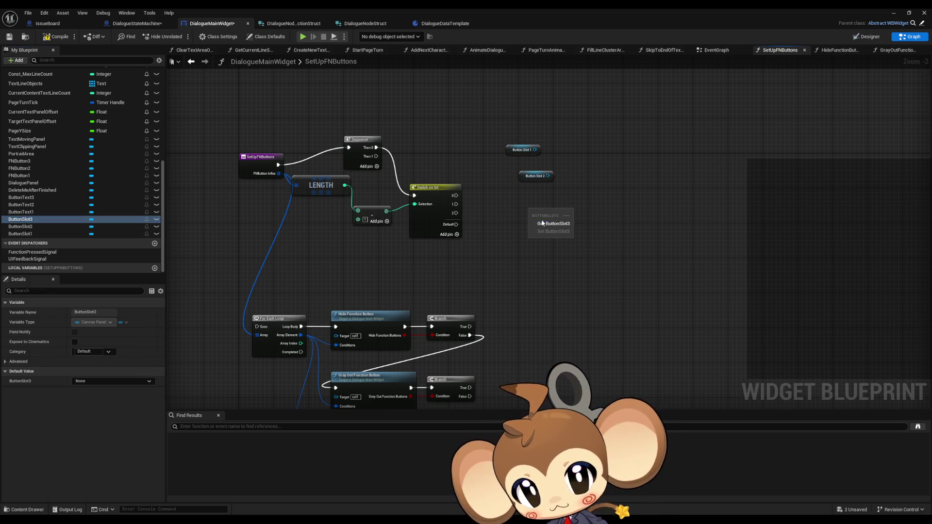
pyautogui.click(542, 220)
# - Add a Set Visibility node targeting Button Slot 1, driven by Switch output 0
pyautogui.moveTo(536, 151); pyautogui.dragTo(570, 150)
pyautogui.write('set visib')
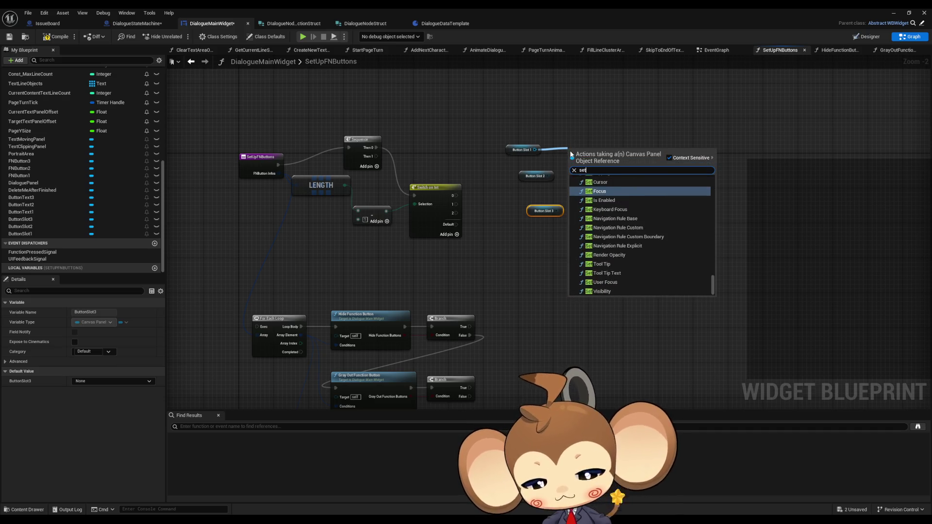
pyautogui.press('Return')
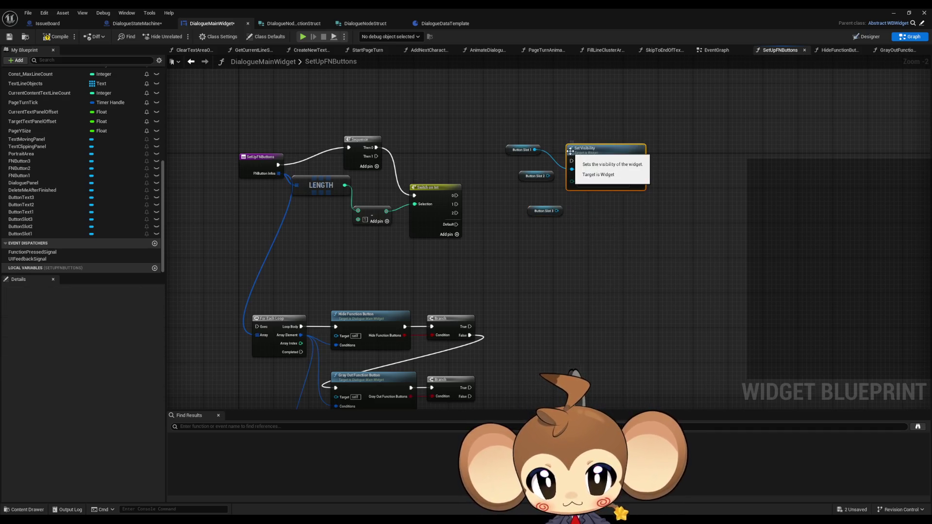
pyautogui.scroll(2, 538, 164)
pyautogui.moveTo(388, 182)
pyautogui.mouseDown()
pyautogui.moveTo(473, 210)
pyautogui.moveTo(342, 202)
pyautogui.mouseUp()
pyautogui.moveTo(573, 186); pyautogui.dragTo(578, 157)
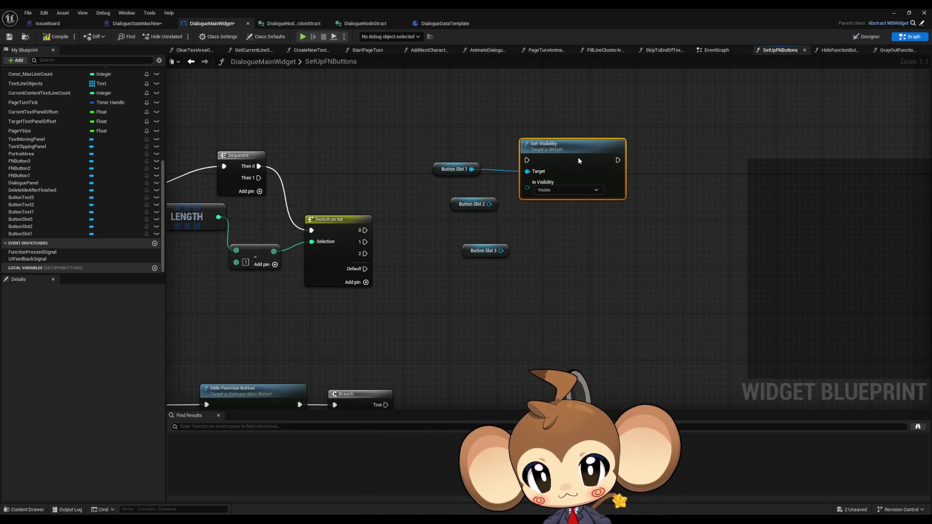
pyautogui.moveTo(363, 230); pyautogui.dragTo(527, 155)
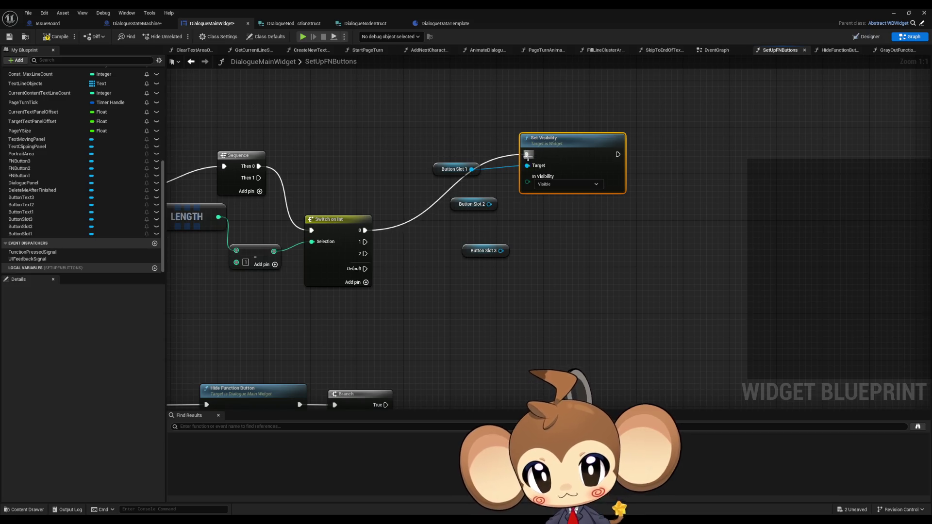
# - Paste a second Set Visibility node targeting Button Slot 1 and Button Slot 2
pyautogui.moveTo(457, 197); pyautogui.dragTo(510, 257)
pyautogui.moveTo(466, 204); pyautogui.dragTo(495, 280)
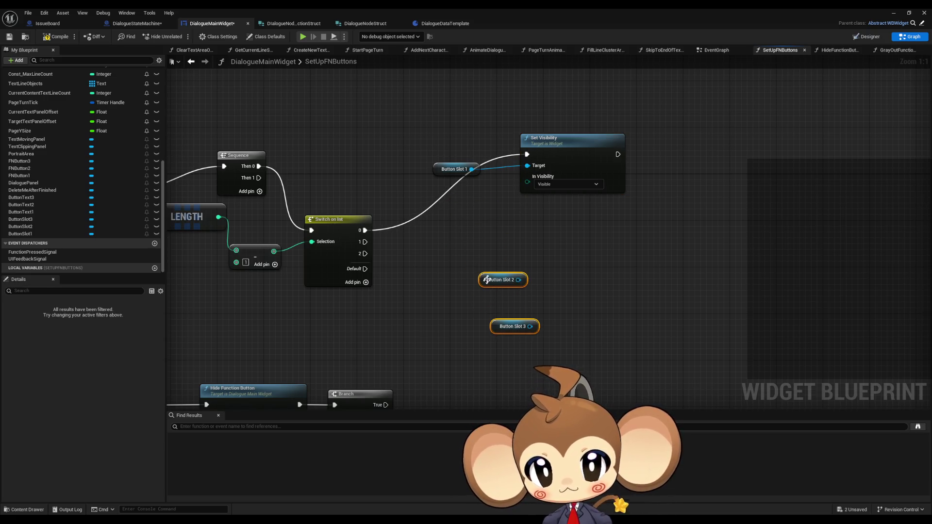
pyautogui.moveTo(535, 116); pyautogui.dragTo(558, 149)
pyautogui.hotkey('ctrl', 'c')
pyautogui.hotkey('ctrl', 'v')
pyautogui.hotkey('ctrl', 'v')
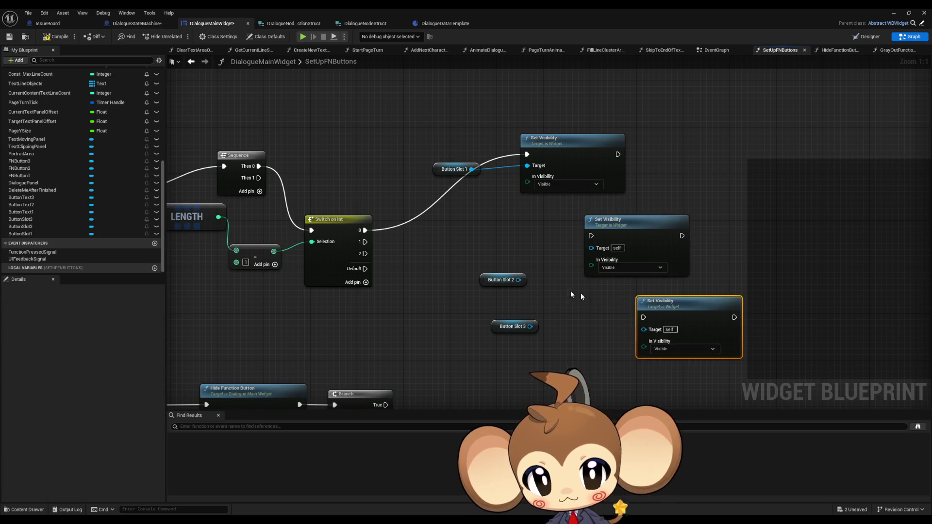
pyautogui.moveTo(518, 281); pyautogui.dragTo(592, 248)
pyautogui.click(453, 169)
pyautogui.hotkey('ctrl', 'c')
pyautogui.hotkey('ctrl', 'v')
pyautogui.moveTo(524, 251); pyautogui.dragTo(592, 247)
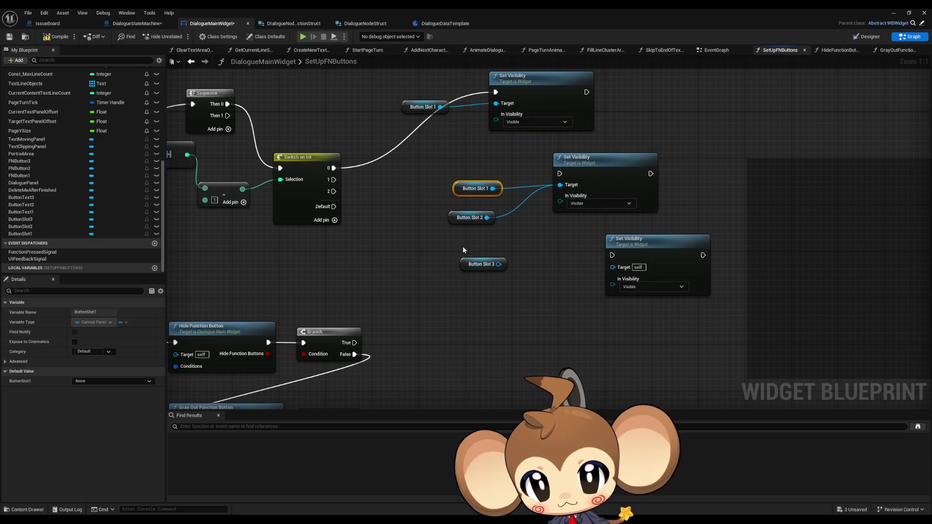
# - Add a third Set Visibility for Slots 1–3 and wire Switch outputs 1 and 2 to the copies
pyautogui.moveTo(431, 184)
pyautogui.mouseDown()
pyautogui.moveTo(510, 274)
pyautogui.moveTo(613, 267)
pyautogui.mouseUp()
pyautogui.hotkey('ctrl', 'c')
pyautogui.hotkey('ctrl', 'v')
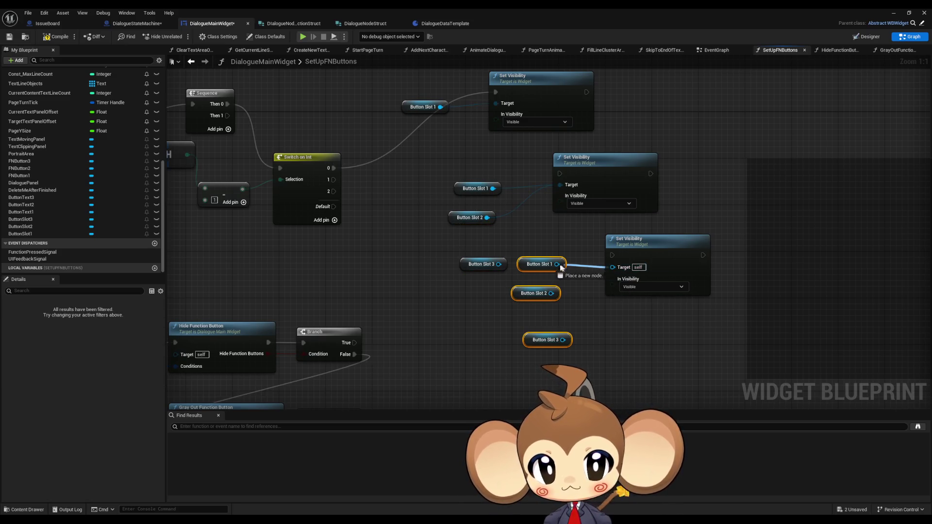
pyautogui.moveTo(549, 293); pyautogui.dragTo(613, 267)
pyautogui.moveTo(563, 340)
pyautogui.mouseDown()
pyautogui.moveTo(590, 335)
pyautogui.moveTo(613, 266)
pyautogui.mouseUp()
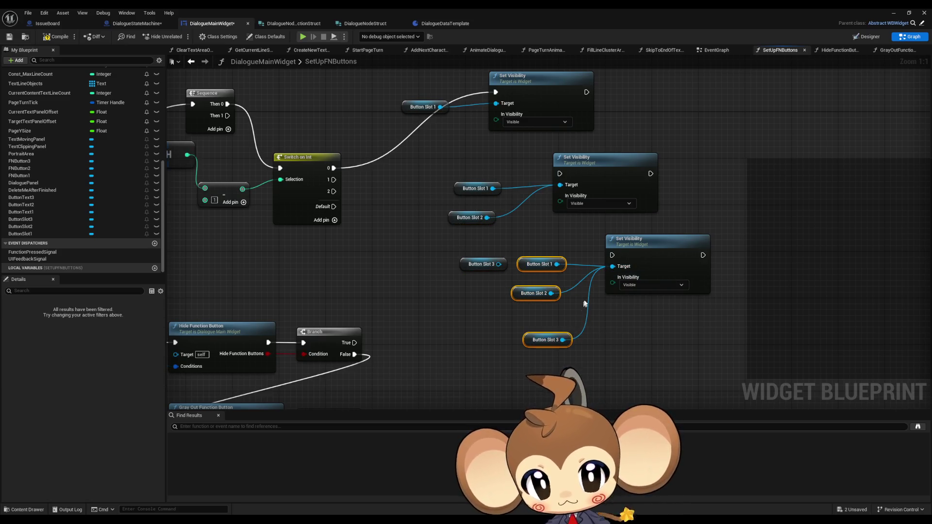
pyautogui.moveTo(309, 223)
pyautogui.mouseDown()
pyautogui.moveTo(533, 286)
pyautogui.moveTo(588, 286)
pyautogui.mouseUp()
pyautogui.moveTo(535, 204); pyautogui.dragTo(308, 211)
# - Move the Switch on Int next to the Sequence node and LENGTH beside the subtract node
pyautogui.scroll(-7, 337, 226)
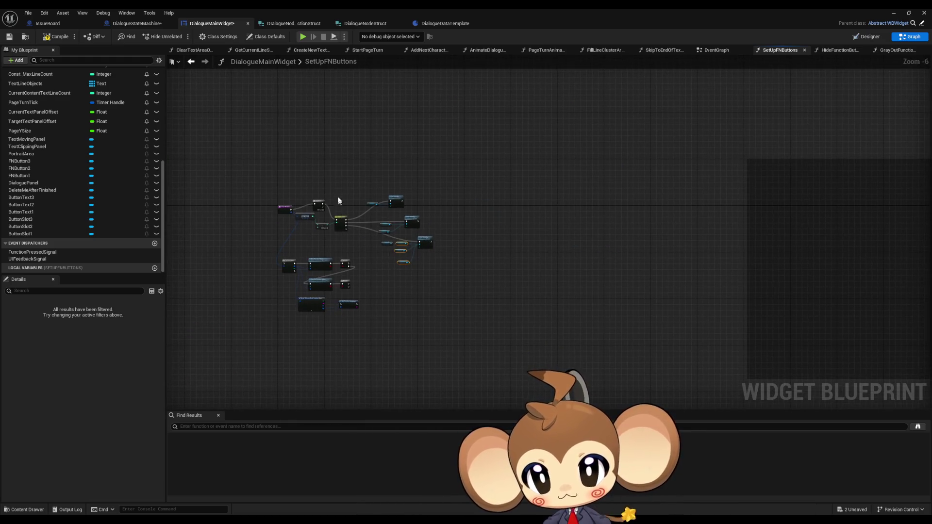
pyautogui.moveTo(332, 179); pyautogui.dragTo(461, 262)
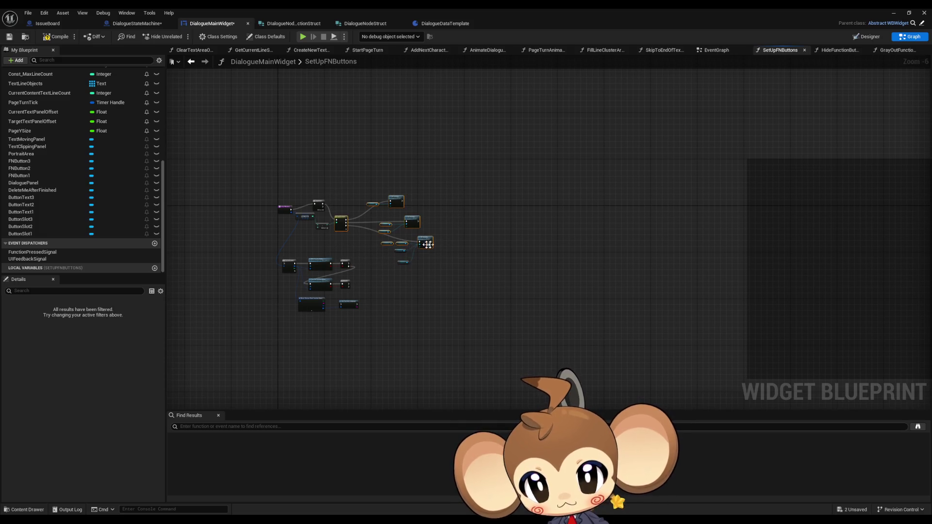
pyautogui.click(340, 217)
pyautogui.moveTo(366, 175); pyautogui.dragTo(431, 263)
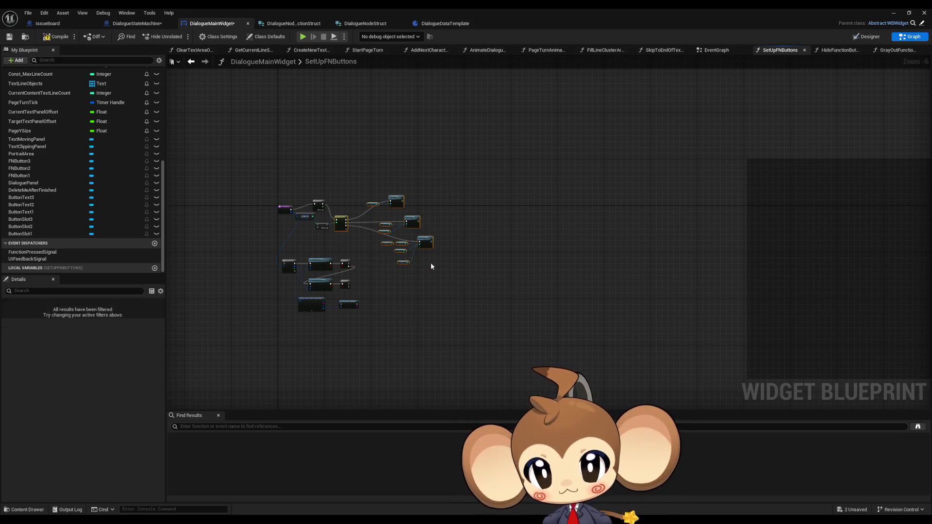
pyautogui.moveTo(341, 221)
pyautogui.mouseDown()
pyautogui.moveTo(374, 204)
pyautogui.moveTo(364, 214)
pyautogui.moveTo(376, 225)
pyautogui.mouseUp()
pyautogui.scroll(6, 297, 235)
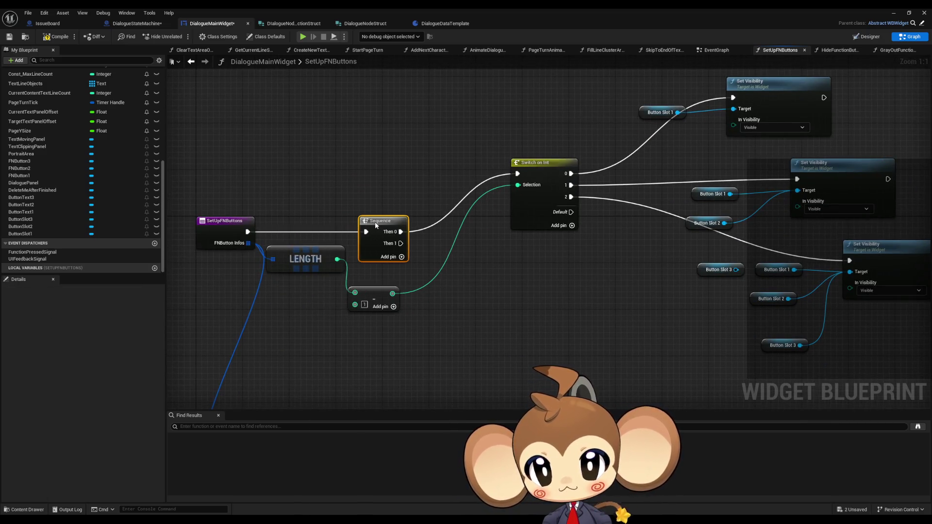
pyautogui.moveTo(541, 168)
pyautogui.mouseDown()
pyautogui.moveTo(499, 212)
pyautogui.moveTo(457, 226)
pyautogui.mouseUp()
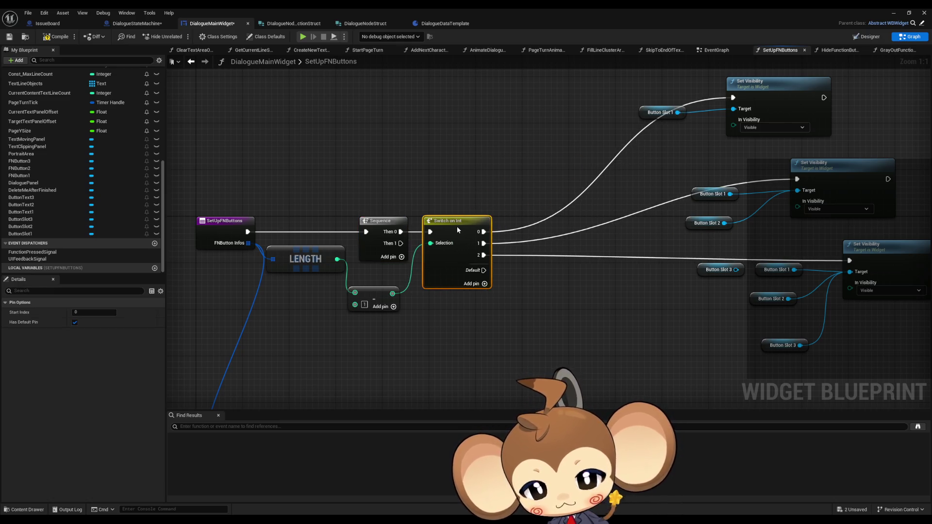
pyautogui.moveTo(487, 289)
pyautogui.mouseDown()
pyautogui.moveTo(465, 248)
pyautogui.moveTo(463, 220)
pyautogui.mouseUp()
pyautogui.moveTo(287, 194); pyautogui.dragTo(281, 228)
# - Add a Print String on the Switch's Default output for the FnButton count error
pyautogui.moveTo(459, 202); pyautogui.dragTo(488, 262)
pyautogui.write('print string')
pyautogui.press('Return')
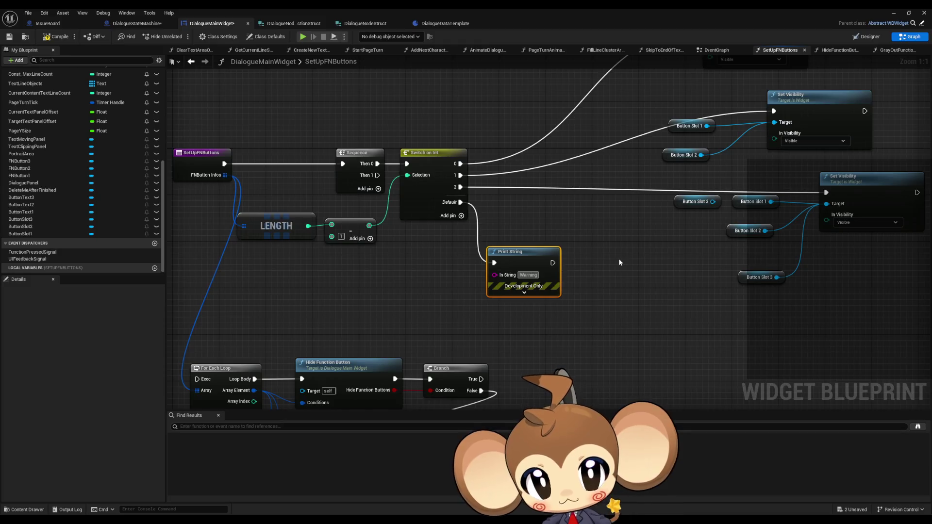
pyautogui.write('Error:')
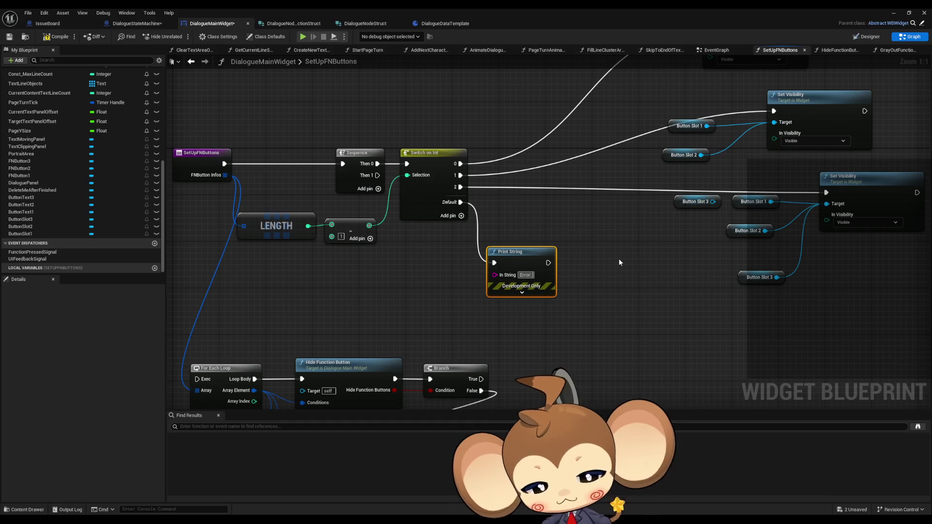
pyautogui.write(' Fn')
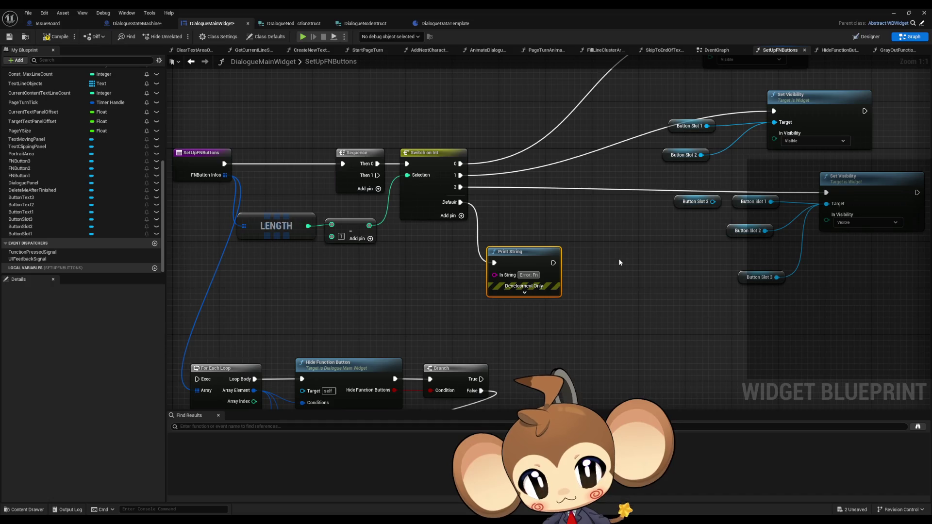
pyautogui.write('Button')
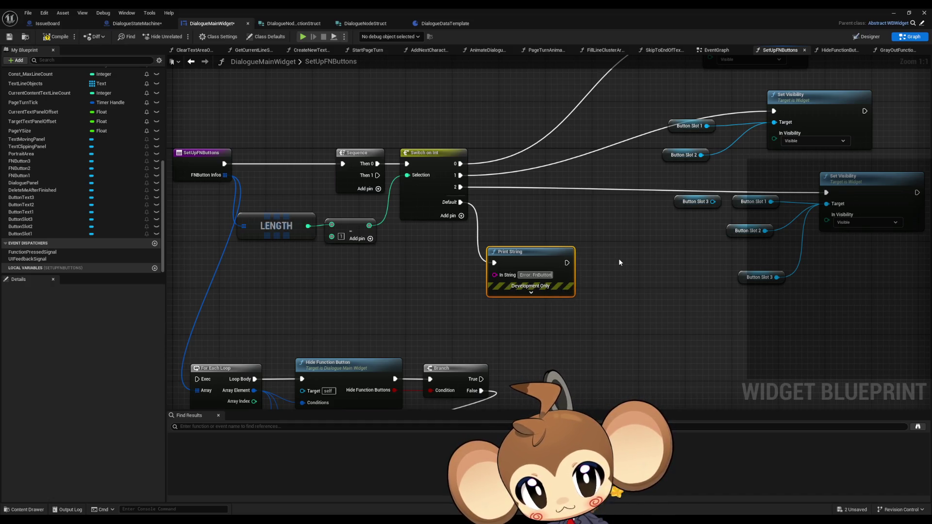
pyautogui.write(' cou')
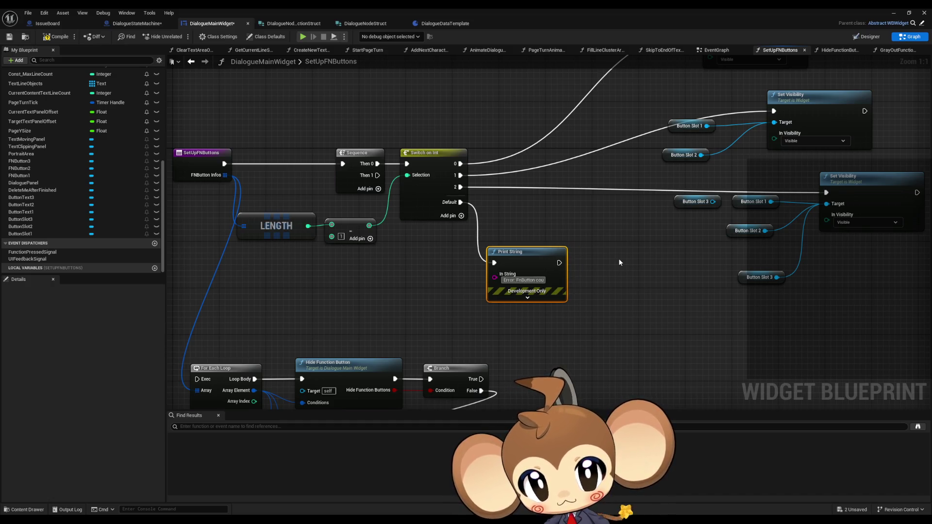
pyautogui.write('n')
pyautogui.write('t *')
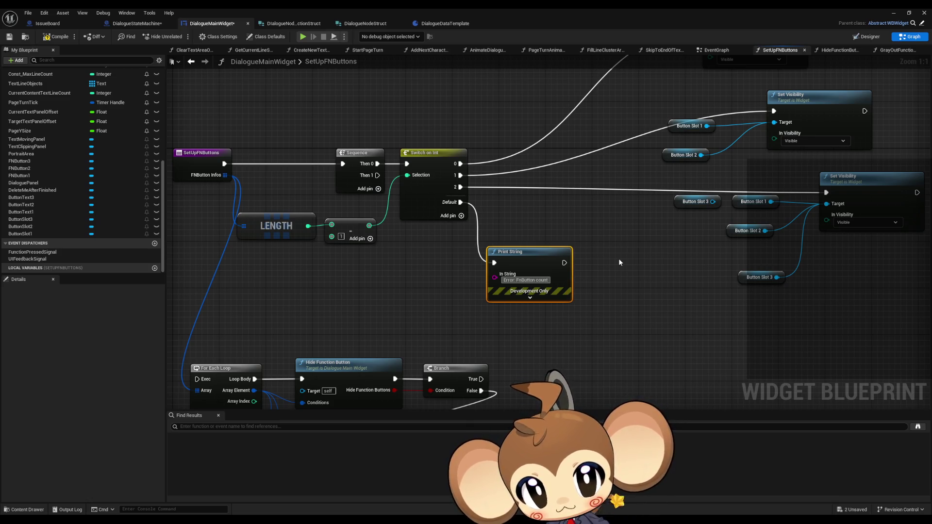
pyautogui.rightClick(527, 280)
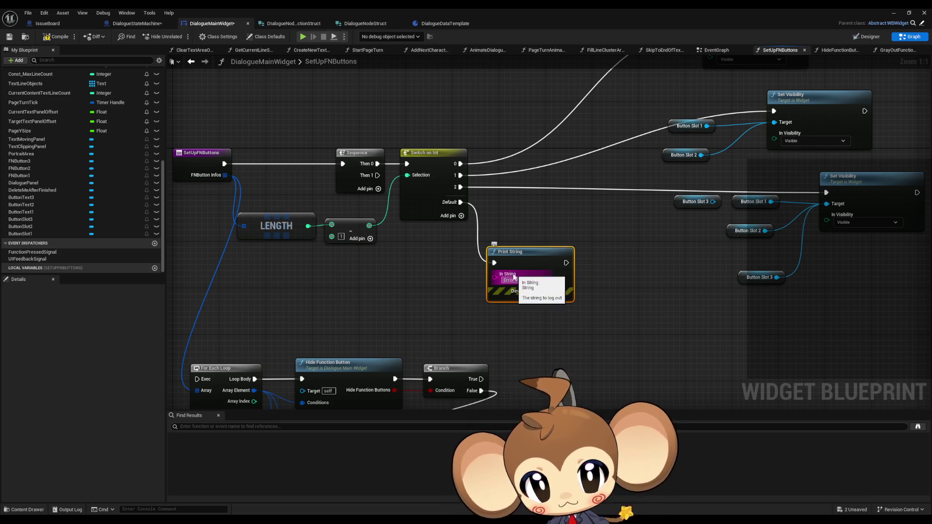
# - Feed Print String from an Append: error text in A, button count in B, 'not implemented' in C
pyautogui.moveTo(495, 278); pyautogui.dragTo(414, 289)
pyautogui.write('append')
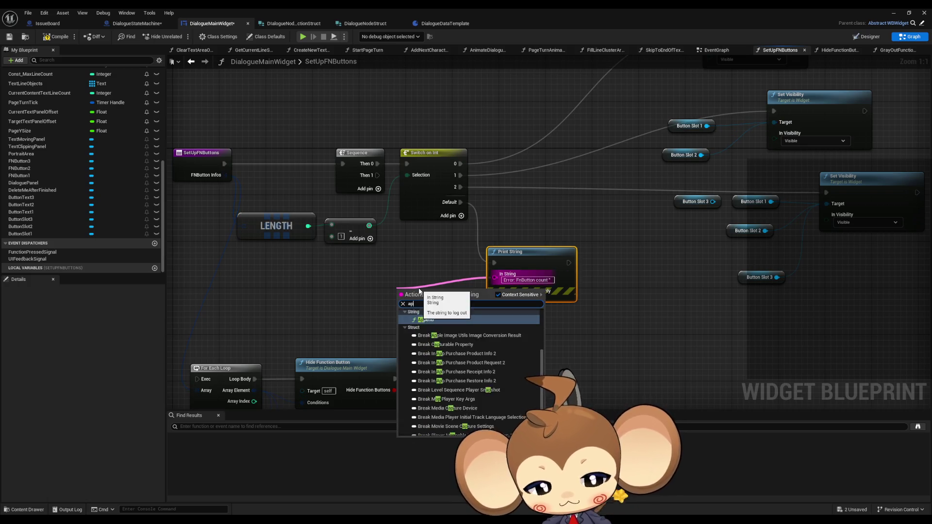
pyautogui.press('Return')
pyautogui.click(414, 304)
pyautogui.hotkey('ctrl', 'v')
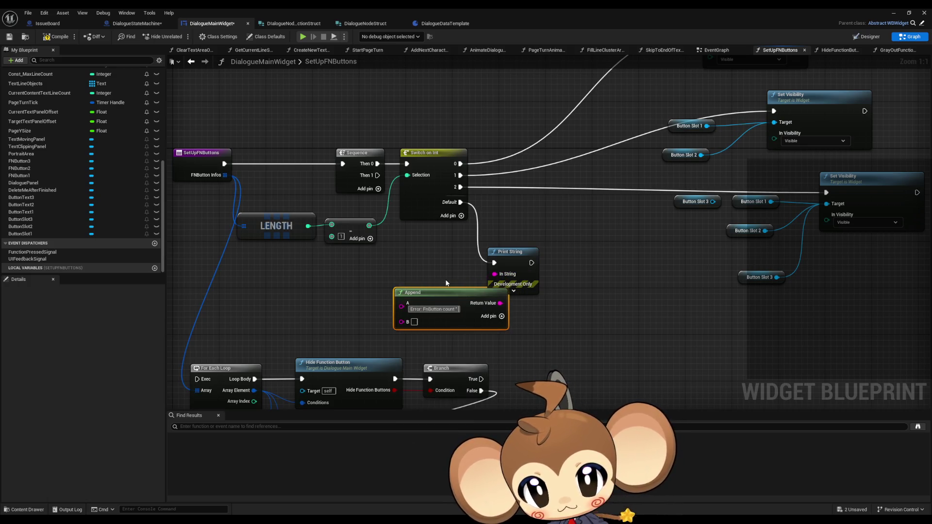
pyautogui.click(468, 293)
pyautogui.write('not implemented')
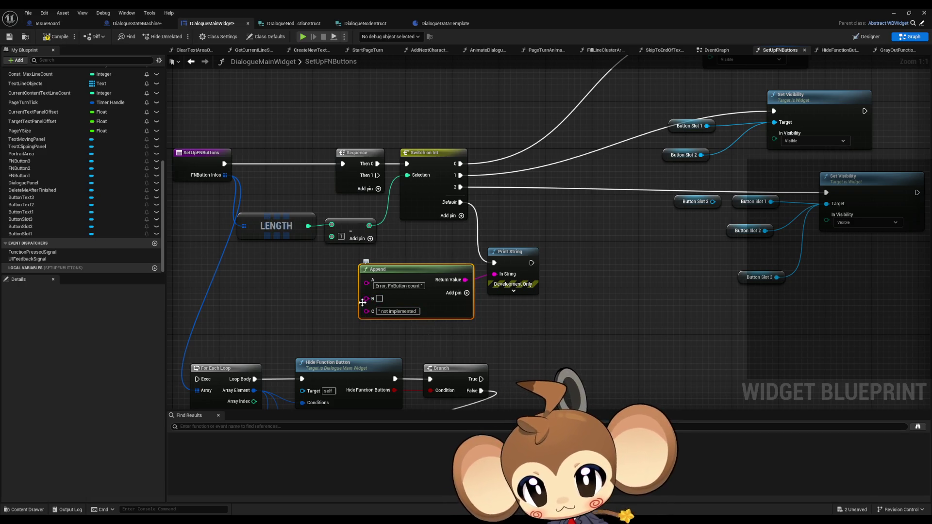
pyautogui.moveTo(365, 300)
pyautogui.mouseDown()
pyautogui.moveTo(323, 262)
pyautogui.moveTo(309, 225)
pyautogui.moveTo(319, 280)
pyautogui.mouseUp()
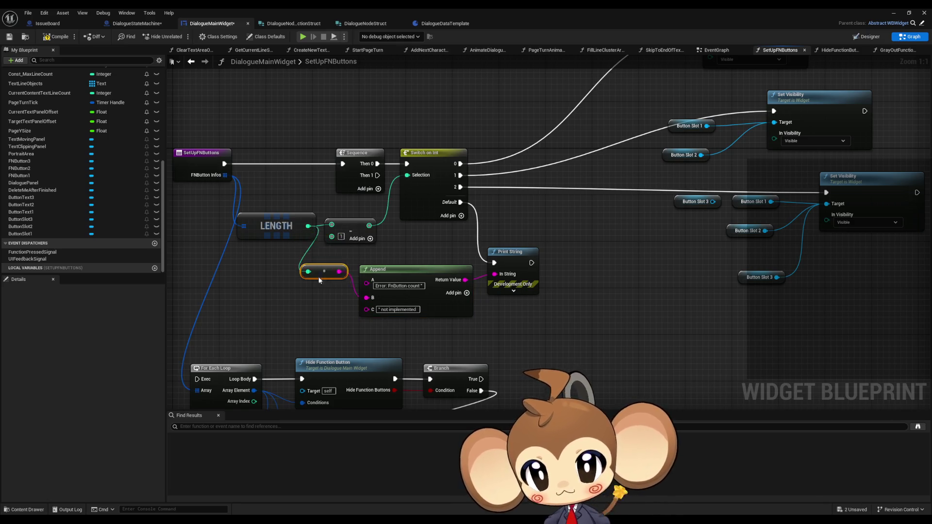
pyautogui.moveTo(406, 269); pyautogui.dragTo(406, 257)
pyautogui.moveTo(506, 256); pyautogui.dragTo(523, 257)
# - Move the Switch on Int and error message nodes to the right
pyautogui.scroll(-4, 523, 257)
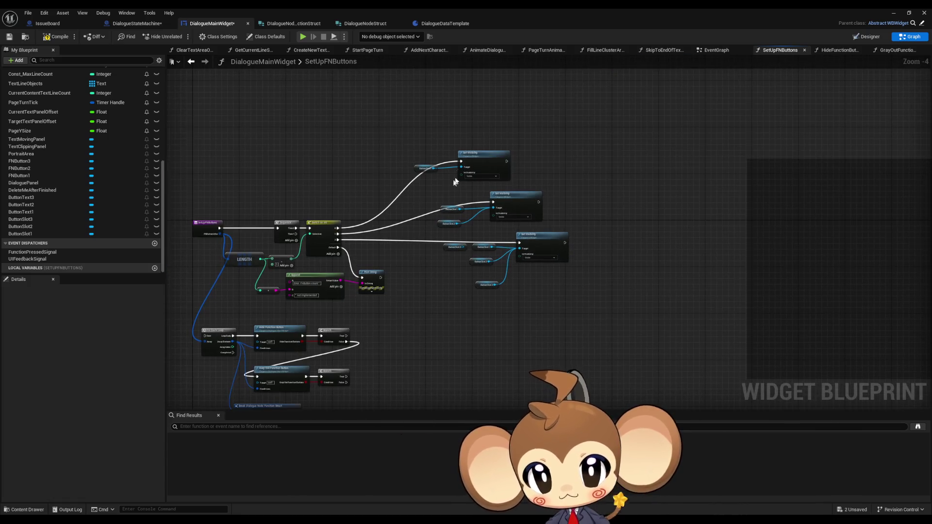
pyautogui.scroll(2, 473, 218)
pyautogui.moveTo(383, 234); pyautogui.dragTo(467, 220)
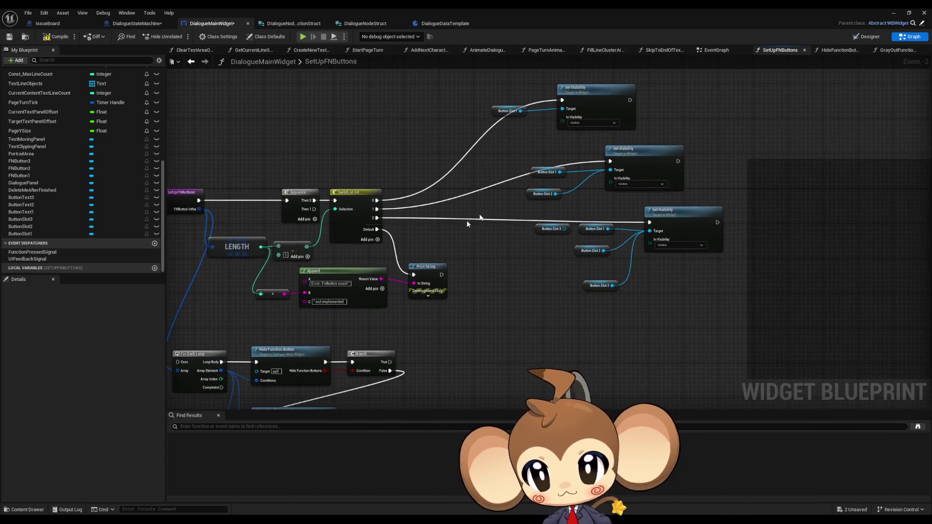
pyautogui.click(331, 190)
pyautogui.moveTo(456, 311); pyautogui.dragTo(253, 264)
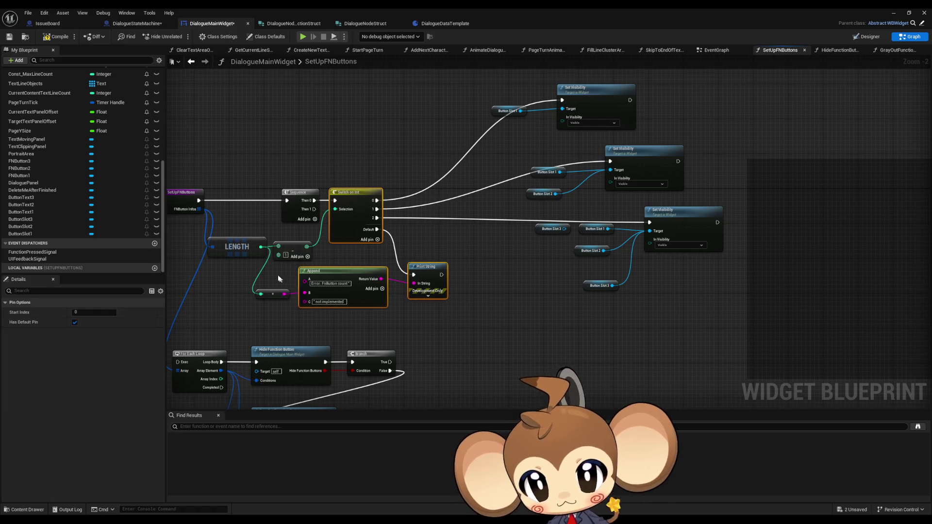
pyautogui.moveTo(462, 219); pyautogui.dragTo(363, 217)
pyautogui.moveTo(360, 95); pyautogui.dragTo(632, 294)
pyautogui.moveTo(261, 203); pyautogui.dragTo(512, 203)
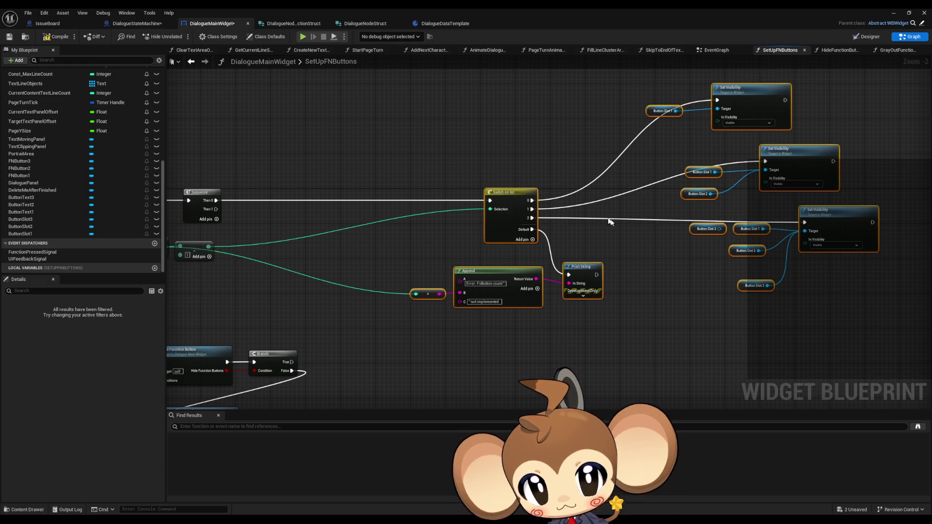
# - Arrange the first two Set Visibility nodes with their Button Slot getters beside them
pyautogui.moveTo(610, 216); pyautogui.dragTo(403, 217)
pyautogui.moveTo(450, 92); pyautogui.dragTo(695, 289)
pyautogui.scroll(2, 518, 165)
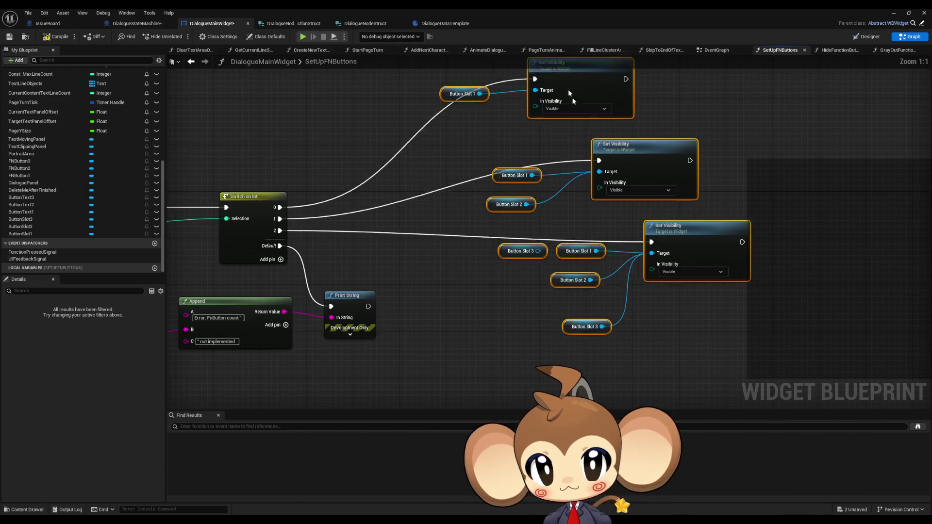
pyautogui.moveTo(566, 80); pyautogui.dragTo(597, 218)
pyautogui.click(481, 223)
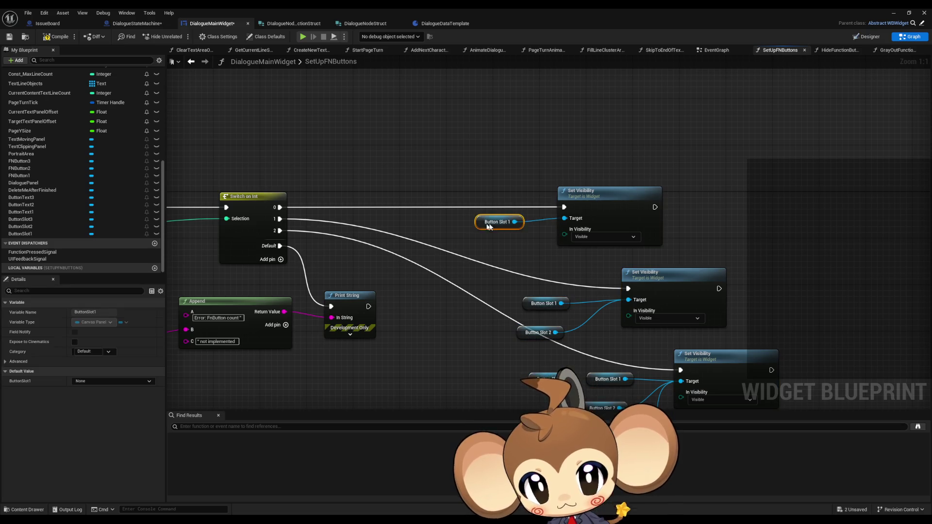
pyautogui.moveTo(481, 223); pyautogui.dragTo(514, 225)
pyautogui.moveTo(522, 271); pyautogui.dragTo(726, 337)
pyautogui.moveTo(672, 280); pyautogui.dragTo(607, 262)
pyautogui.click(478, 286)
pyautogui.moveTo(478, 286)
pyautogui.mouseDown()
pyautogui.moveTo(474, 298)
pyautogui.moveTo(499, 297)
pyautogui.moveTo(502, 309)
pyautogui.mouseUp()
pyautogui.keyDown('ctrl'); pyautogui.click(457, 318); pyautogui.keyUp('ctrl')
# - Delete the spare Button Slot 3 getter and stack the third Set Visibility group underneath
pyautogui.moveTo(527, 353); pyautogui.dragTo(444, 246)
pyautogui.click(466, 273)
pyautogui.press('Delete')
pyautogui.moveTo(514, 272); pyautogui.dragTo(508, 284)
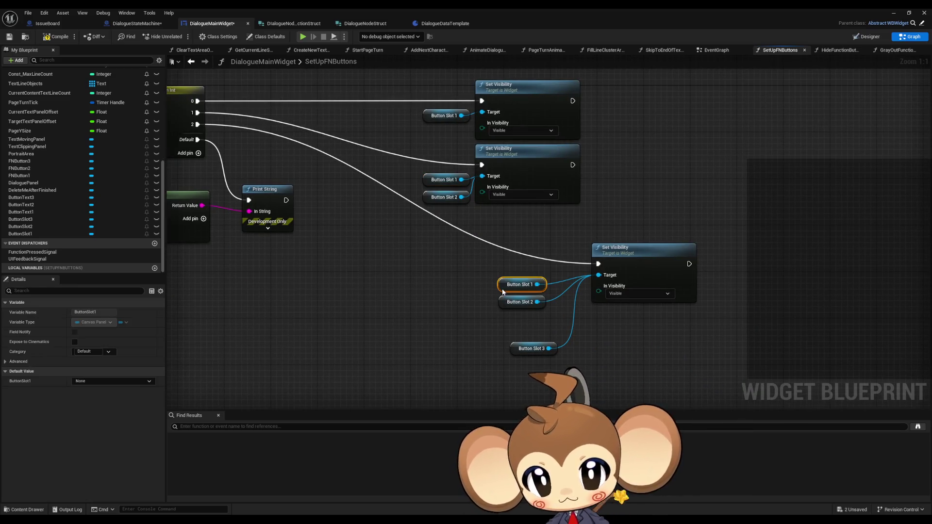
pyautogui.moveTo(519, 349); pyautogui.dragTo(507, 327)
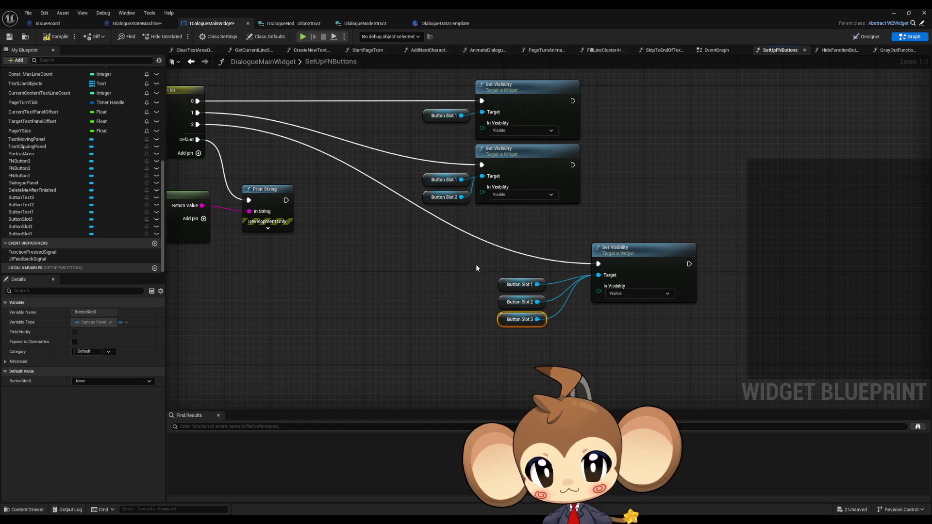
pyautogui.moveTo(479, 267)
pyautogui.mouseDown()
pyautogui.moveTo(505, 330)
pyautogui.moveTo(538, 315)
pyautogui.mouseUp()
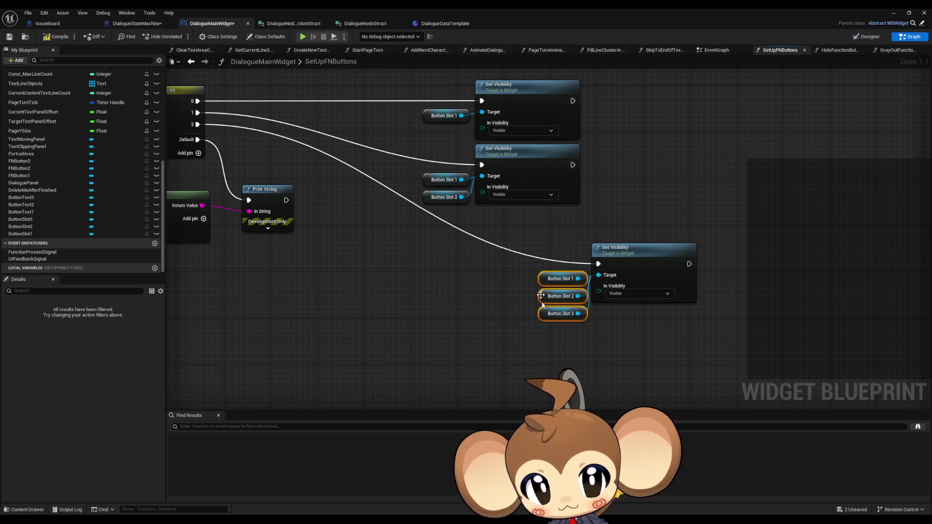
pyautogui.keyDown('ctrl'); pyautogui.click(636, 249); pyautogui.keyUp('ctrl')
pyautogui.moveTo(636, 249); pyautogui.dragTo(519, 220)
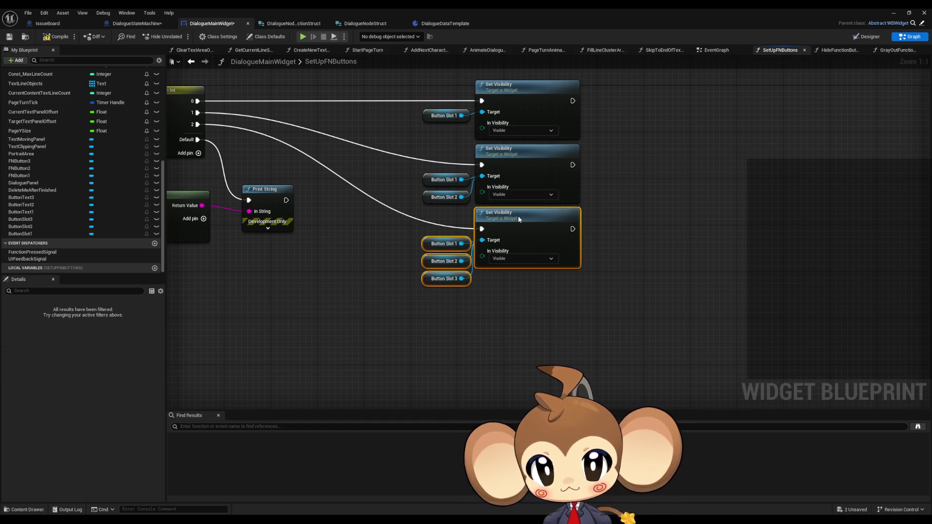
pyautogui.click(379, 269)
# - Line up the visibility groups beside the Switch with Append and Print String beneath them
pyautogui.moveTo(379, 268); pyautogui.dragTo(415, 271)
pyautogui.moveTo(343, 264); pyautogui.dragTo(512, 276)
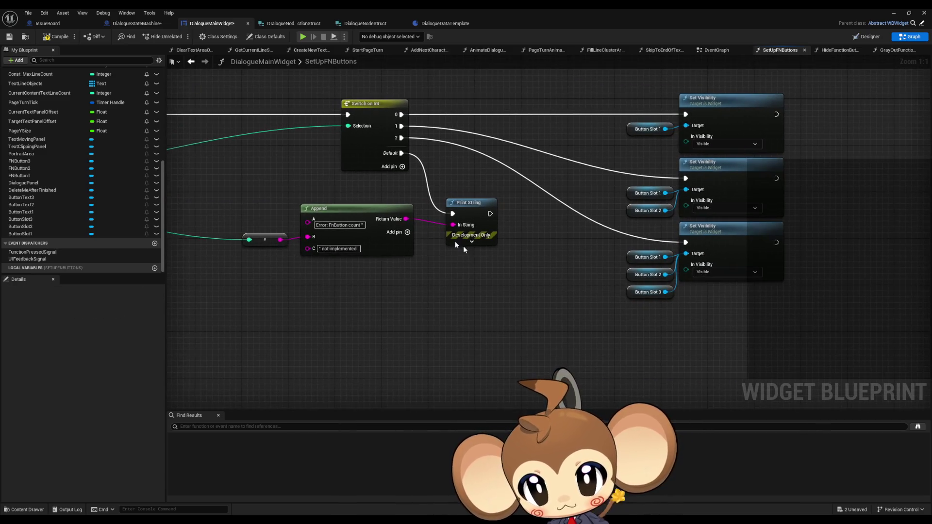
pyautogui.moveTo(226, 179); pyautogui.dragTo(417, 259)
pyautogui.moveTo(466, 204); pyautogui.dragTo(483, 373)
pyautogui.moveTo(583, 125); pyautogui.dragTo(792, 299)
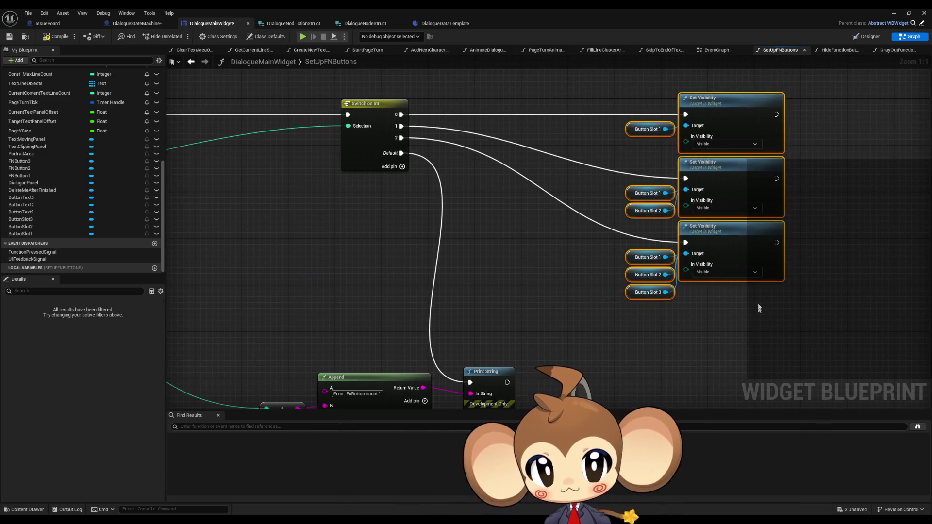
pyautogui.moveTo(734, 110); pyautogui.dragTo(582, 111)
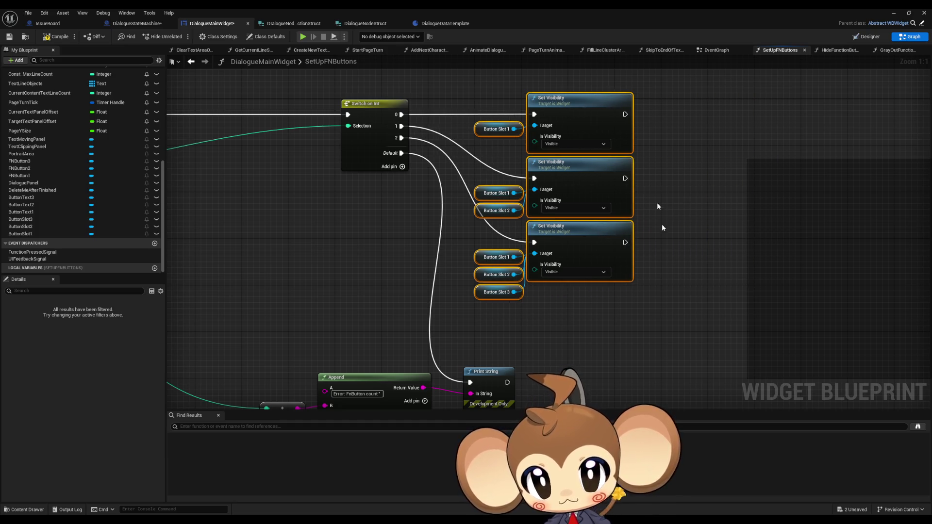
pyautogui.click(662, 223)
pyautogui.moveTo(552, 306); pyautogui.dragTo(556, 243)
pyautogui.moveTo(488, 314)
pyautogui.mouseDown()
pyautogui.moveTo(560, 271)
pyautogui.moveTo(553, 262)
pyautogui.mouseUp()
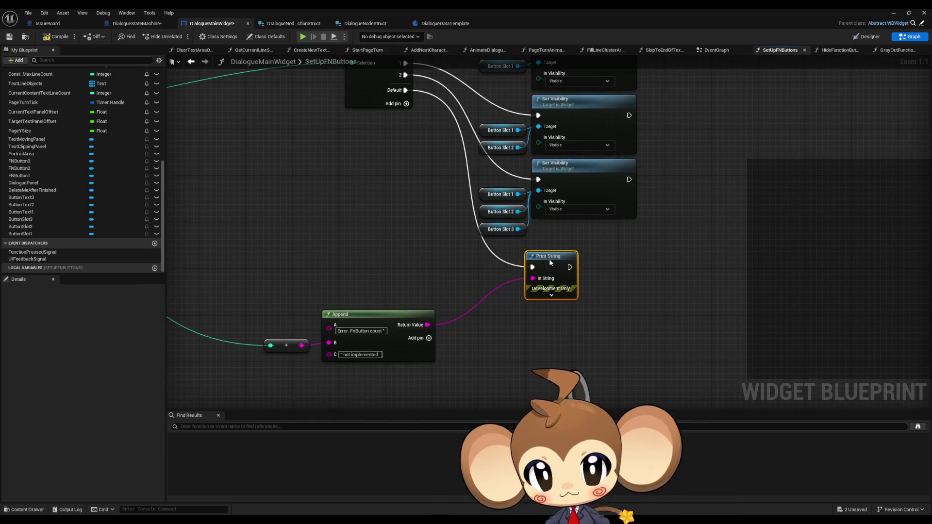
pyautogui.moveTo(297, 298); pyautogui.dragTo(340, 347)
pyautogui.moveTo(340, 314); pyautogui.dragTo(422, 270)
pyautogui.scroll(-4, 335, 250)
pyautogui.moveTo(334, 251); pyautogui.dragTo(525, 264)
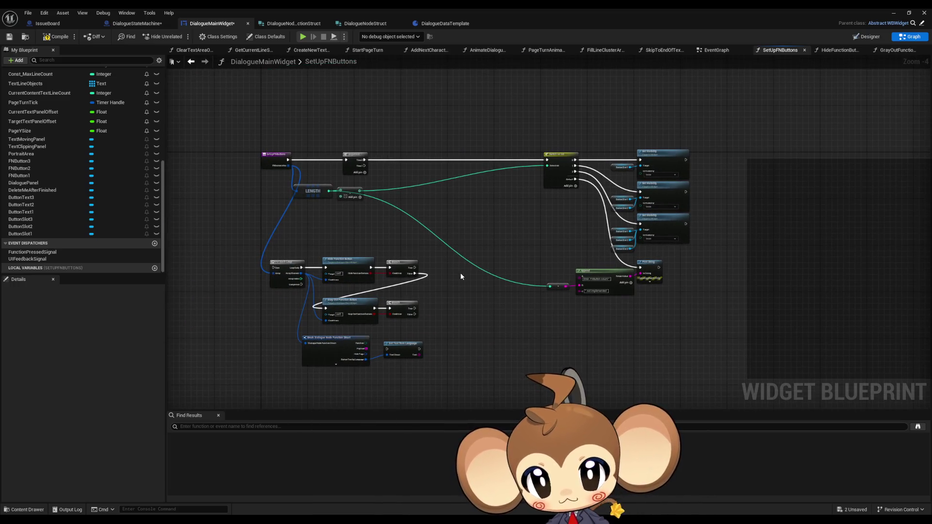
# - Place LENGTH beside Switch on Int, wire Sequence Then 1 into For Each Loop, and shift the loop nodes
pyautogui.moveTo(353, 189); pyautogui.dragTo(501, 191)
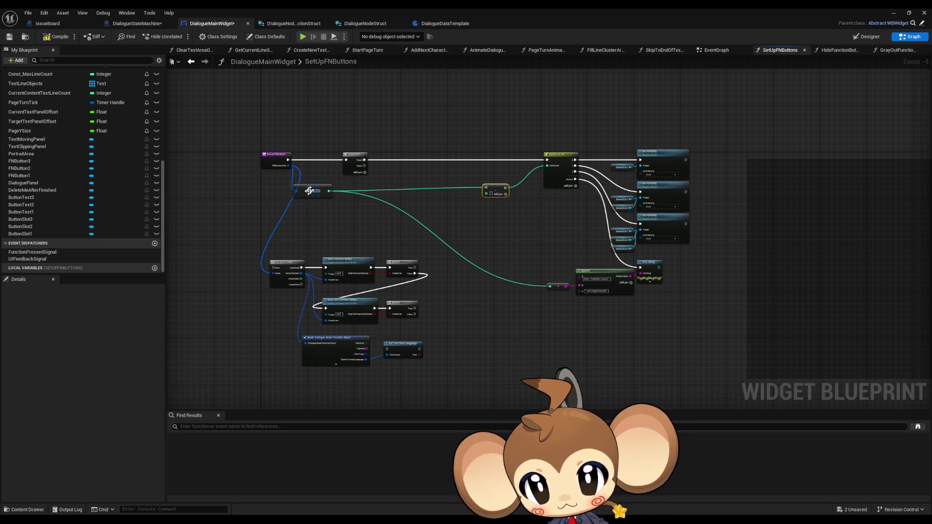
pyautogui.moveTo(313, 191); pyautogui.dragTo(452, 189)
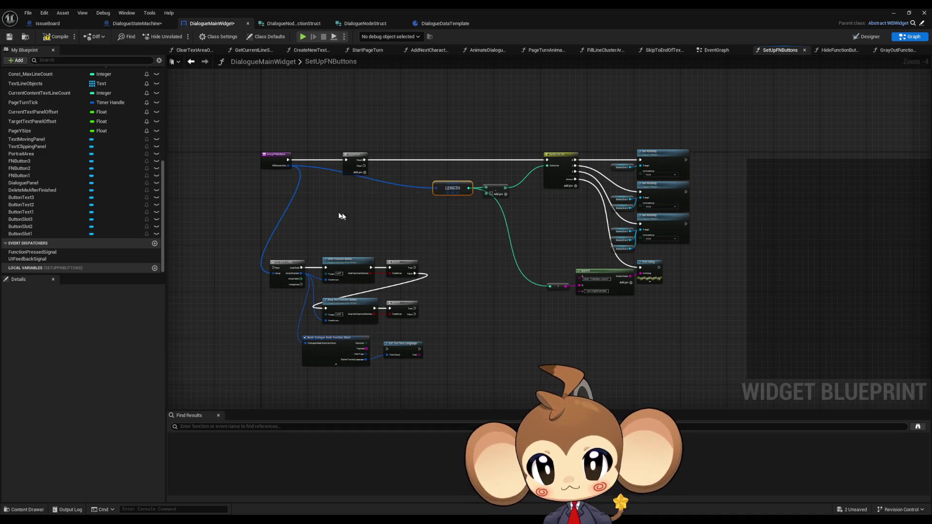
pyautogui.moveTo(270, 260)
pyautogui.mouseDown()
pyautogui.moveTo(265, 228)
pyautogui.moveTo(358, 132)
pyautogui.mouseUp()
pyautogui.moveTo(232, 192); pyautogui.dragTo(434, 354)
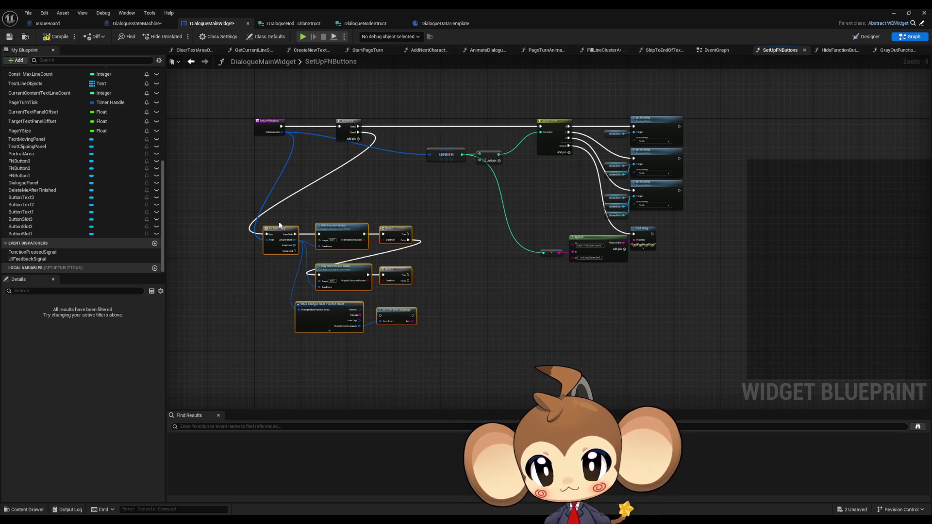
pyautogui.moveTo(279, 232)
pyautogui.mouseDown()
pyautogui.moveTo(324, 255)
pyautogui.moveTo(459, 278)
pyautogui.moveTo(484, 298)
pyautogui.mouseUp()
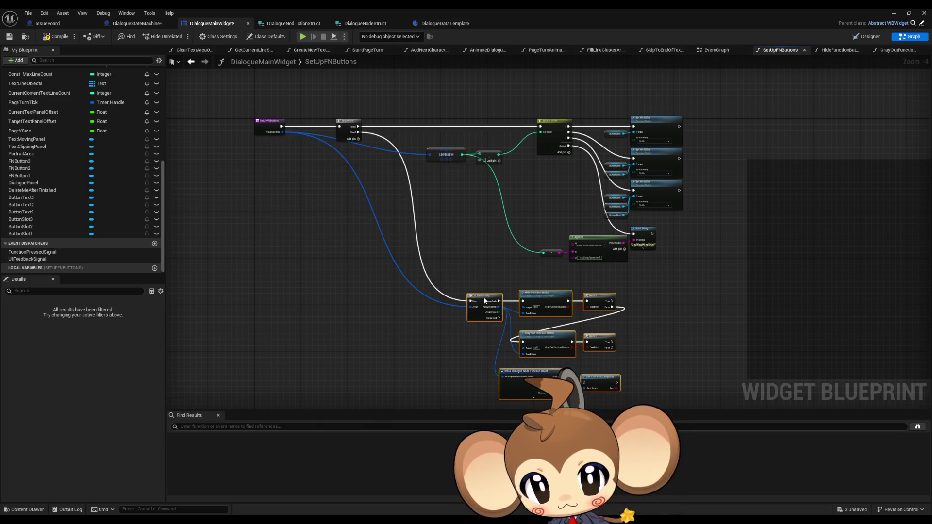
# - Inspect the Break Dialogue Node Function Struct pins feeding Get Text from Language inside the loop
pyautogui.click(717, 282)
pyautogui.moveTo(718, 284)
pyautogui.mouseDown()
pyautogui.moveTo(640, 227)
pyautogui.moveTo(625, 271)
pyautogui.mouseUp()
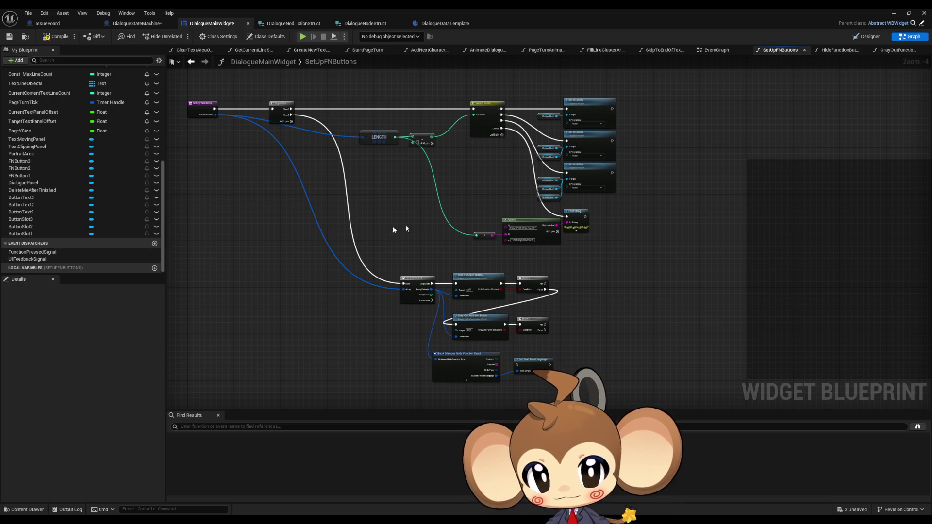
pyautogui.scroll(2, 406, 226)
pyautogui.moveTo(407, 224); pyautogui.dragTo(409, 274)
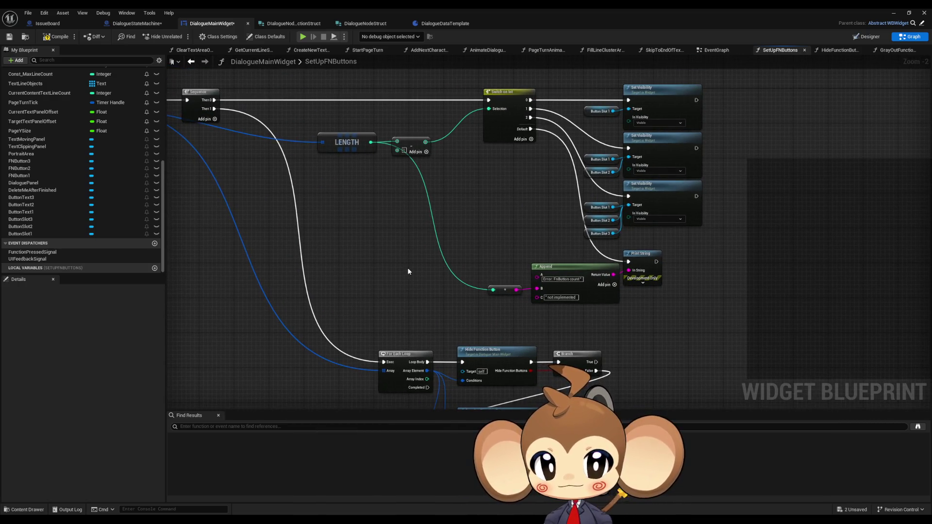
pyautogui.moveTo(408, 271)
pyautogui.mouseDown()
pyautogui.moveTo(405, 213)
pyautogui.moveTo(404, 295)
pyautogui.moveTo(462, 269)
pyautogui.moveTo(556, 281)
pyautogui.moveTo(516, 213)
pyautogui.mouseUp()
pyautogui.moveTo(461, 308); pyautogui.dragTo(442, 201)
pyautogui.scroll(2, 378, 196)
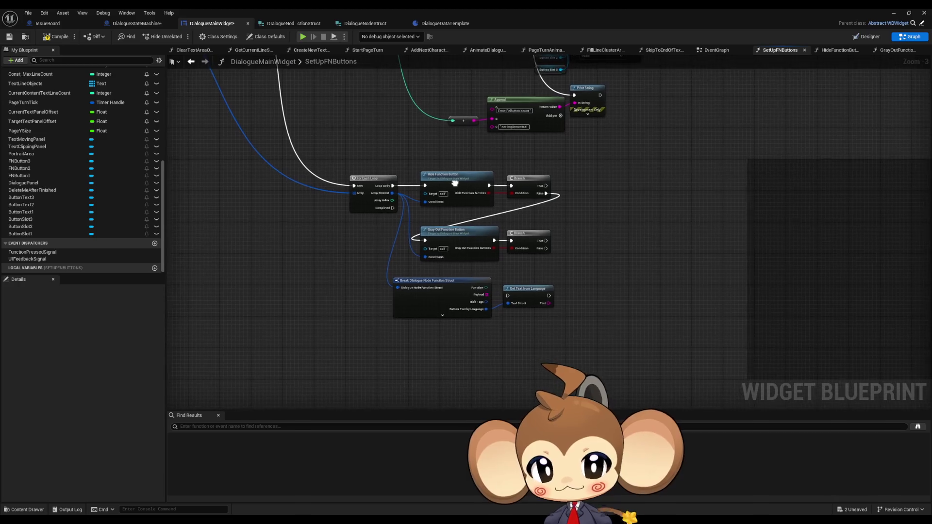
pyautogui.click(491, 186)
pyautogui.click(496, 329)
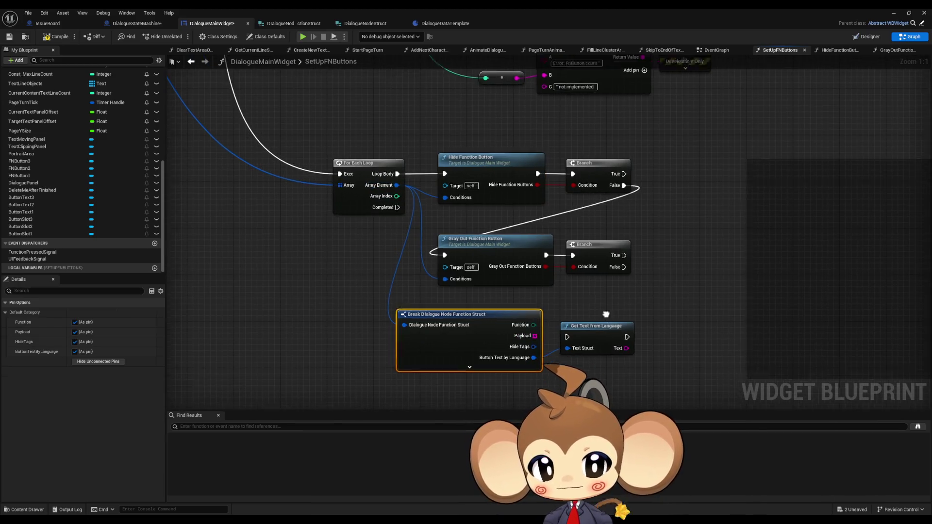
pyautogui.moveTo(606, 314); pyautogui.dragTo(517, 225)
pyautogui.click(516, 240)
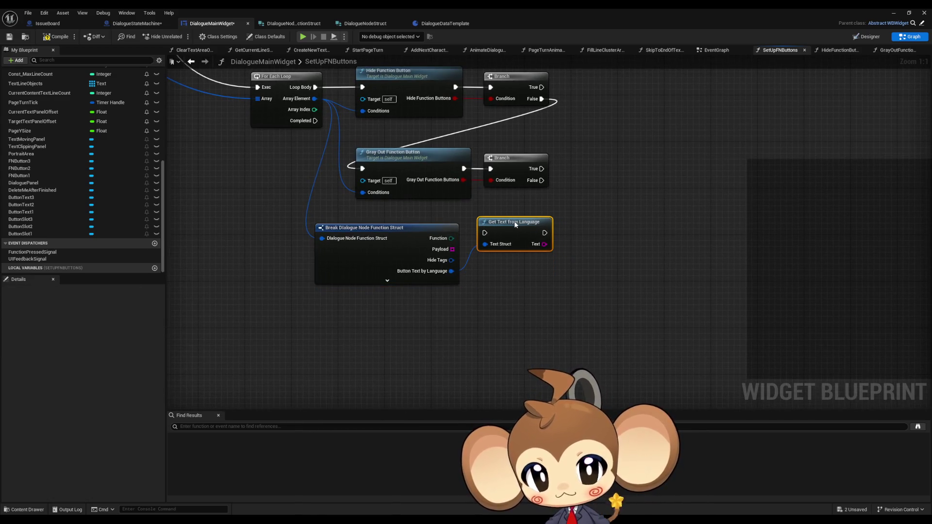
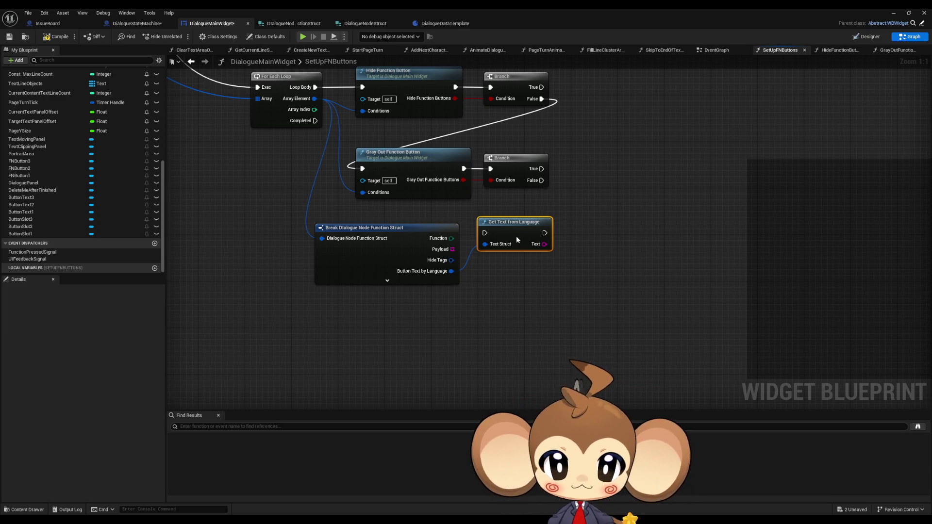
# - Hide the Break node's Function, Payload and Hide Tags pins and place Get Text from Language beside it
pyautogui.moveTo(516, 227); pyautogui.dragTo(515, 256)
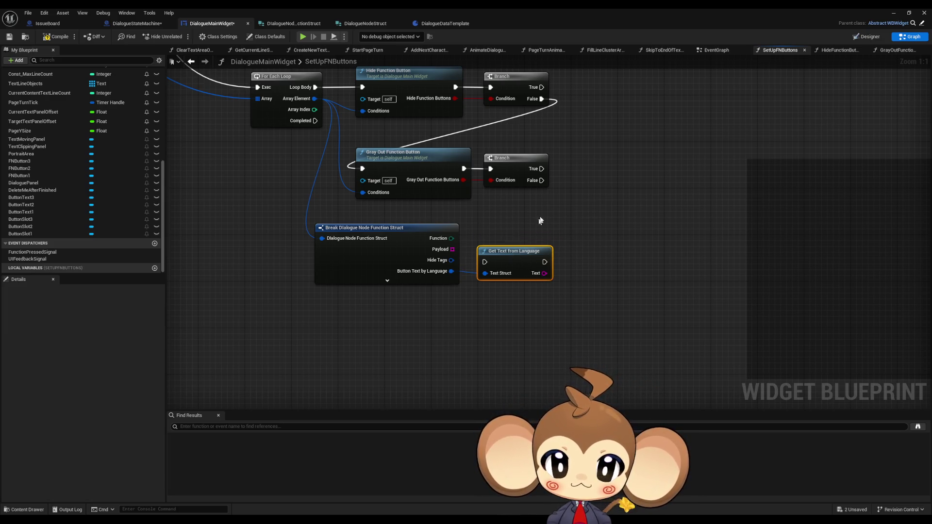
pyautogui.click(474, 291)
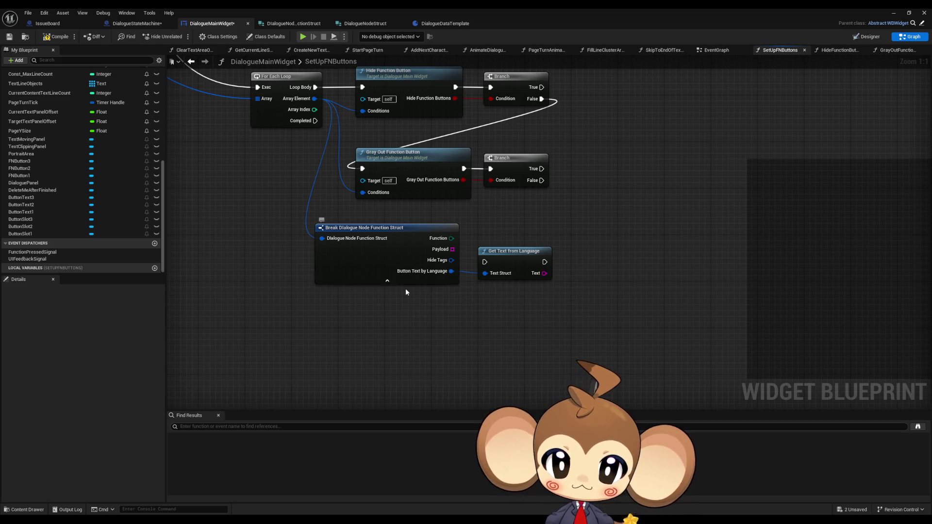
pyautogui.click(455, 269)
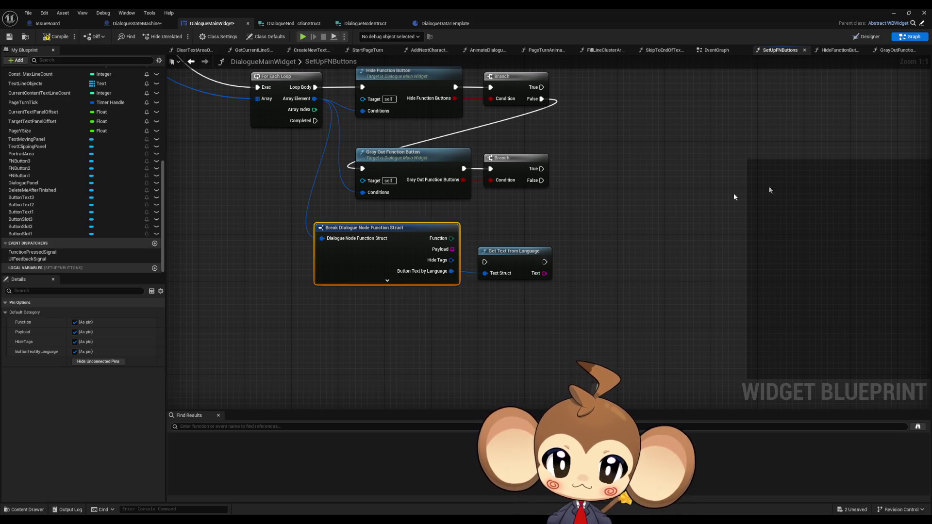
pyautogui.click(75, 342)
pyautogui.click(74, 332)
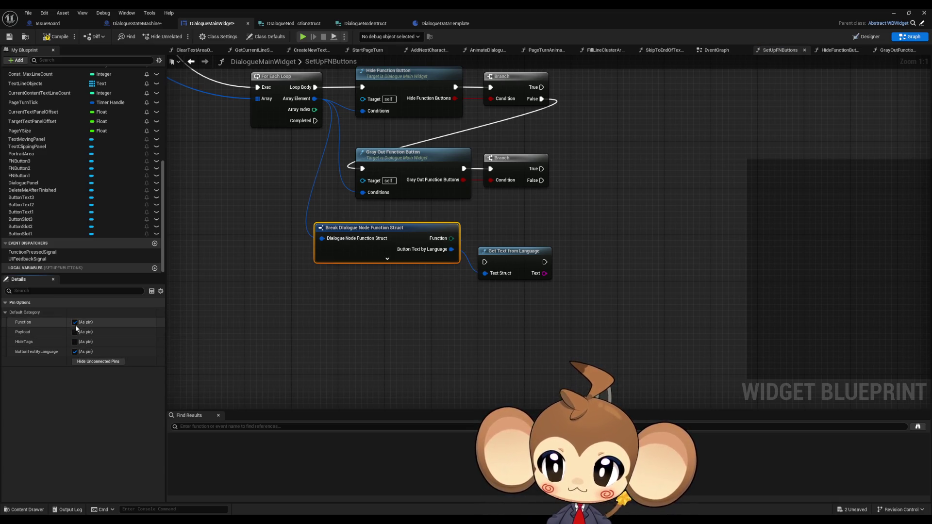
pyautogui.click(75, 324)
pyautogui.moveTo(511, 259); pyautogui.dragTo(511, 224)
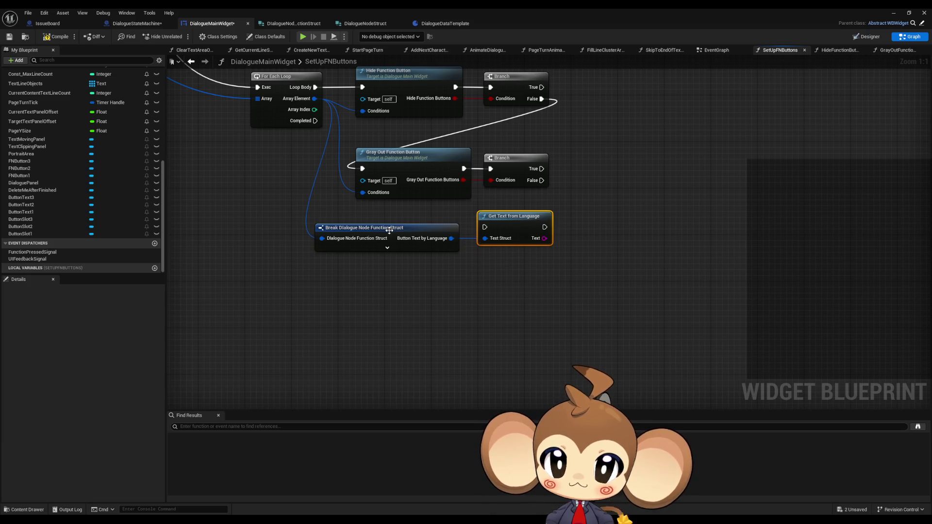
# - Move the Break node and Get Text from Language together down and to the right
pyautogui.moveTo(399, 293); pyautogui.dragTo(422, 354)
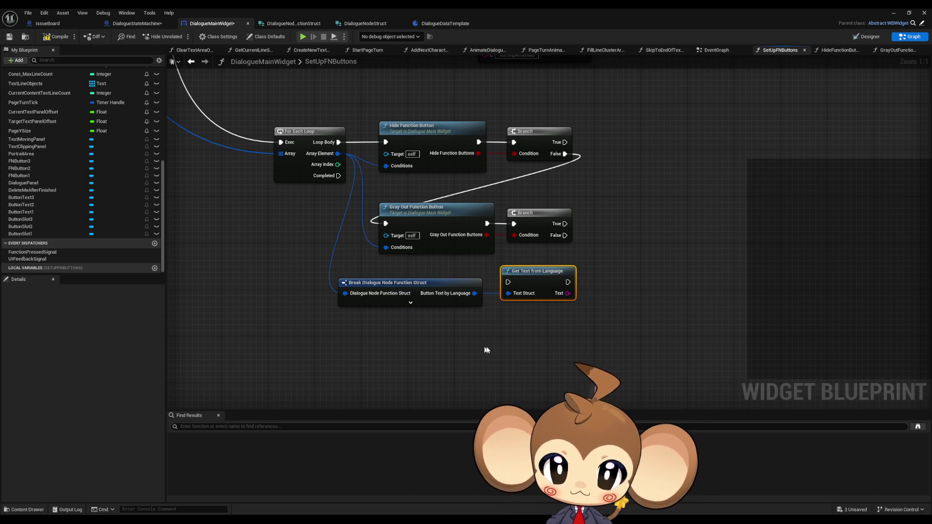
pyautogui.moveTo(488, 348); pyautogui.dragTo(610, 391)
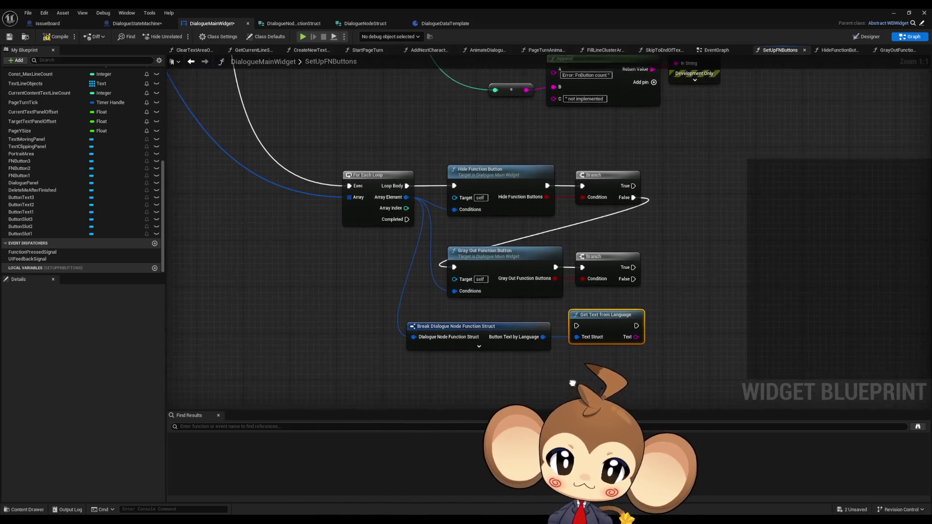
pyautogui.scroll(-3, 540, 324)
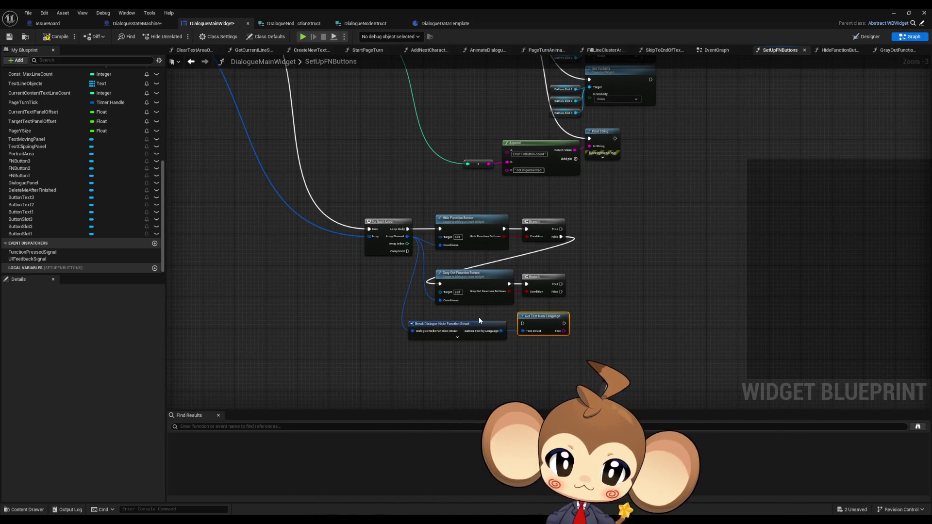
pyautogui.keyDown('shift'); pyautogui.click(456, 324); pyautogui.keyUp('shift')
pyautogui.moveTo(535, 318)
pyautogui.mouseDown()
pyautogui.moveTo(552, 356)
pyautogui.moveTo(540, 336)
pyautogui.mouseUp()
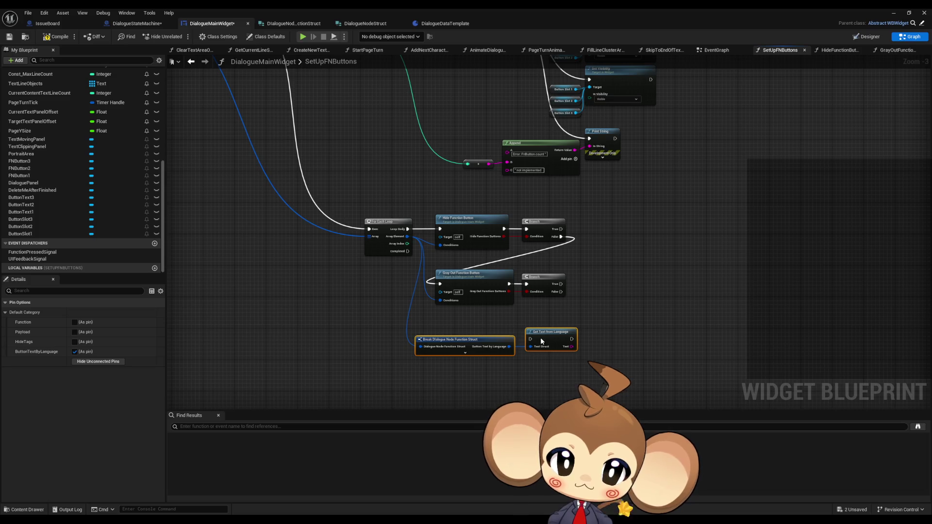
pyautogui.click(609, 365)
# - Wire the lower Branch's False output into Get Text from Language, and Button Text by Language into Text Struct
pyautogui.moveTo(609, 366); pyautogui.dragTo(521, 289)
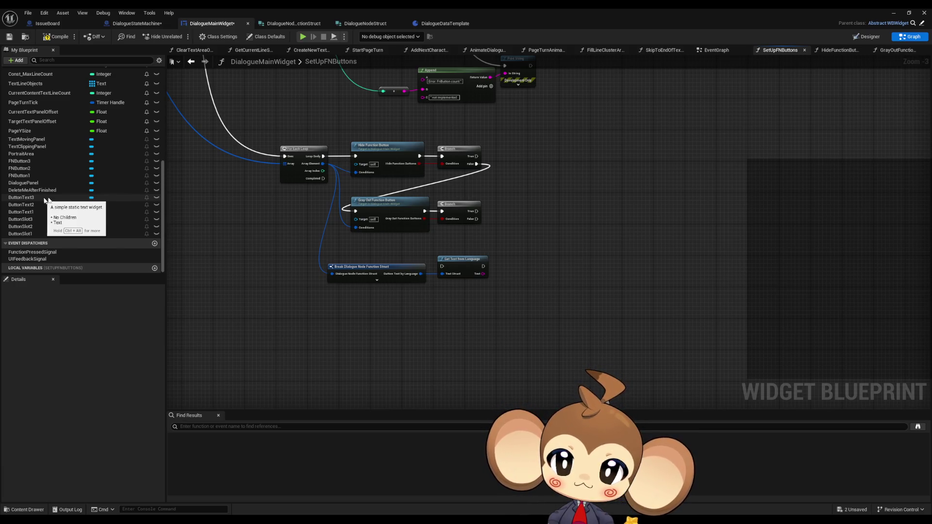
pyautogui.moveTo(435, 276)
pyautogui.mouseDown()
pyautogui.moveTo(445, 300)
pyautogui.moveTo(494, 300)
pyautogui.mouseUp()
pyautogui.scroll(3, 423, 261)
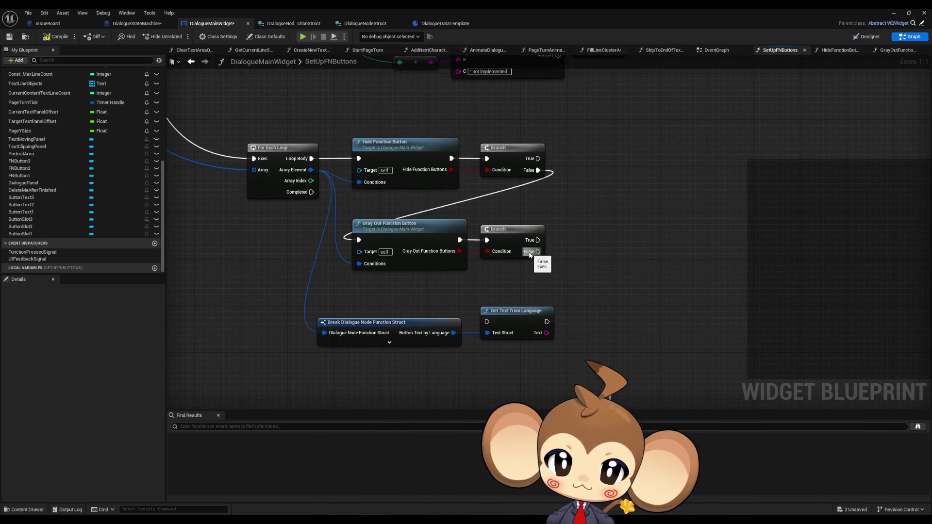
pyautogui.moveTo(538, 251); pyautogui.dragTo(488, 324)
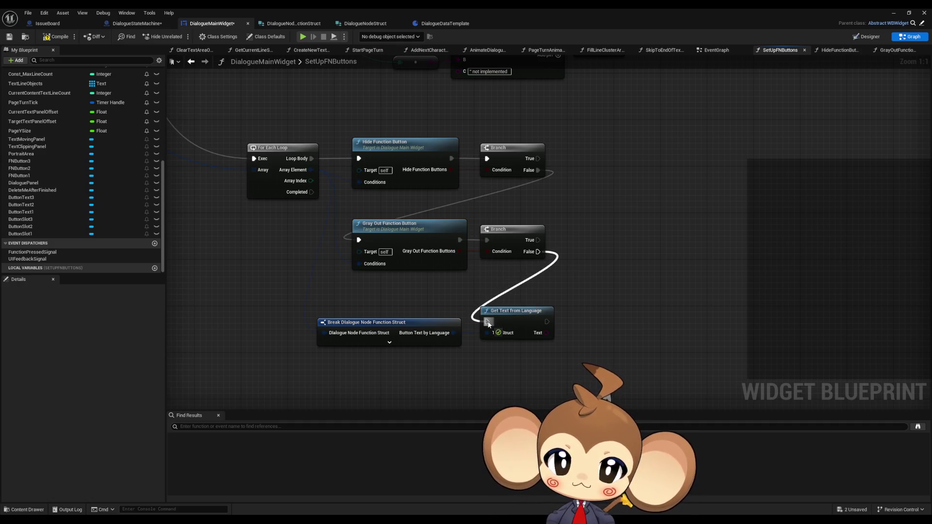
pyautogui.moveTo(488, 324); pyautogui.dragTo(488, 323)
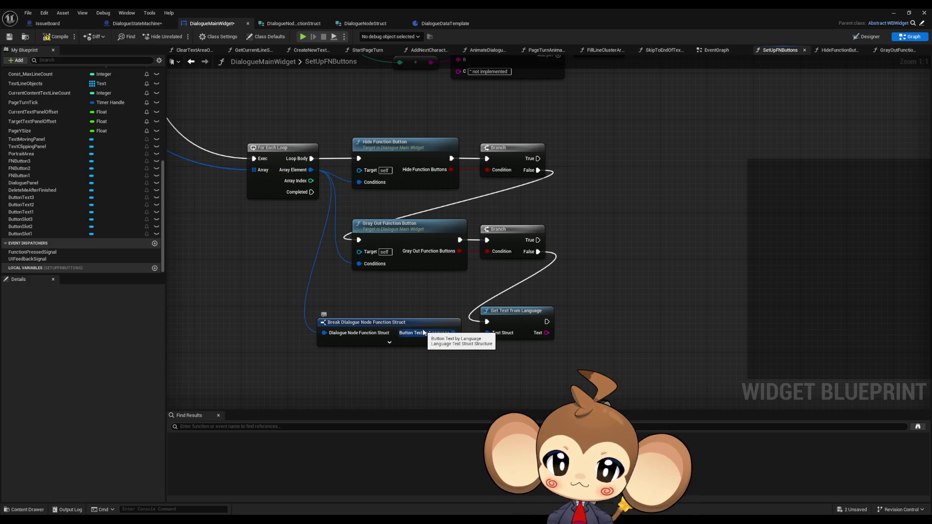
pyautogui.moveTo(423, 333); pyautogui.dragTo(487, 332)
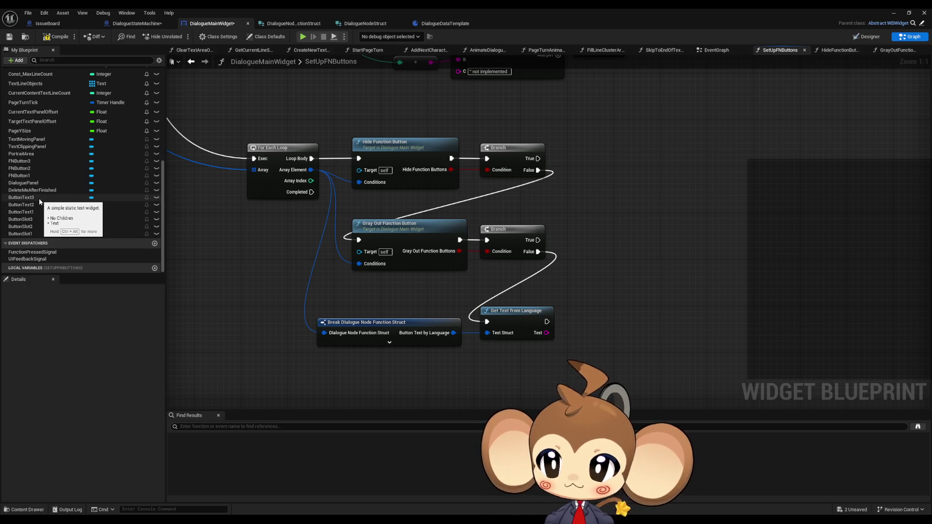
# - Place a Button Text 3 getter in the graph and promote its reference to a new variable
pyautogui.click(91, 200)
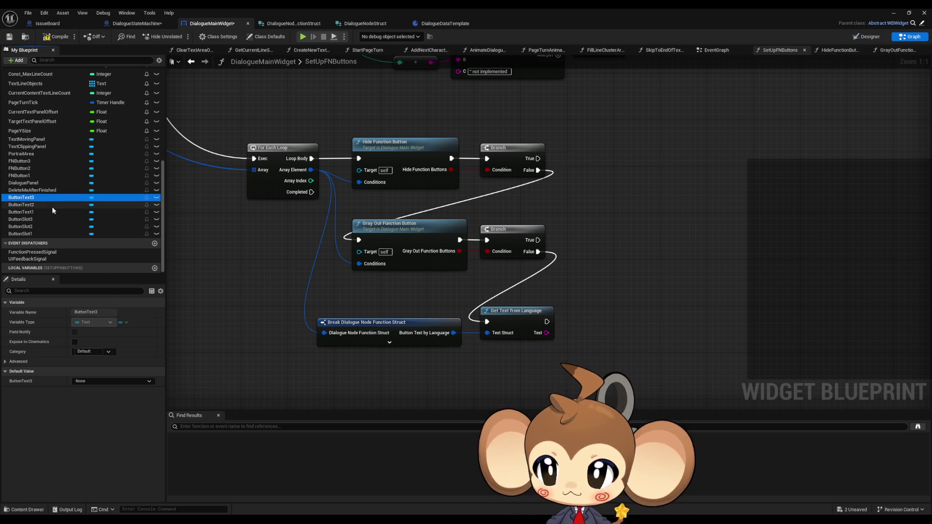
pyautogui.moveTo(39, 199)
pyautogui.mouseDown()
pyautogui.moveTo(234, 298)
pyautogui.moveTo(470, 379)
pyautogui.mouseUp()
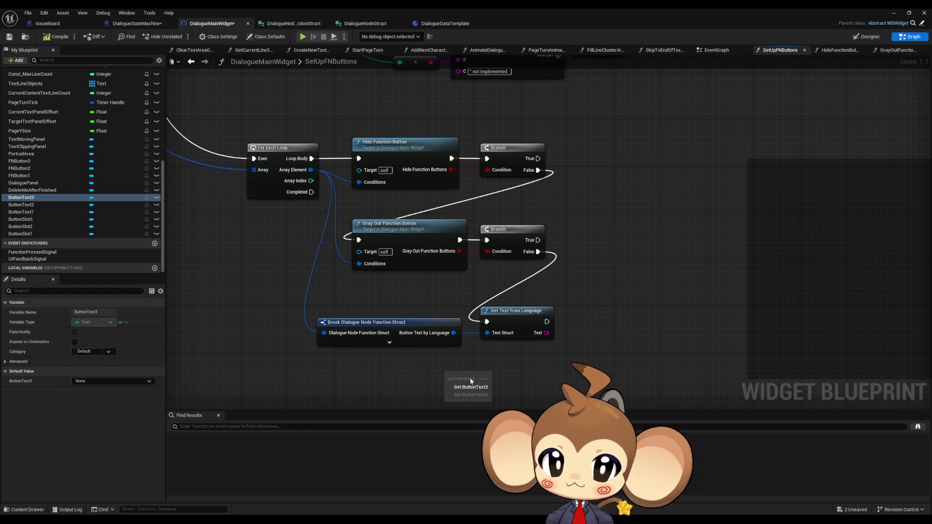
pyautogui.click(471, 387)
pyautogui.moveTo(449, 324); pyautogui.dragTo(488, 335)
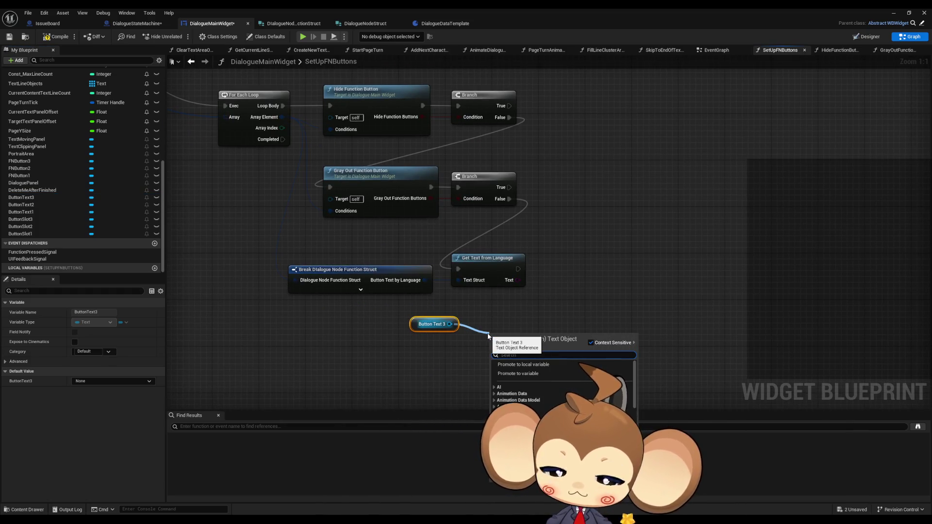
pyautogui.write('H')
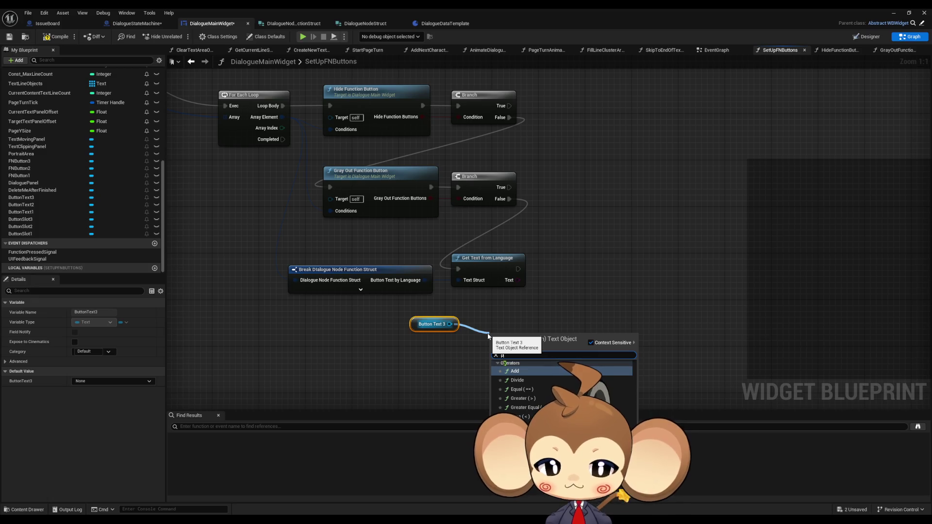
pyautogui.write('romo')
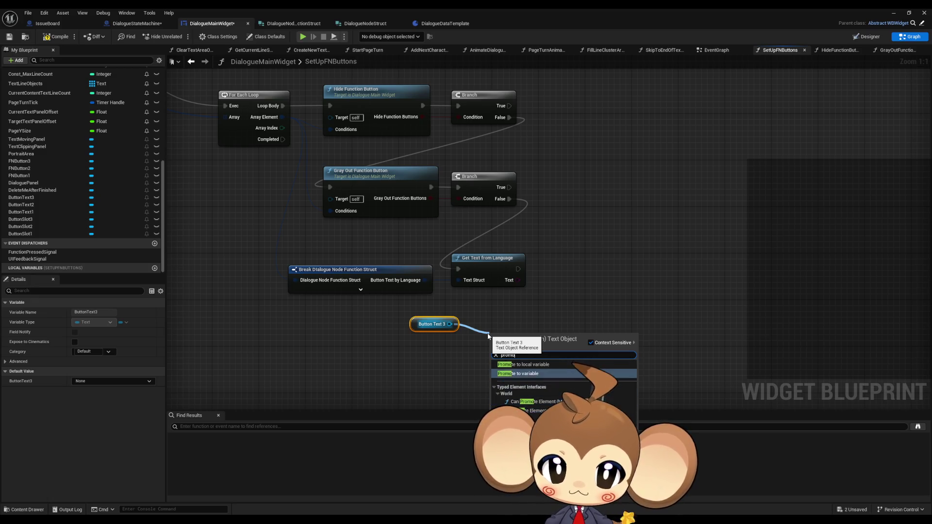
pyautogui.press('Return')
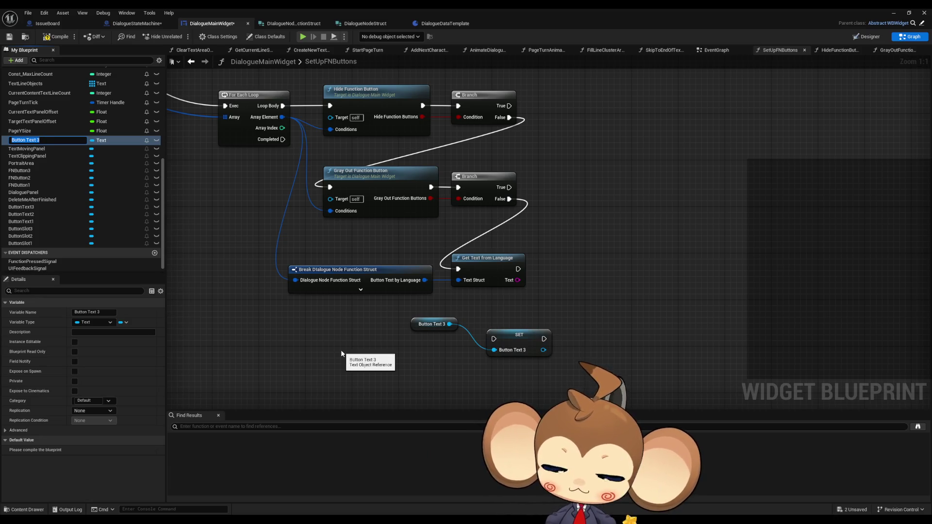
# - Name the variable ButtonTextComponentArray, make it an array, and delete the temporary Button Text 3 and SET nodes
pyautogui.write('B')
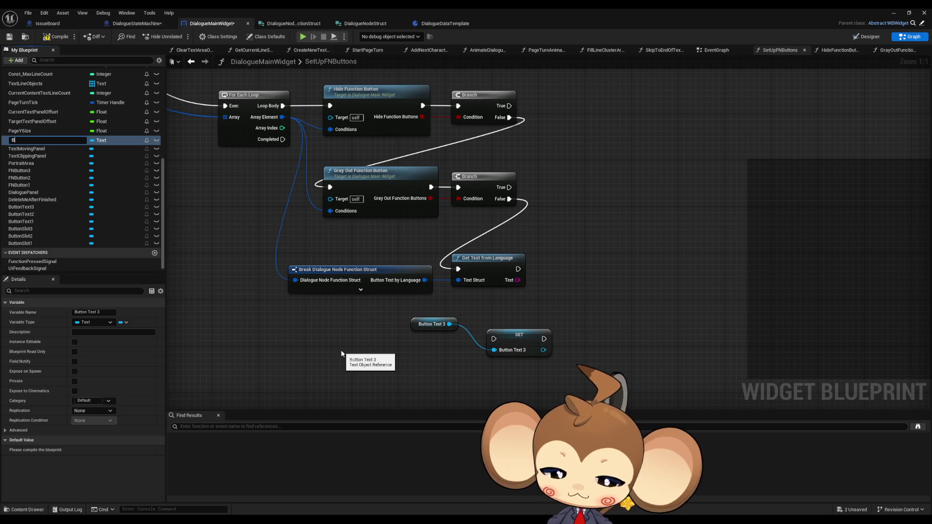
pyautogui.write('uttonTex')
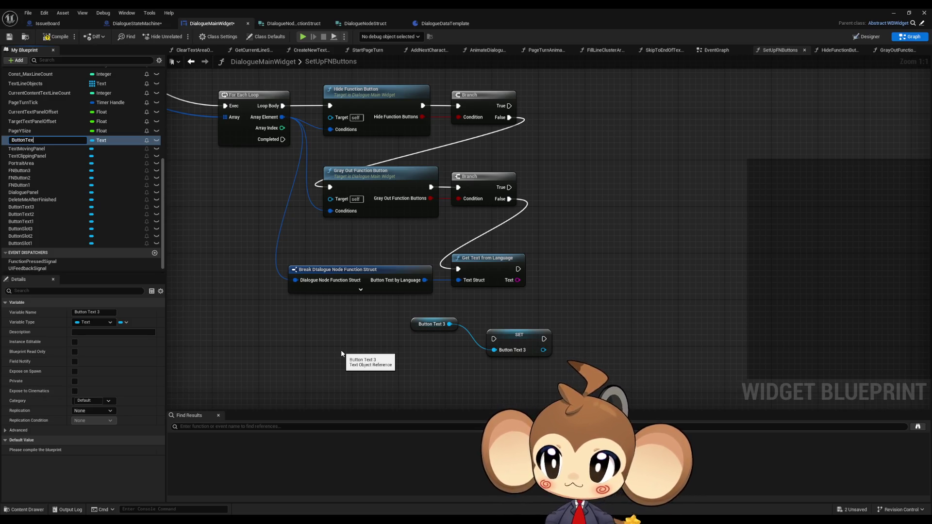
pyautogui.press('BackSpace')
pyautogui.press('BackSpace')
pyautogui.press('BackSpace')
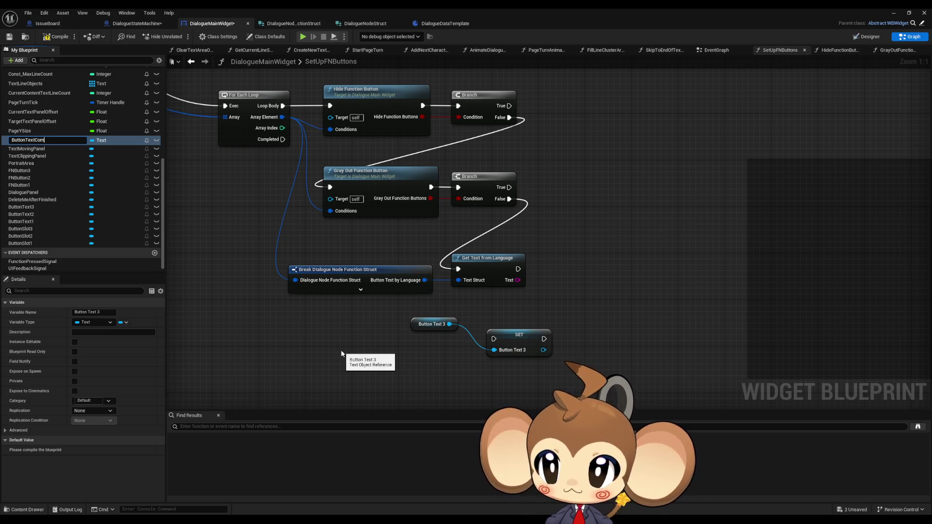
pyautogui.write('ponentArray')
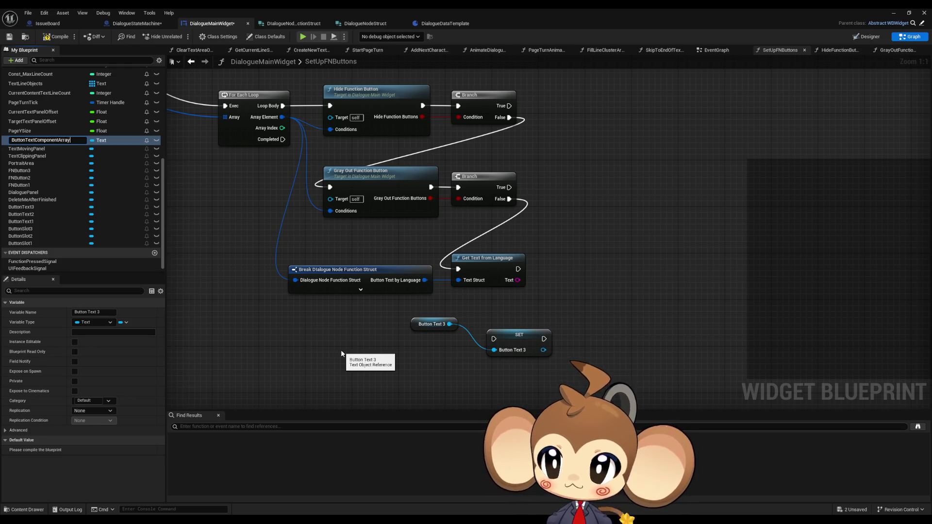
pyautogui.press('Return')
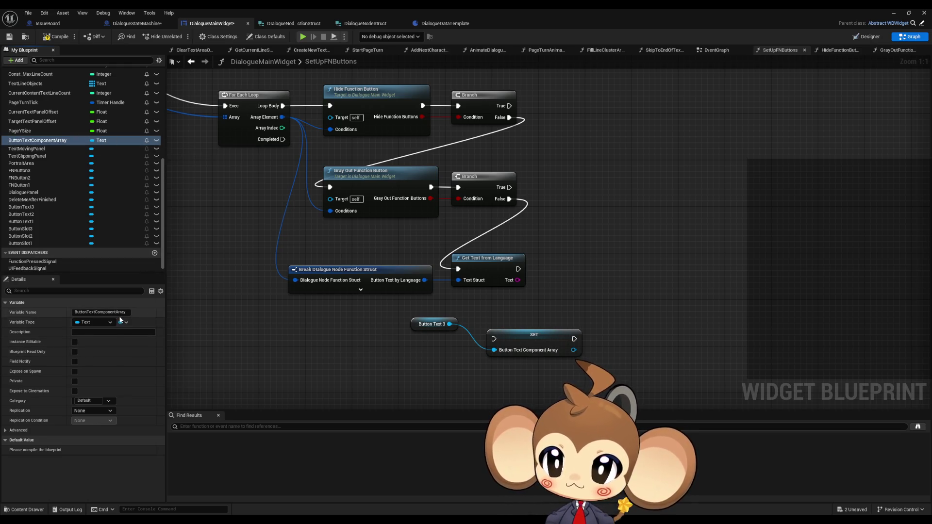
pyautogui.click(122, 322)
pyautogui.click(116, 341)
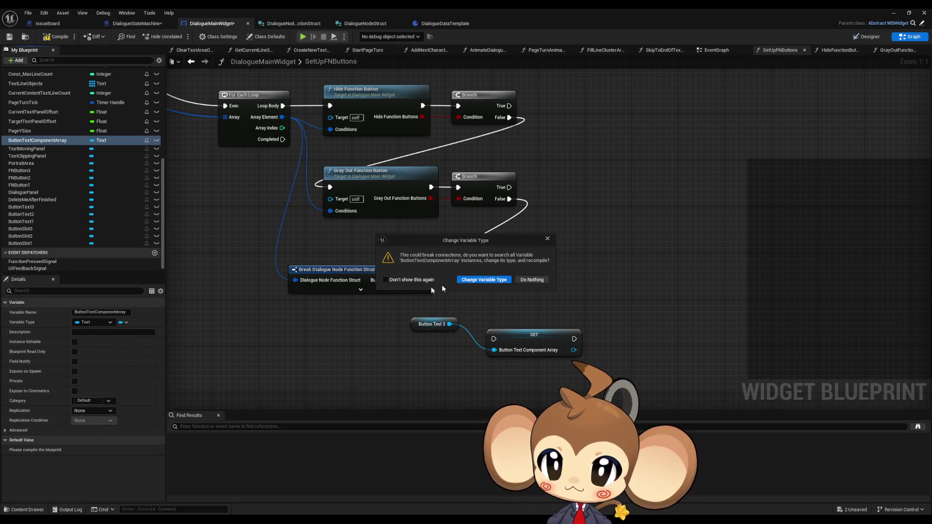
pyautogui.click(494, 280)
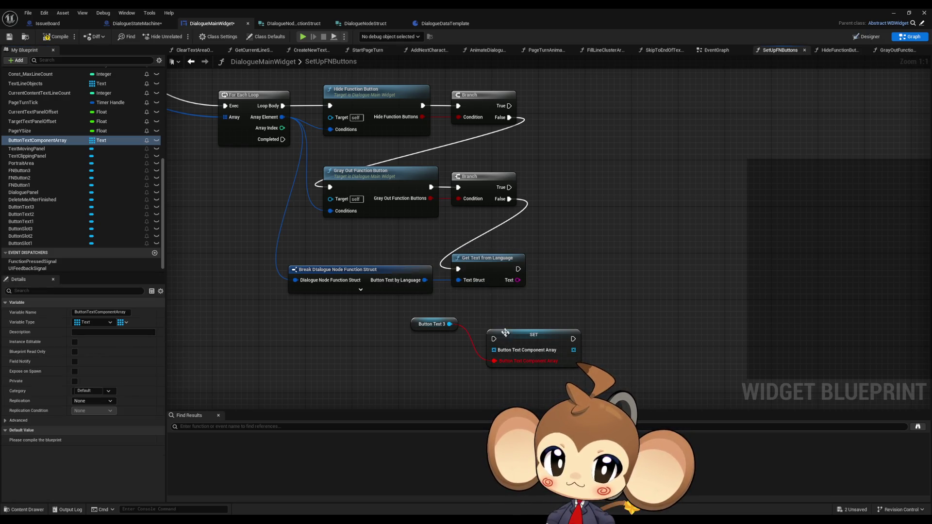
pyautogui.moveTo(406, 310); pyautogui.dragTo(554, 365)
pyautogui.press('Delete')
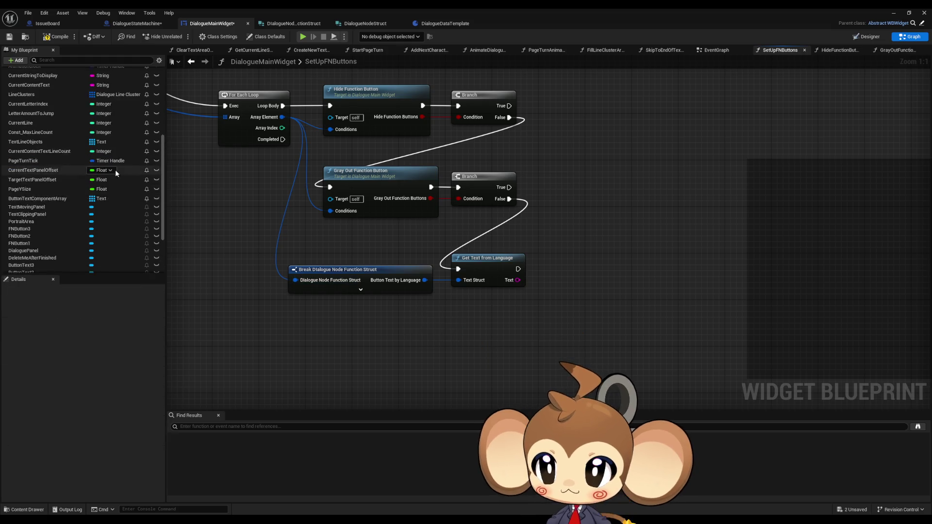
# - Open the AnimateDialogueText function graph and inspect its entry node
pyautogui.scroll(5, 115, 173)
pyautogui.scroll(3, 115, 179)
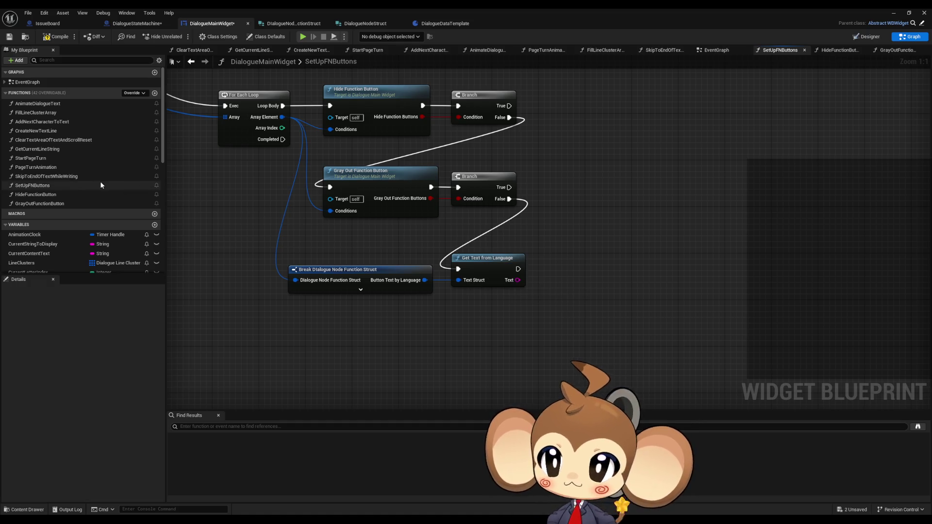
pyautogui.scroll(-2, 272, 286)
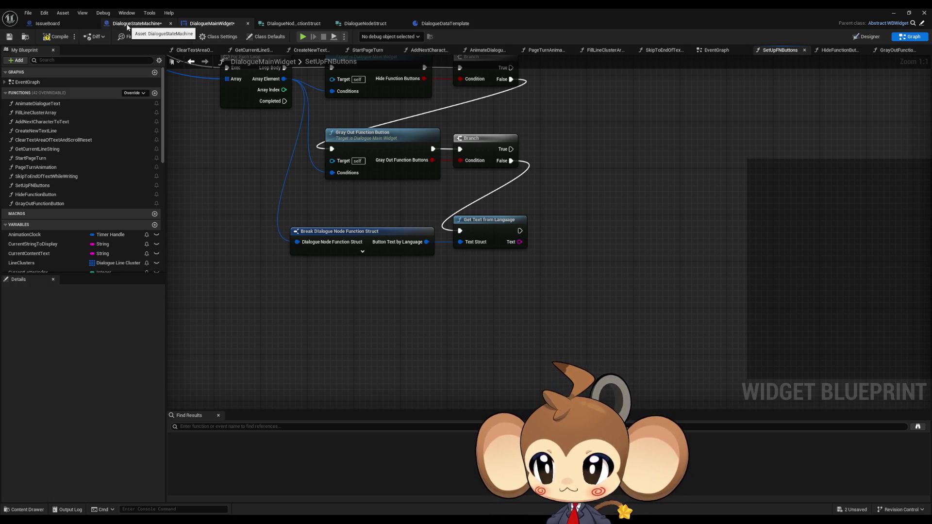
pyautogui.doubleClick(66, 104)
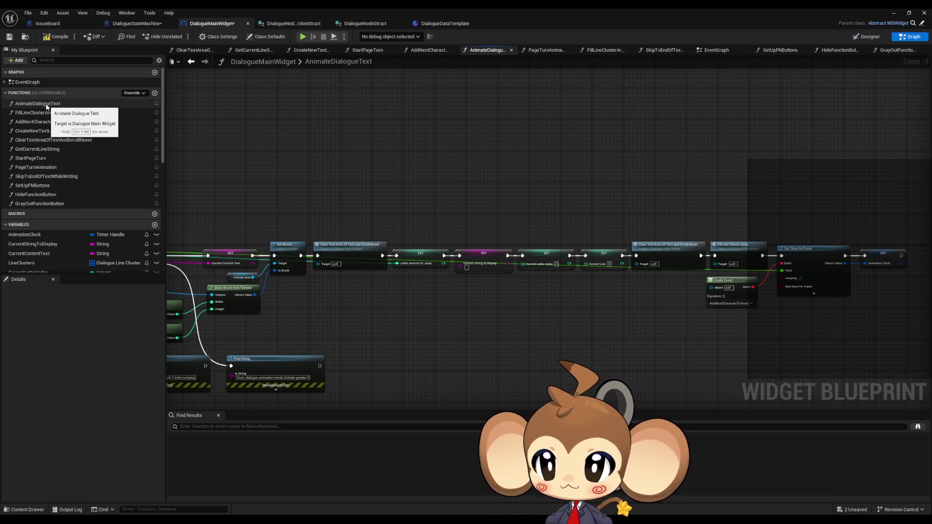
pyautogui.moveTo(354, 234)
pyautogui.mouseDown()
pyautogui.moveTo(735, 243)
pyautogui.moveTo(753, 235)
pyautogui.mouseUp()
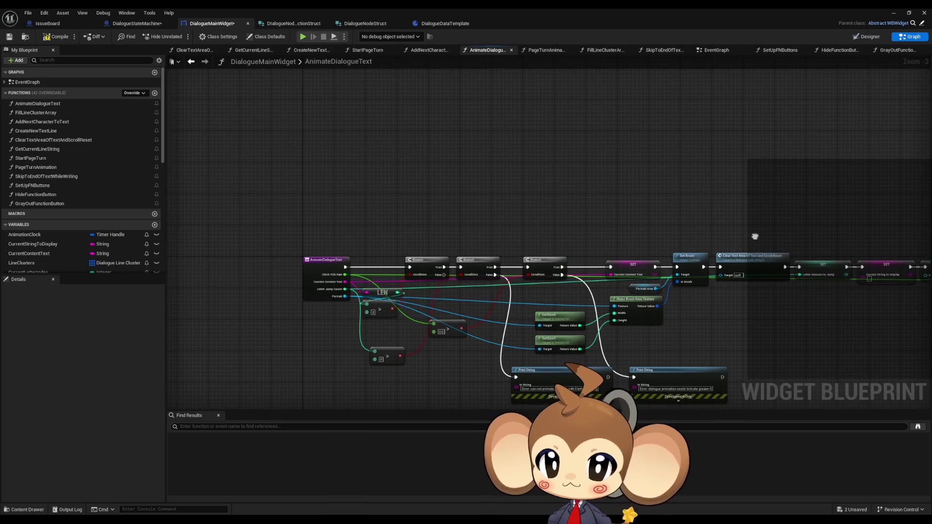
pyautogui.click(324, 262)
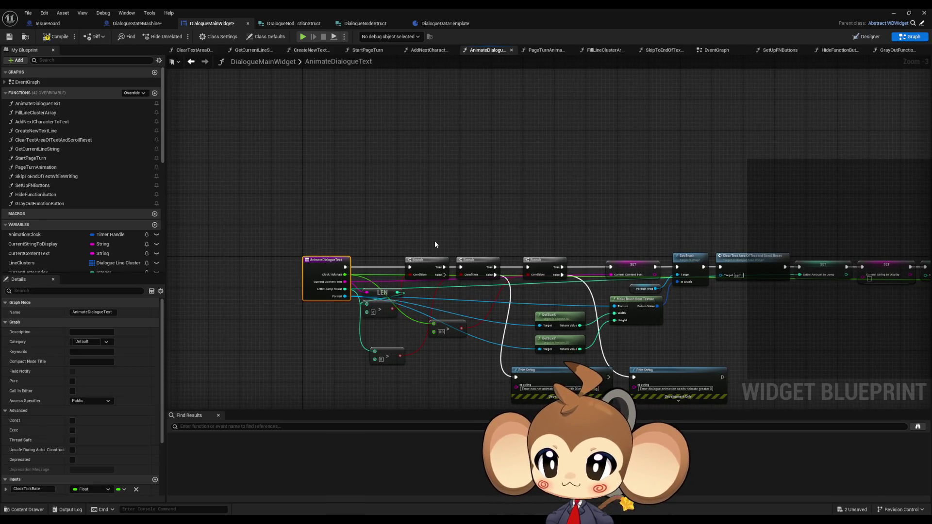
pyautogui.moveTo(436, 243)
pyautogui.mouseDown()
pyautogui.moveTo(410, 231)
pyautogui.moveTo(398, 204)
pyautogui.mouseUp()
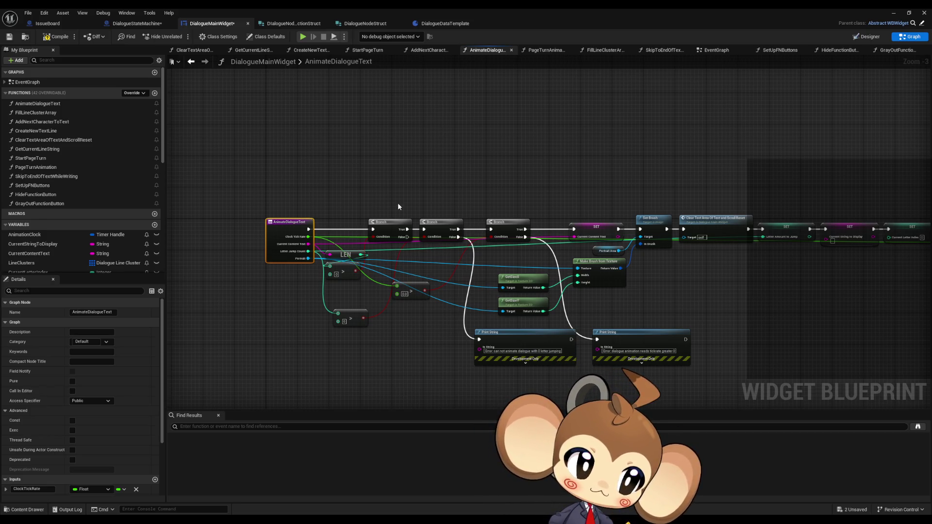
pyautogui.scroll(-6, 55, 220)
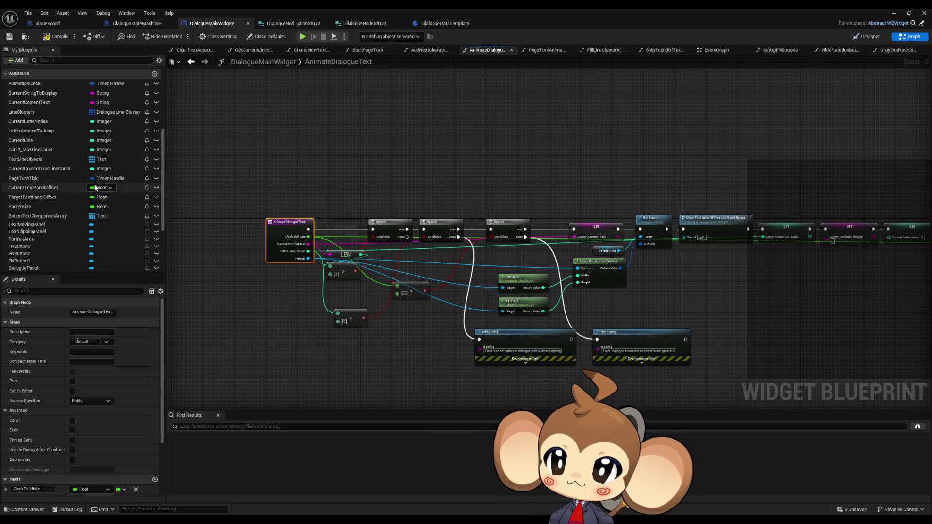
# - Make TextLineObjects instance editable, leave its default array at 0 elements, and compile
pyautogui.click(46, 159)
pyautogui.click(51, 36)
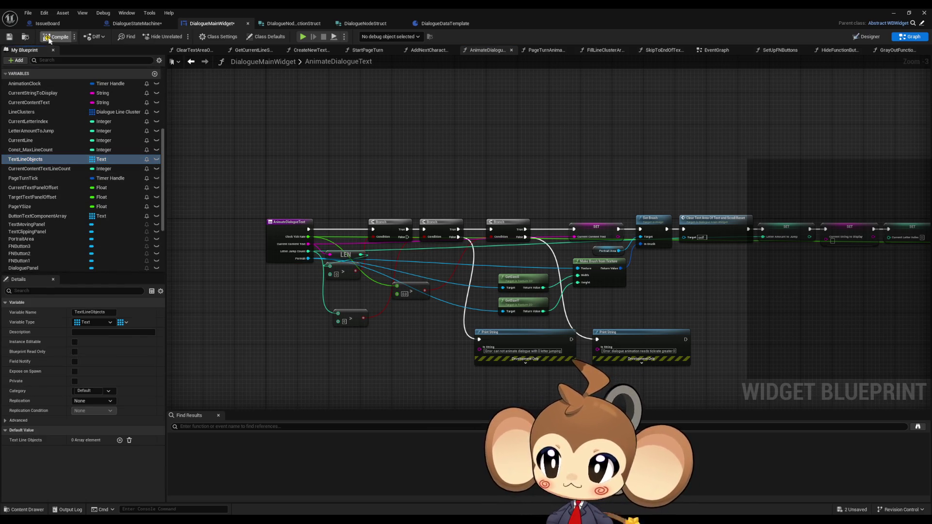
pyautogui.click(119, 440)
pyautogui.click(98, 450)
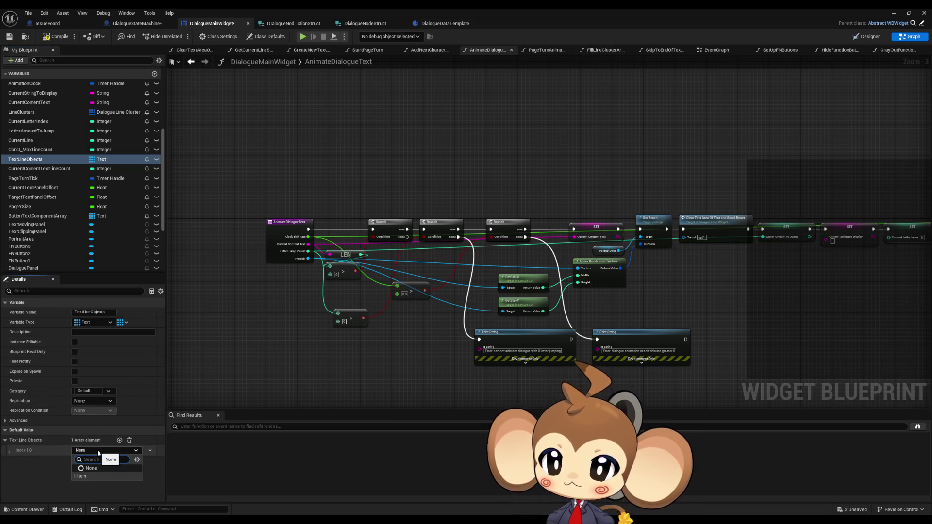
pyautogui.click(31, 461)
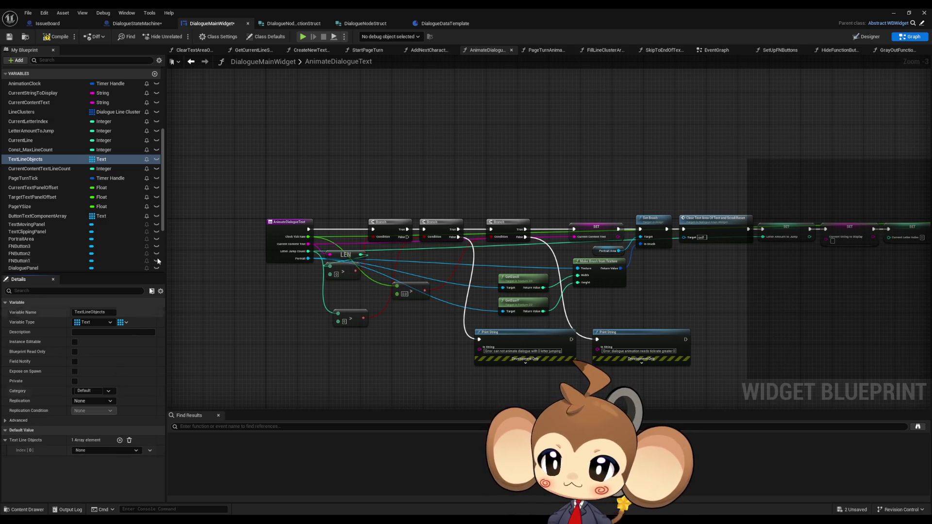
pyautogui.click(156, 160)
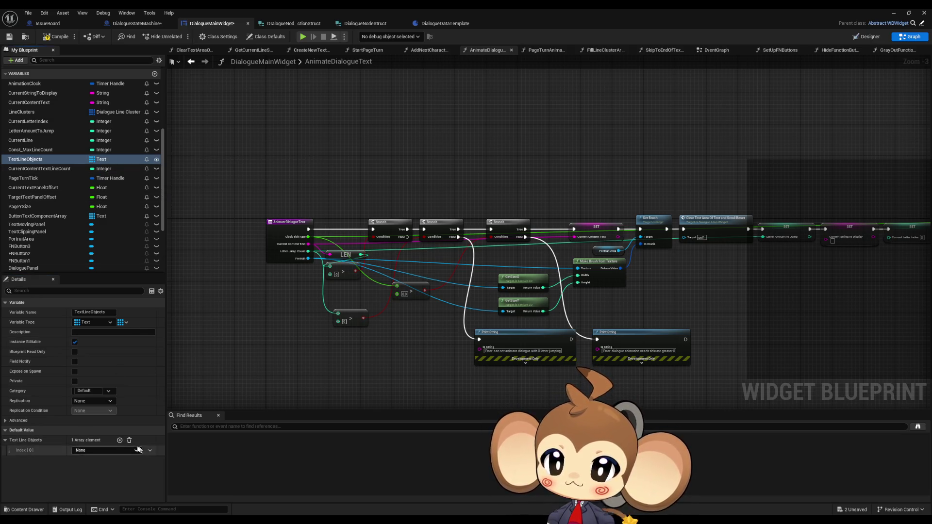
pyautogui.click(129, 440)
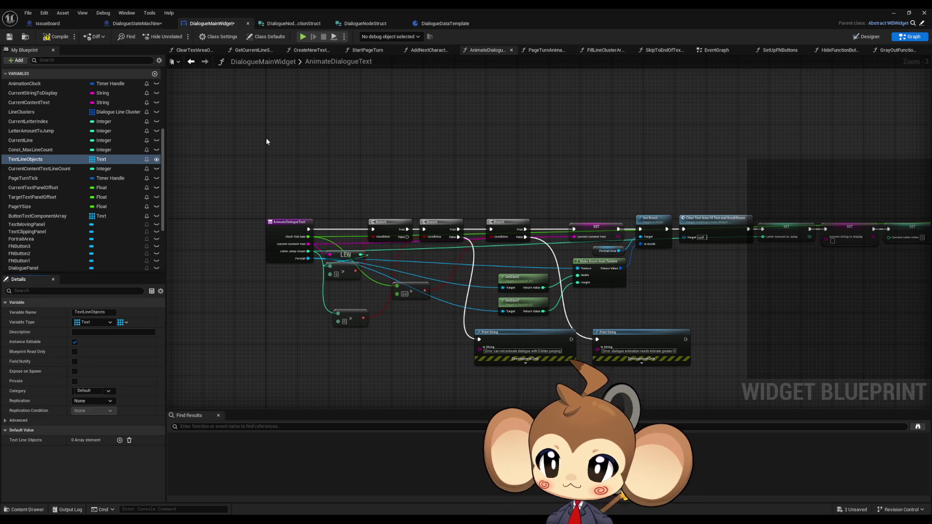
pyautogui.click(58, 37)
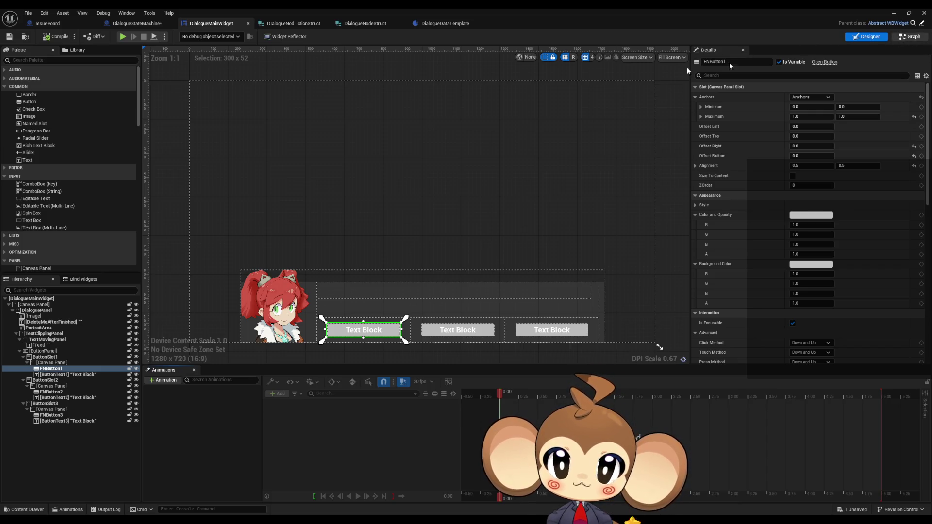
# - Check the widget blueprint's Class Settings, then return to the Designer view
pyautogui.click(912, 37)
pyautogui.click(212, 38)
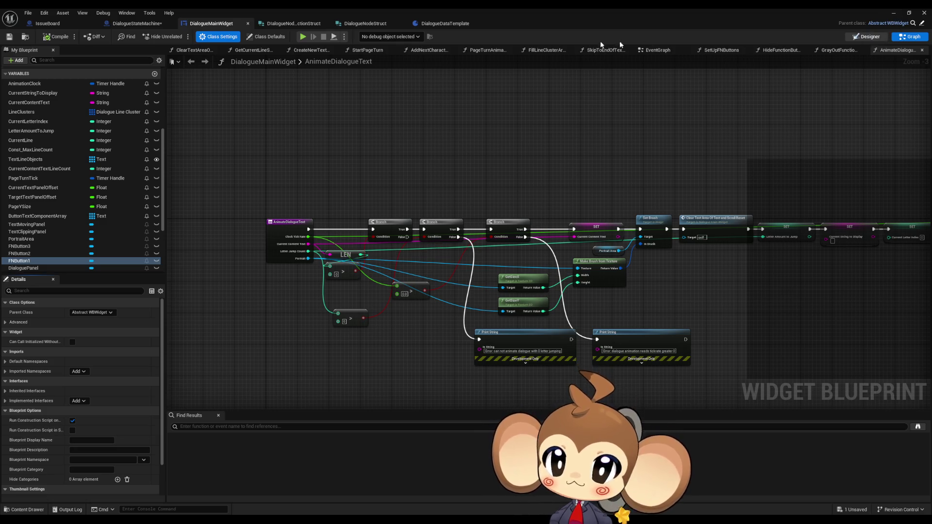
pyautogui.click(874, 39)
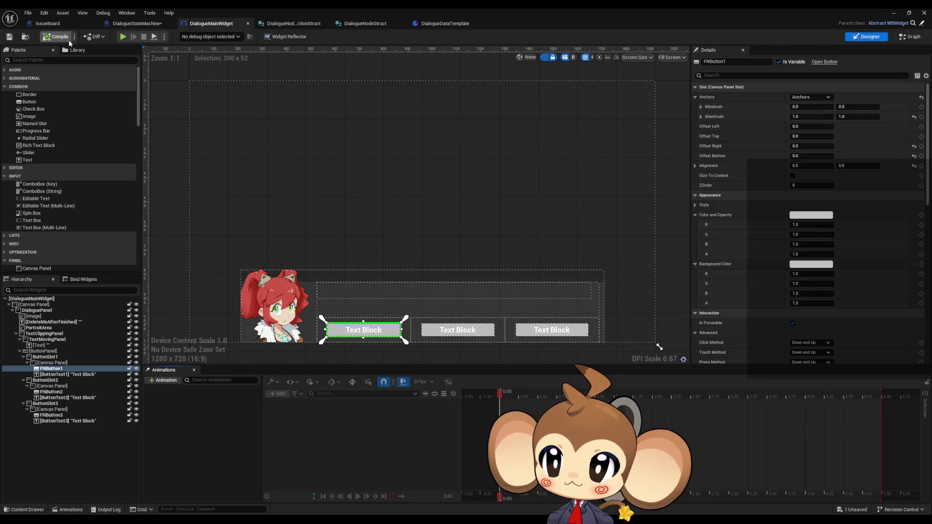
# - Browse the Library in tile and list views, check Bindings and Hierarchy, and fit the layout
pyautogui.click(76, 50)
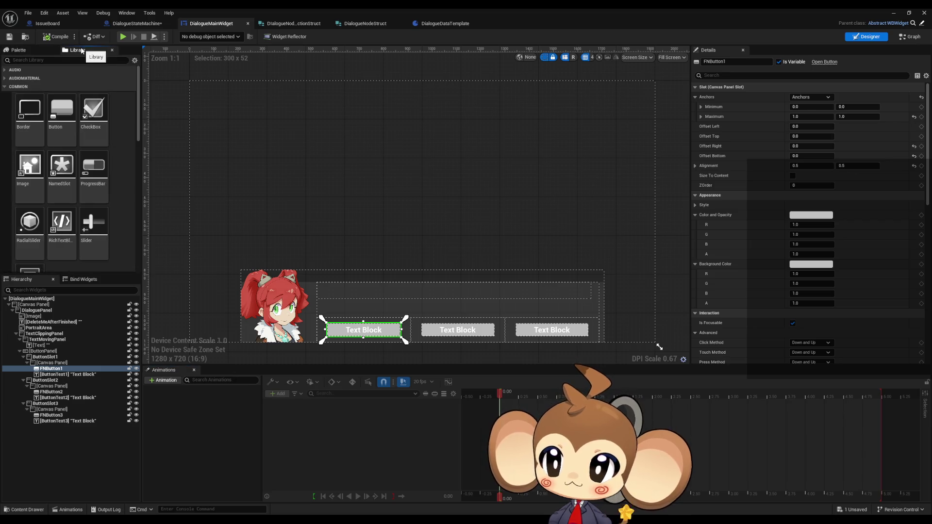
pyautogui.click(25, 50)
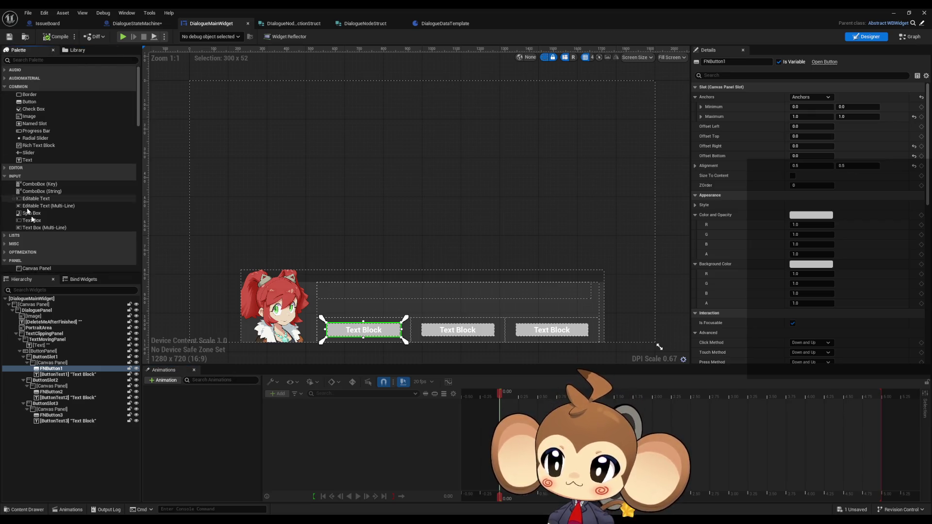
pyautogui.click(70, 281)
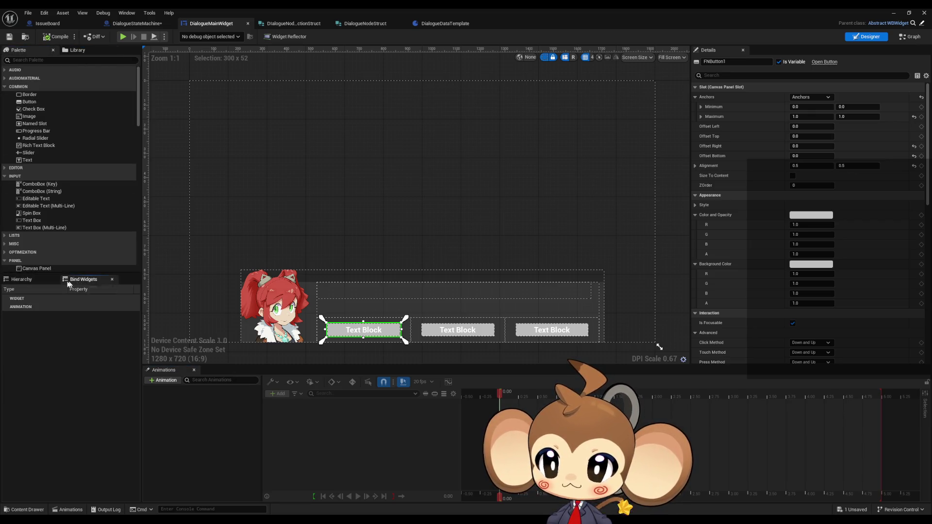
pyautogui.click(31, 284)
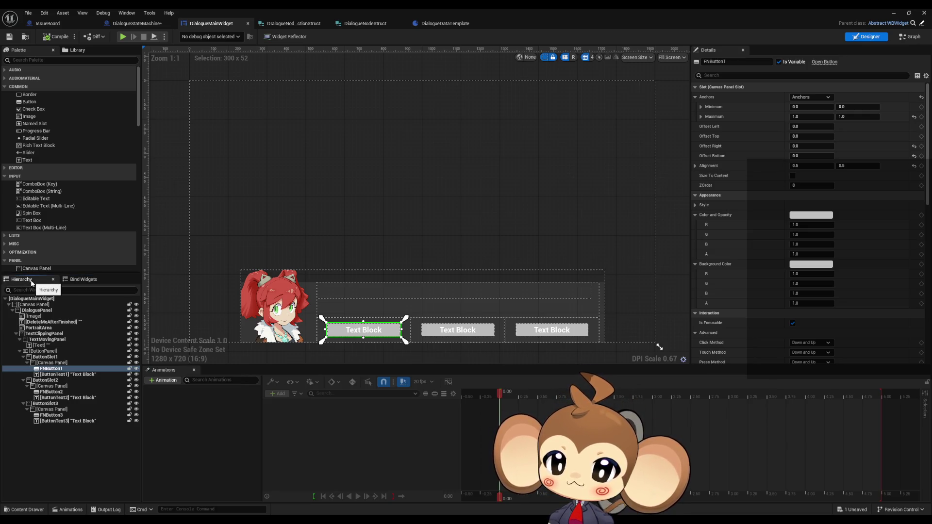
pyautogui.scroll(-2, 871, 260)
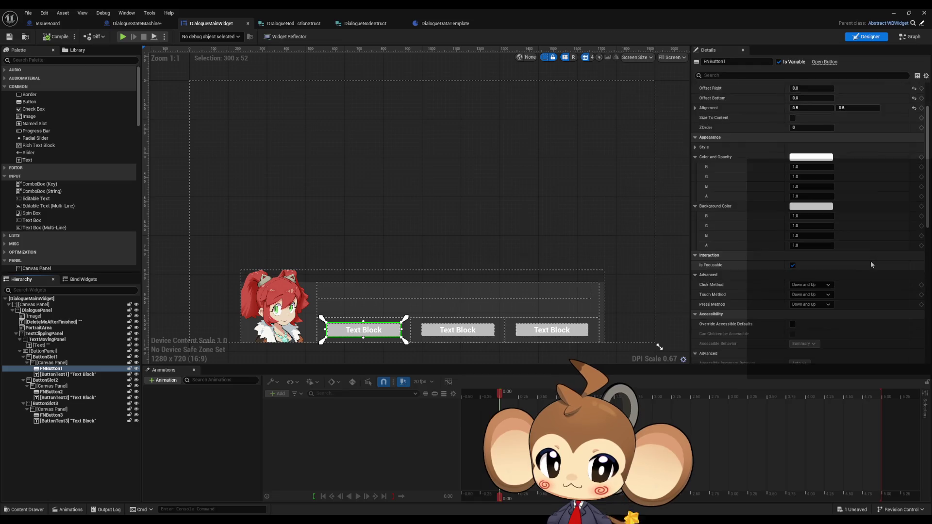
pyautogui.scroll(2, 862, 260)
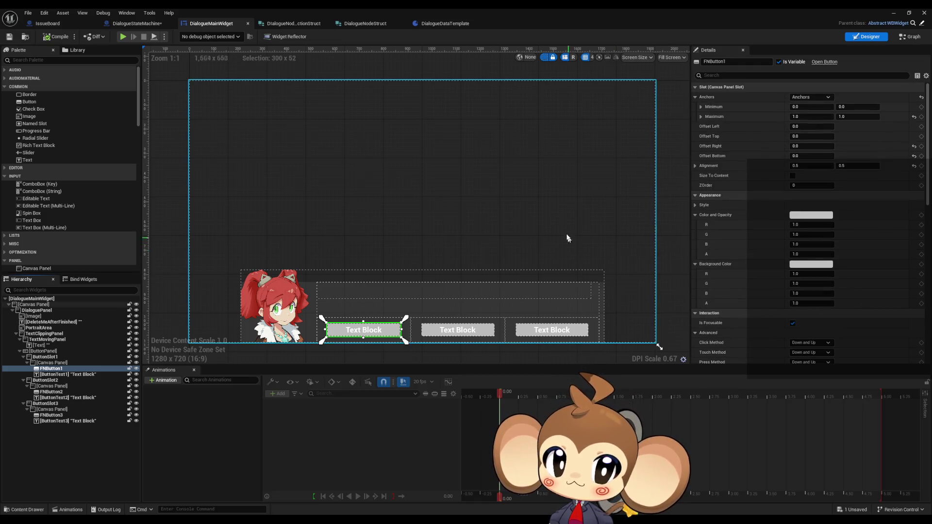
pyautogui.press('Home')
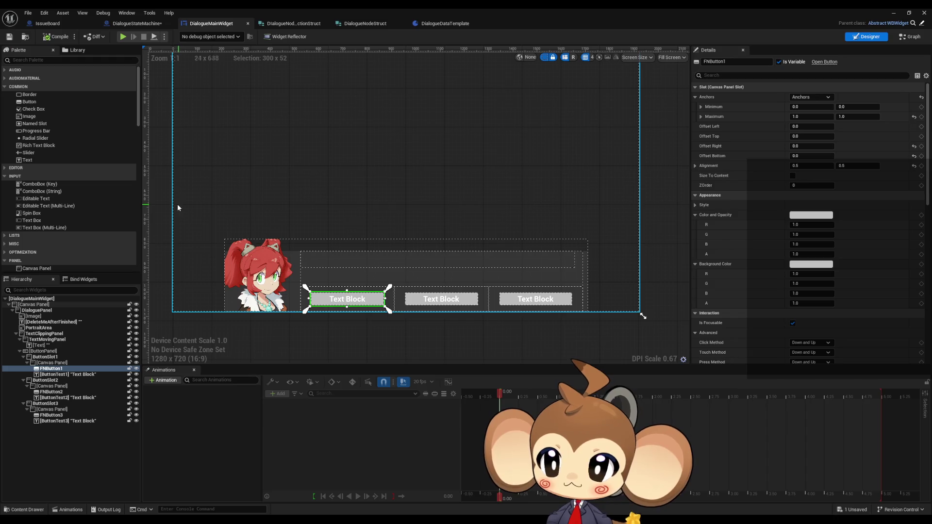
pyautogui.click(910, 36)
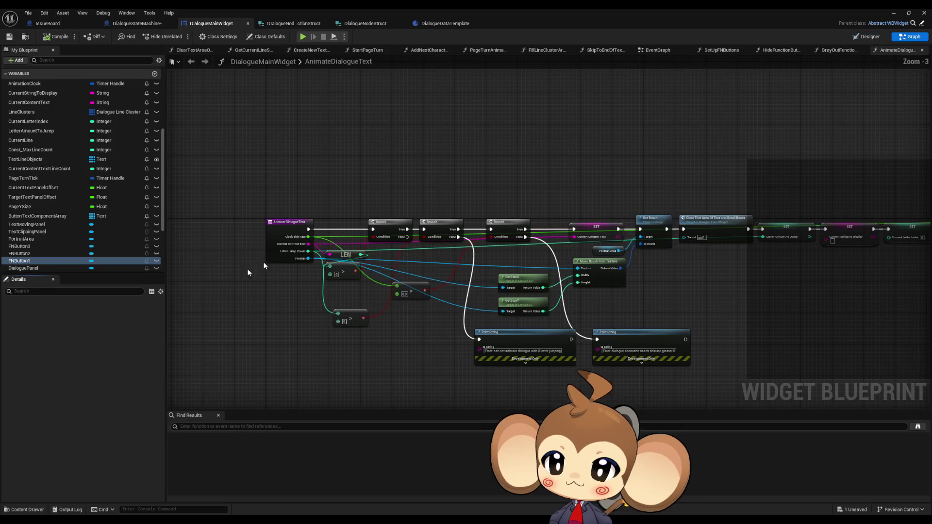
# - Inspect ButtonTextComponentArray and TextLineObjects, adding an element to TextLineObjects' default array
pyautogui.click(49, 216)
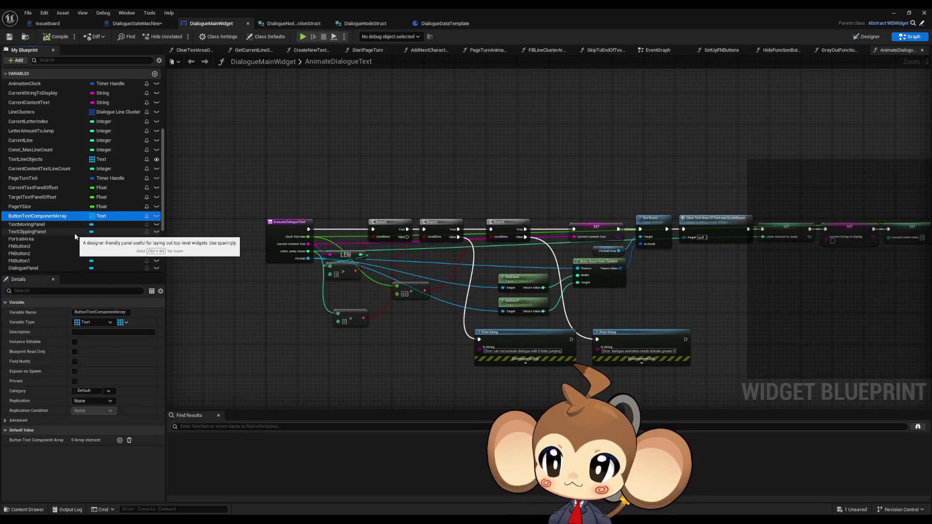
pyautogui.click(42, 160)
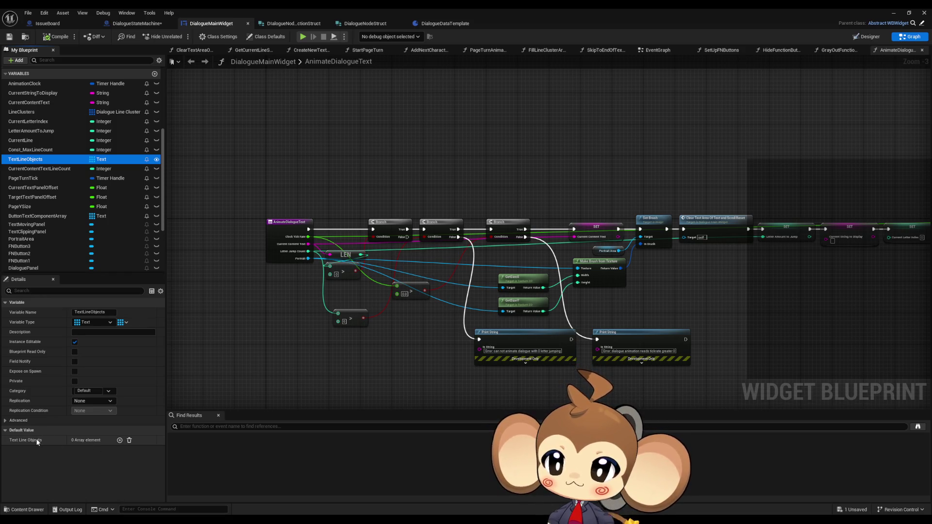
pyautogui.click(118, 442)
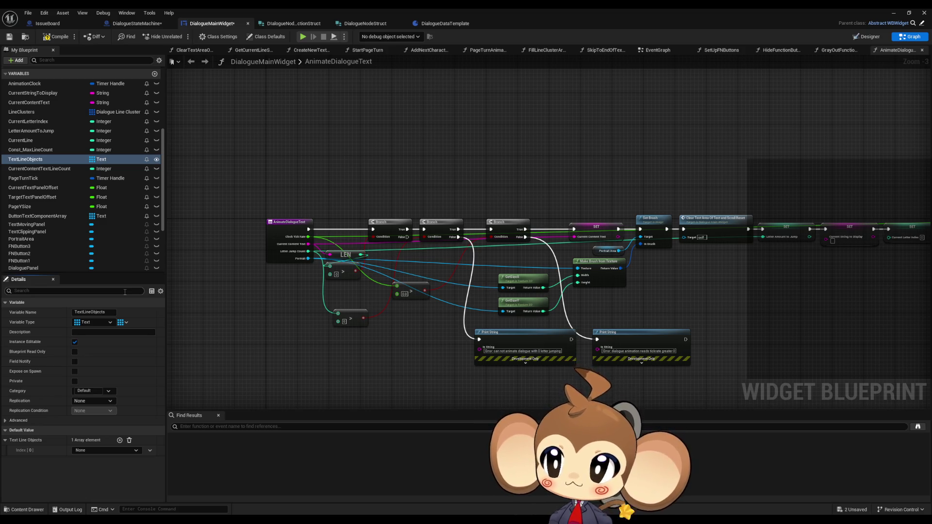
pyautogui.scroll(-3, 77, 219)
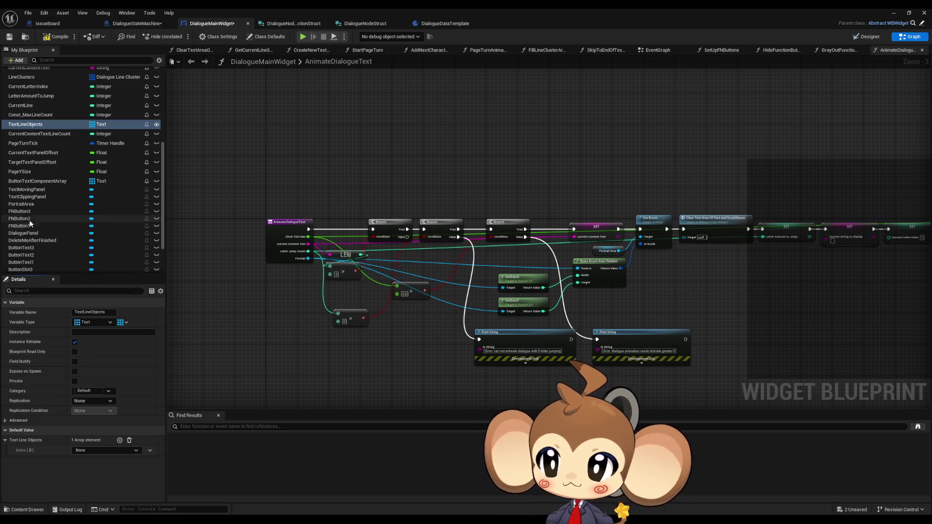
pyautogui.moveTo(36, 211)
pyautogui.mouseDown()
pyautogui.moveTo(112, 315)
pyautogui.moveTo(221, 375)
pyautogui.mouseUp()
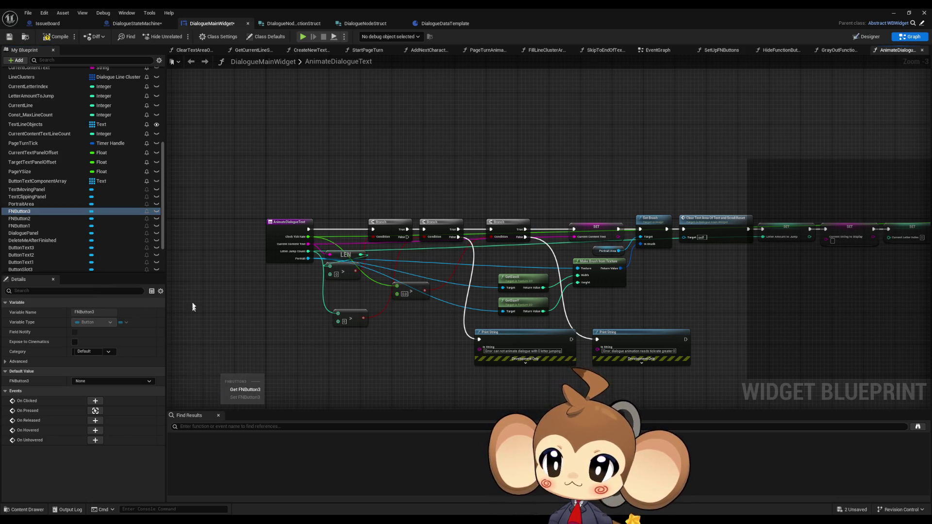
pyautogui.click(38, 125)
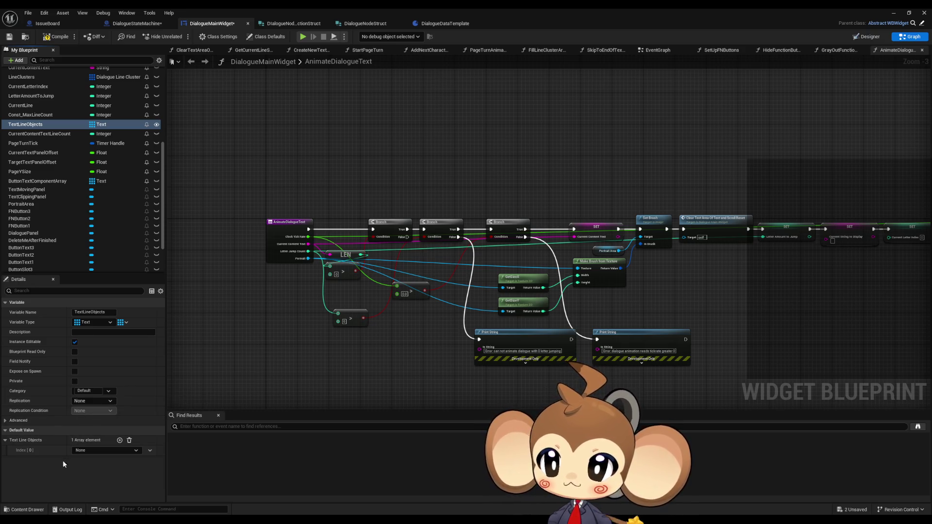
# - Dismiss element 0's object picker without a choice and delete the element, leaving 0 elements
pyautogui.click(111, 451)
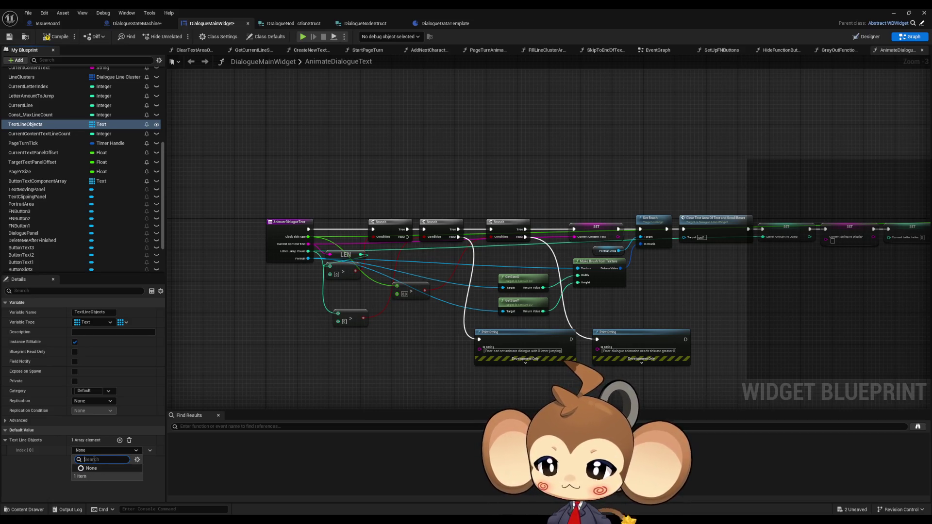
pyautogui.click(137, 460)
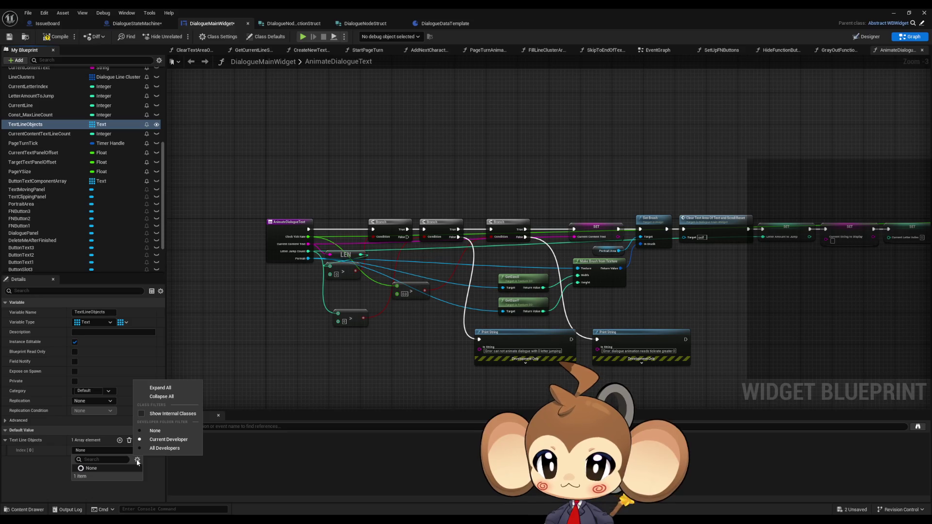
pyautogui.click(138, 462)
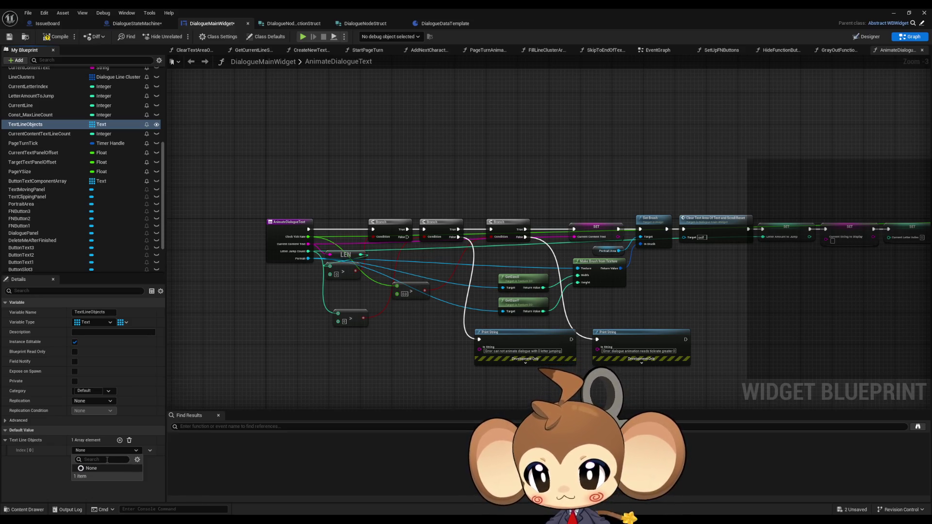
pyautogui.write('h')
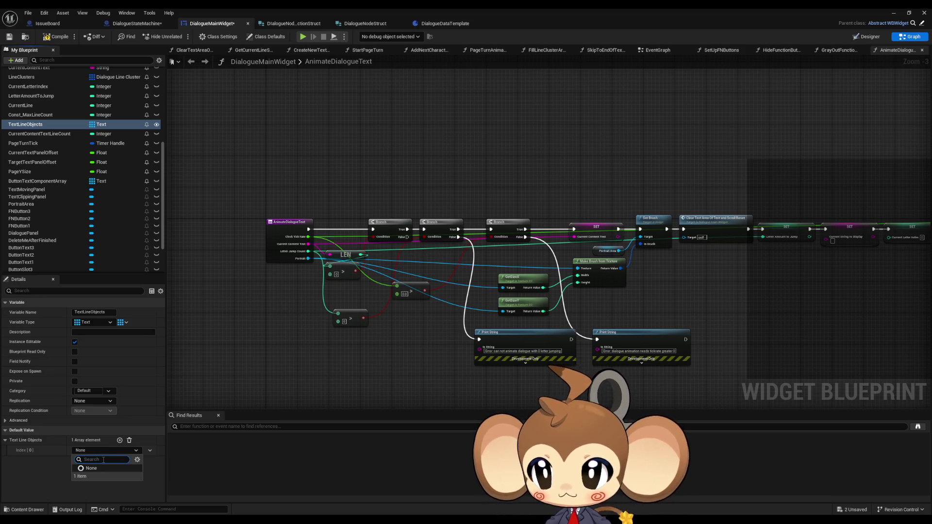
pyautogui.click(271, 337)
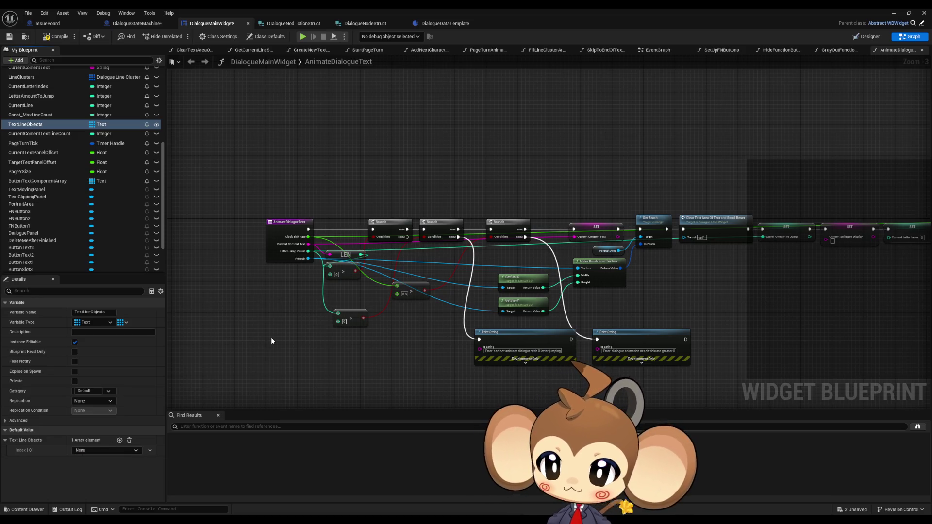
pyautogui.click(150, 451)
pyautogui.click(160, 470)
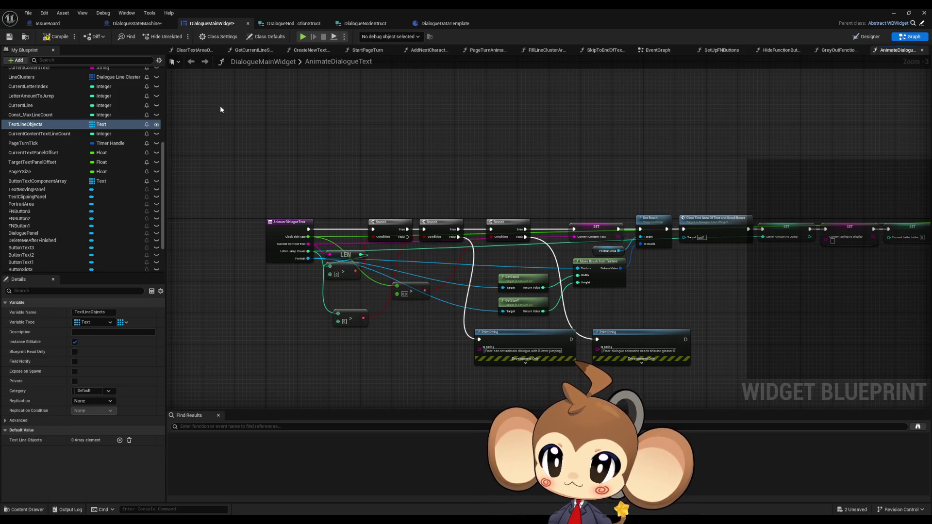
pyautogui.click(266, 37)
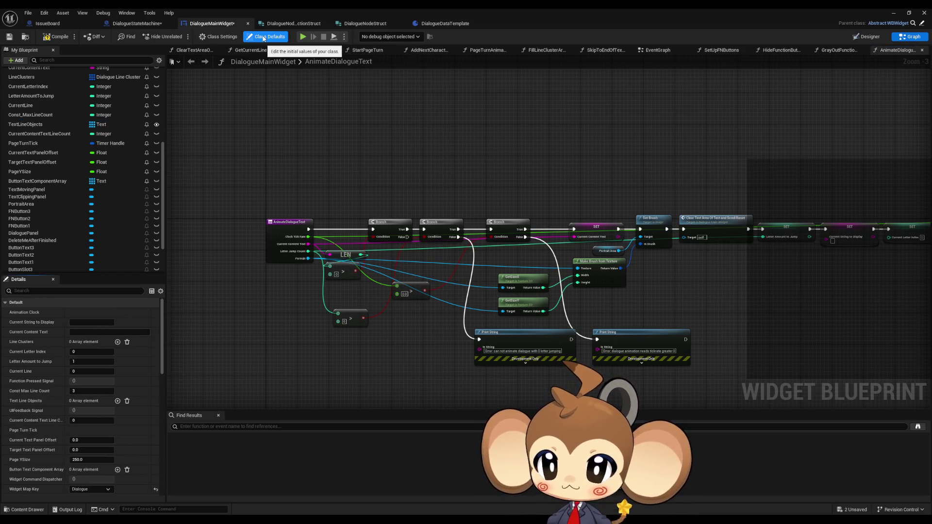
# - In Class Defaults, add and then remove a Text Line Objects element so it stays at 0 elements
pyautogui.scroll(-1, 94, 352)
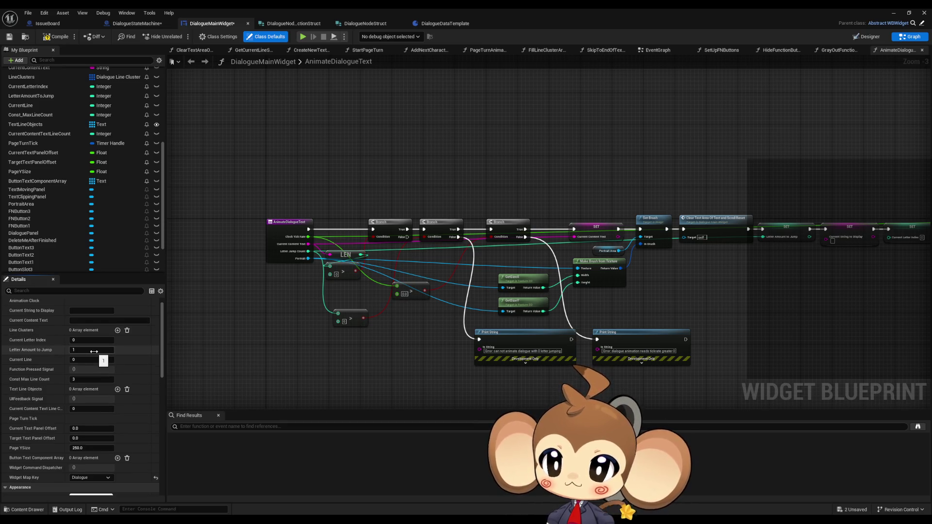
pyautogui.scroll(1, 95, 351)
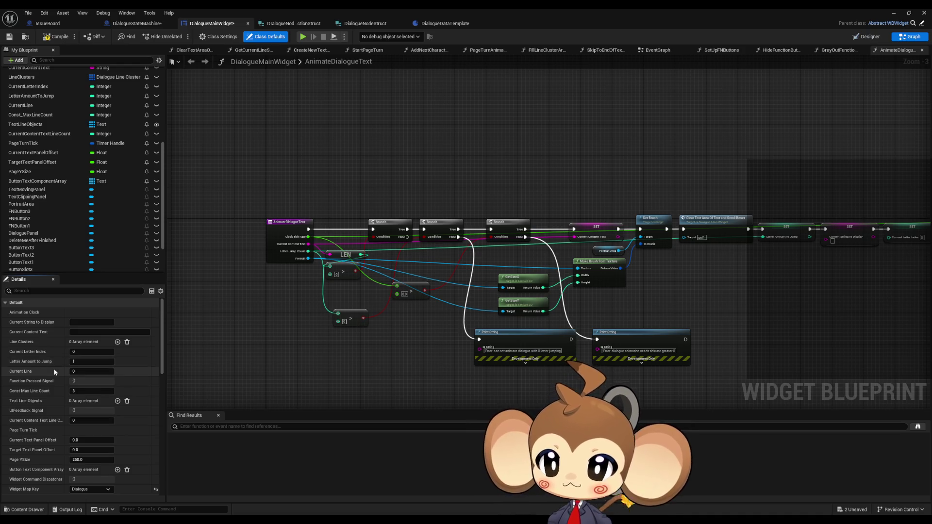
pyautogui.scroll(-2, 54, 371)
pyautogui.scroll(2, 54, 371)
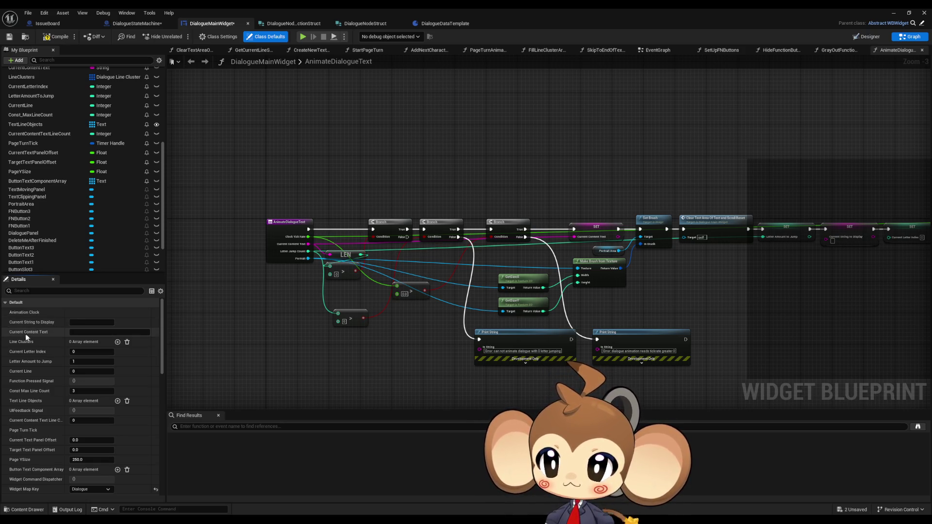
pyautogui.click(117, 401)
pyautogui.click(86, 412)
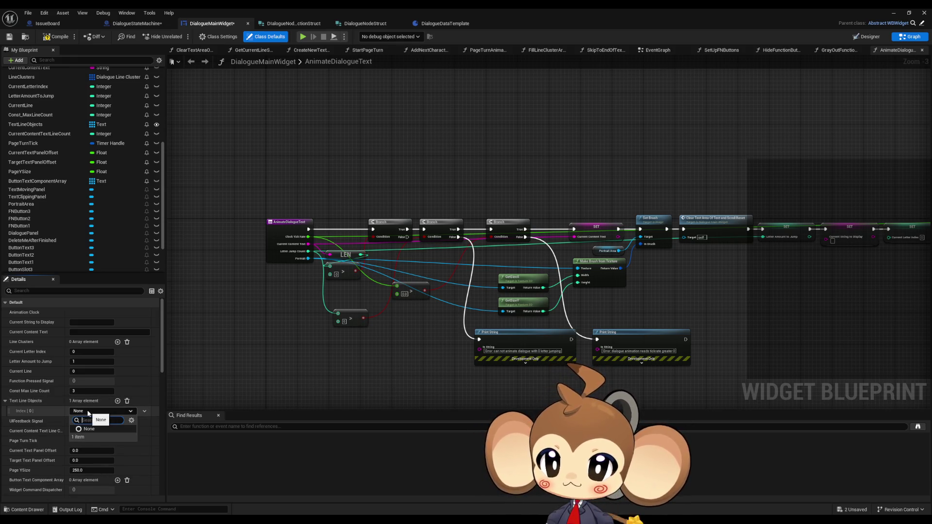
pyautogui.click(88, 429)
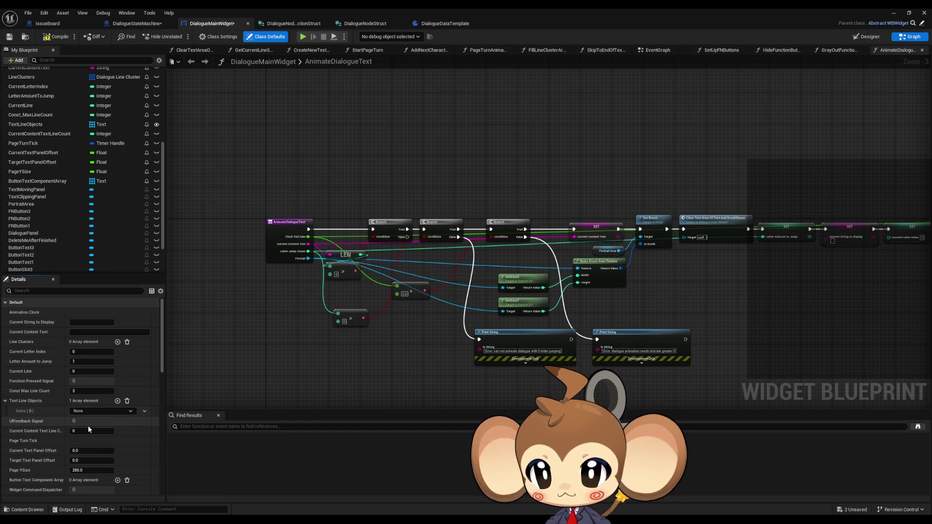
pyautogui.click(145, 412)
pyautogui.click(148, 426)
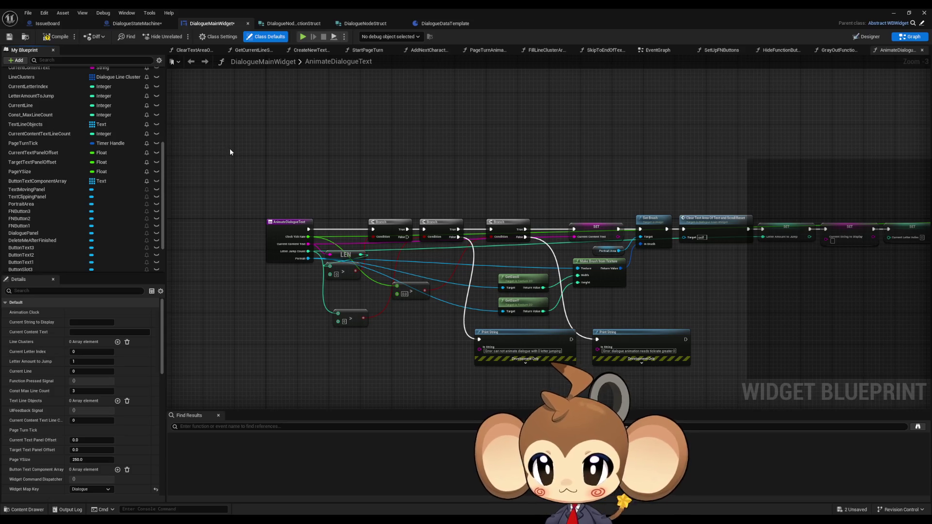
pyautogui.moveTo(225, 218); pyautogui.dragTo(242, 193)
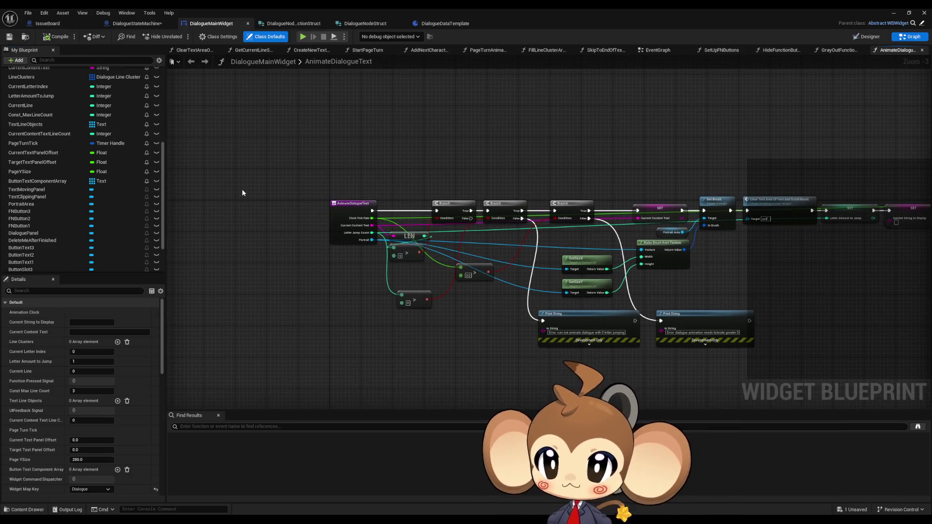
pyautogui.scroll(6, 104, 177)
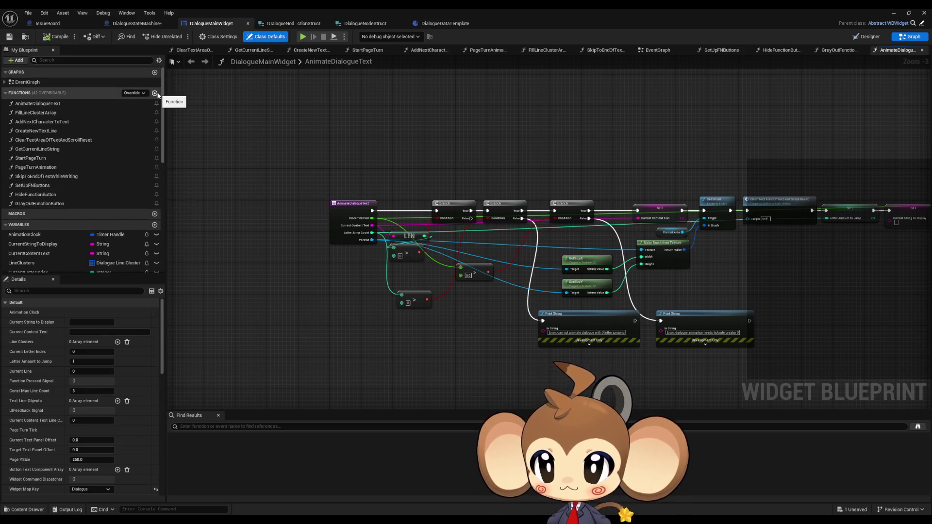
# - Find references to AnimateDialogueText across all blueprints (By Class Member, All)
pyautogui.click(68, 103)
pyautogui.rightClick(56, 104)
pyautogui.moveTo(88, 143)
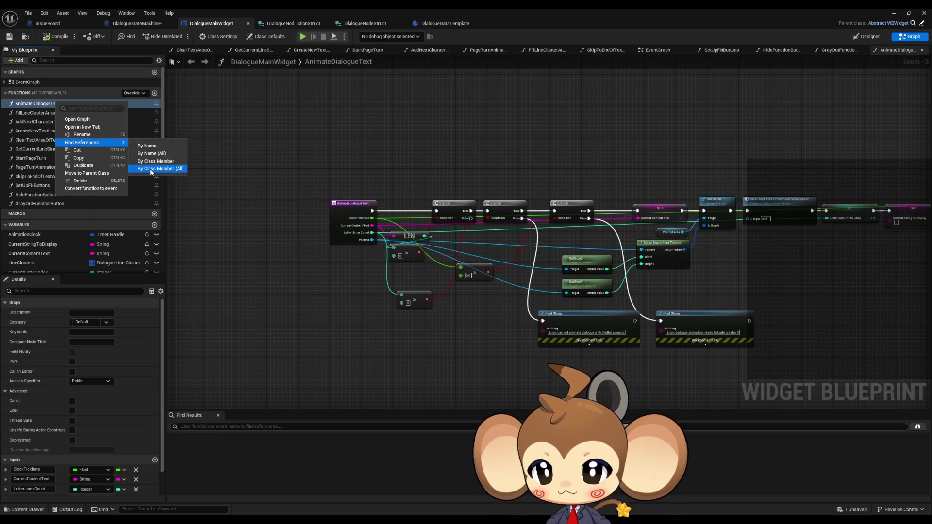
pyautogui.click(160, 169)
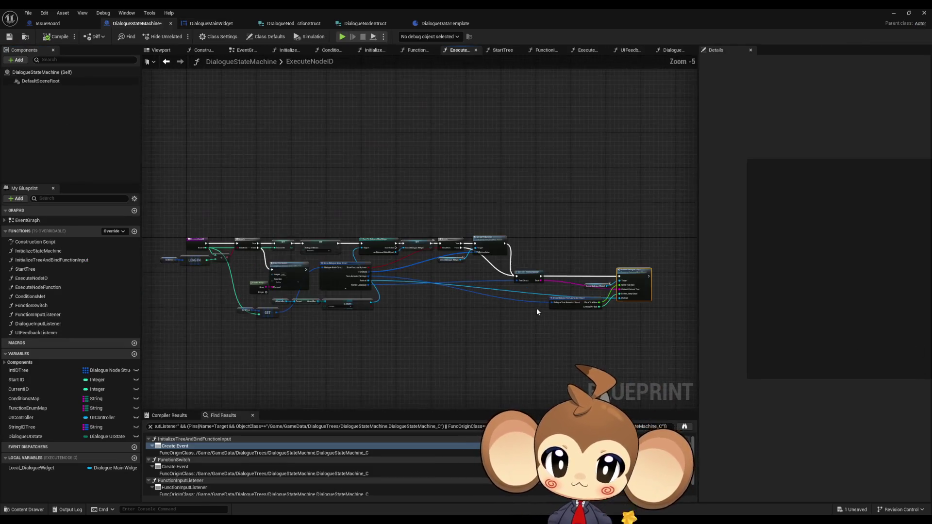
# - Look over ExecuteNodeID, then open the InitializeStateMachine and InitializeTreeAndBindFunctionInput graphs
pyautogui.scroll(4, 525, 292)
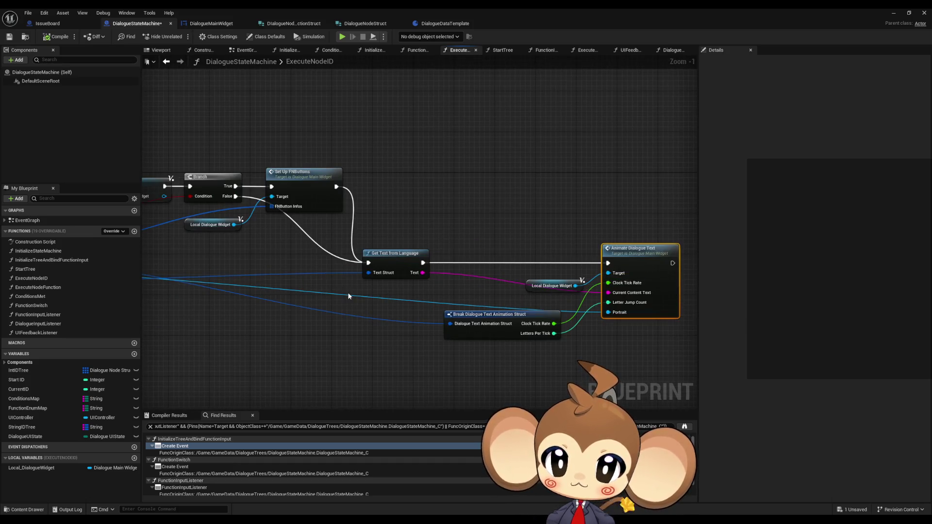
pyautogui.moveTo(348, 293); pyautogui.dragTo(821, 318)
pyautogui.moveTo(534, 291); pyautogui.dragTo(243, 273)
pyautogui.moveTo(204, 192)
pyautogui.mouseDown()
pyautogui.moveTo(160, 189)
pyautogui.moveTo(343, 208)
pyautogui.mouseUp()
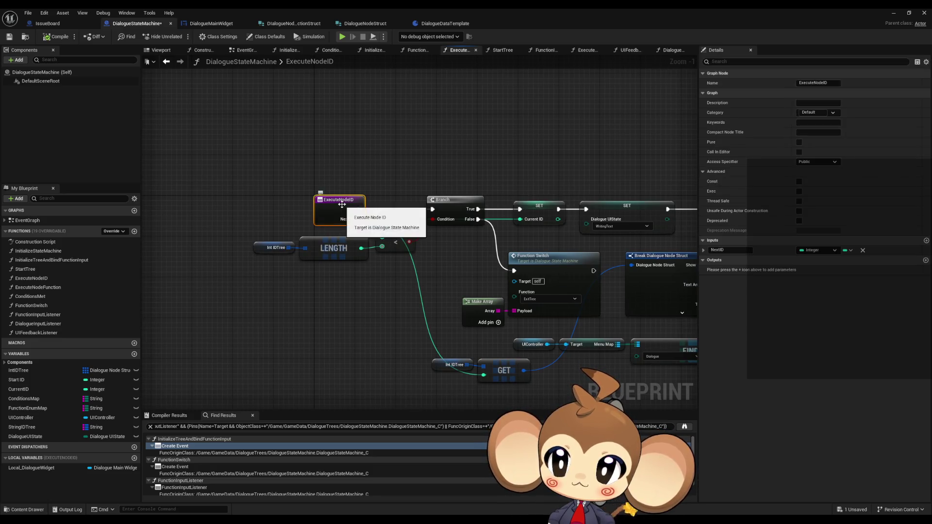
pyautogui.doubleClick(59, 254)
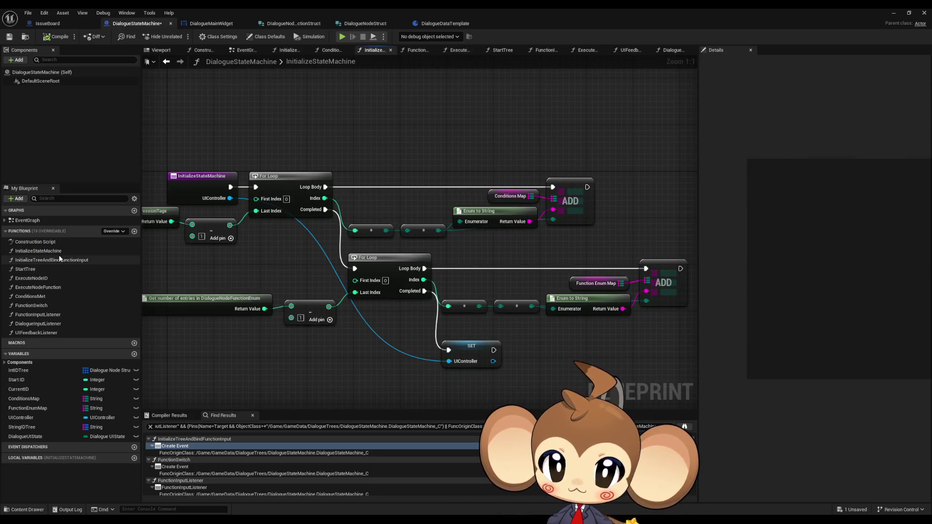
pyautogui.doubleClick(51, 262)
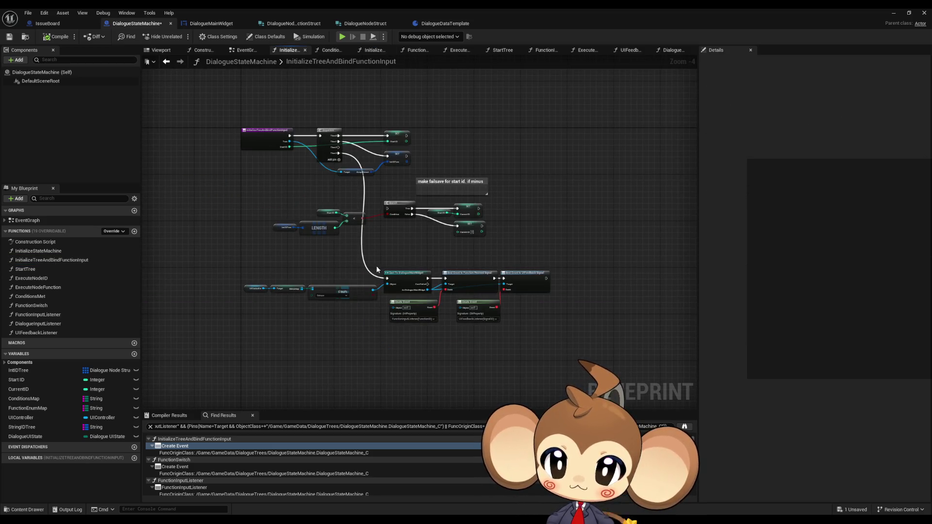
pyautogui.scroll(3, 365, 265)
pyautogui.moveTo(324, 270)
pyautogui.mouseDown()
pyautogui.moveTo(454, 345)
pyautogui.moveTo(426, 305)
pyautogui.mouseUp()
pyautogui.moveTo(283, 103); pyautogui.dragTo(278, 183)
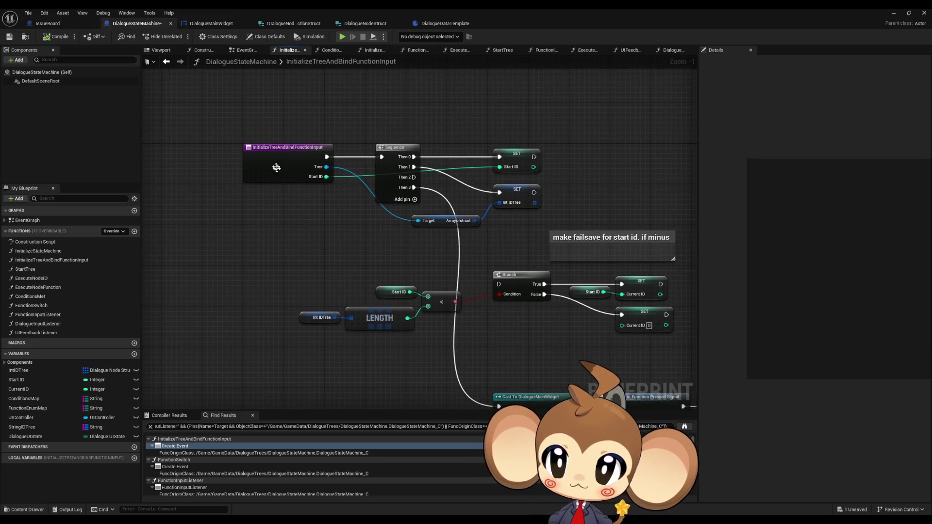
# - Find references to InitializeTreeAndBindFunctionInput across all blueprints from its entry node
pyautogui.rightClick(278, 168)
pyautogui.moveTo(315, 244)
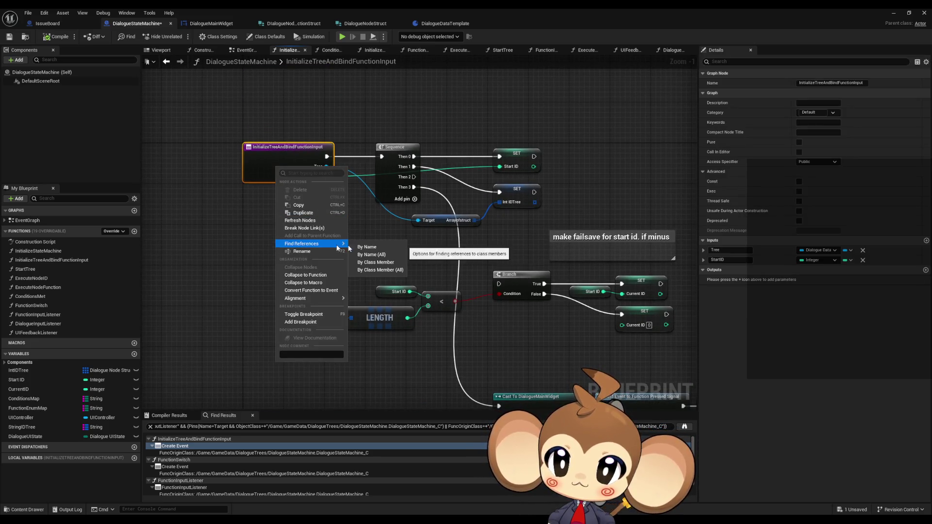
pyautogui.click(382, 271)
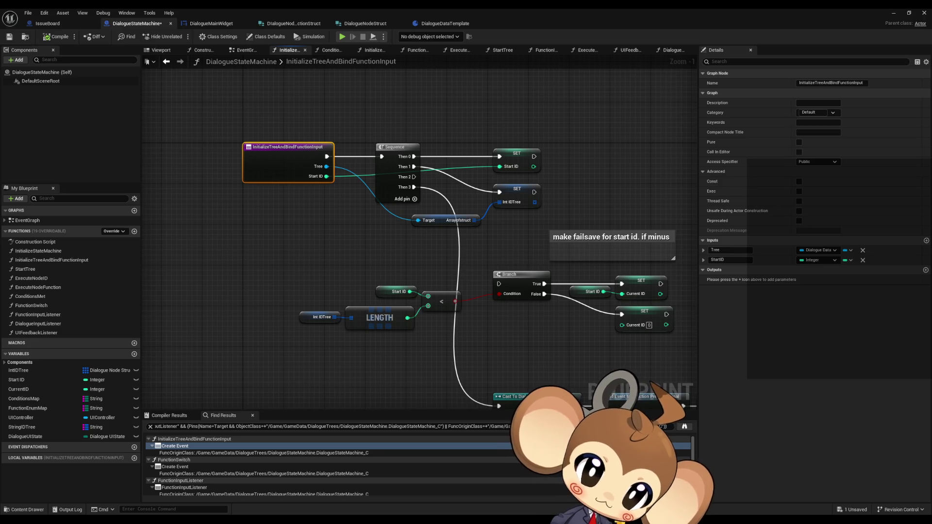
pyautogui.press('Escape')
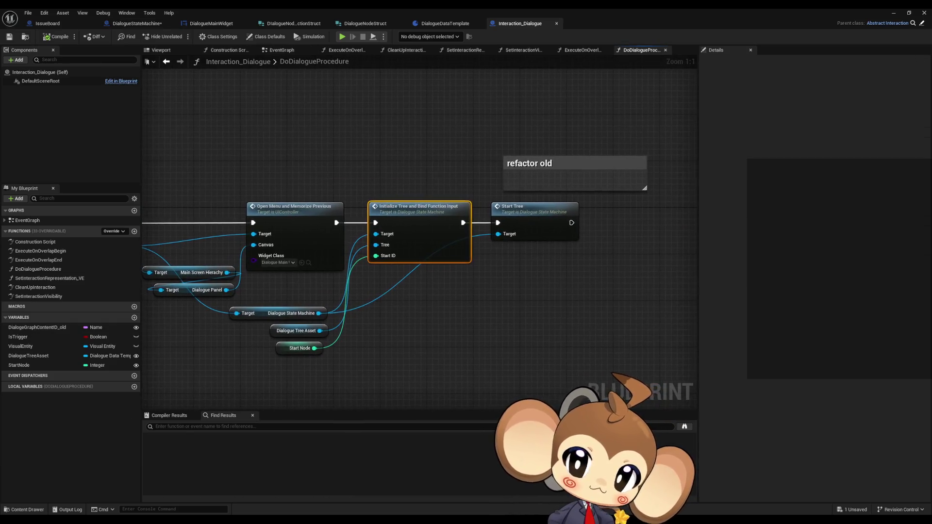
# - Locate the Open Menu and Memorize Previous node in DoDialogueProcedure and open its UIController function
pyautogui.click(534, 228)
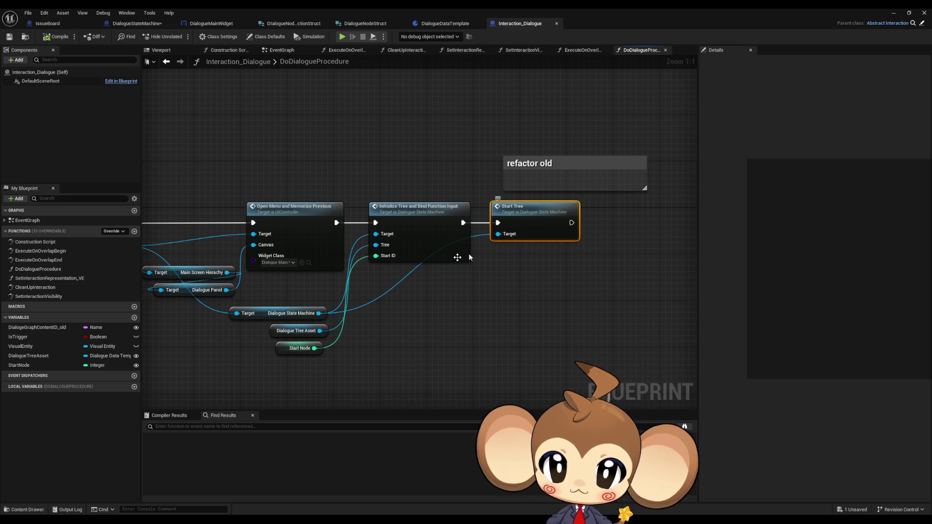
pyautogui.moveTo(418, 280); pyautogui.dragTo(550, 299)
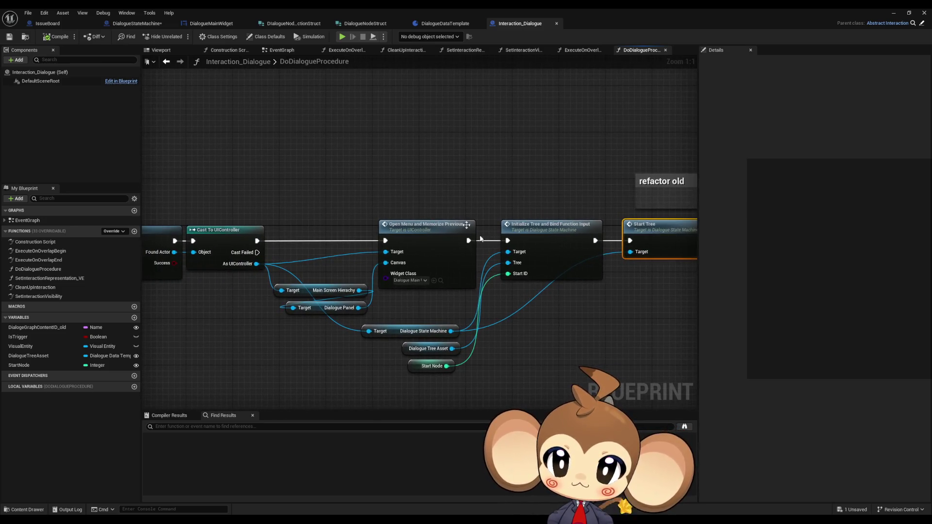
pyautogui.moveTo(433, 205); pyautogui.dragTo(452, 268)
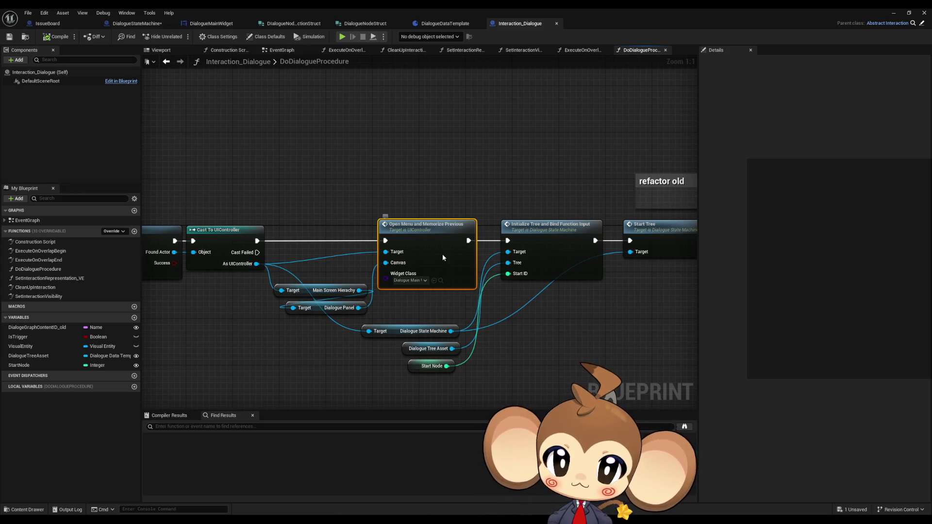
pyautogui.doubleClick(442, 254)
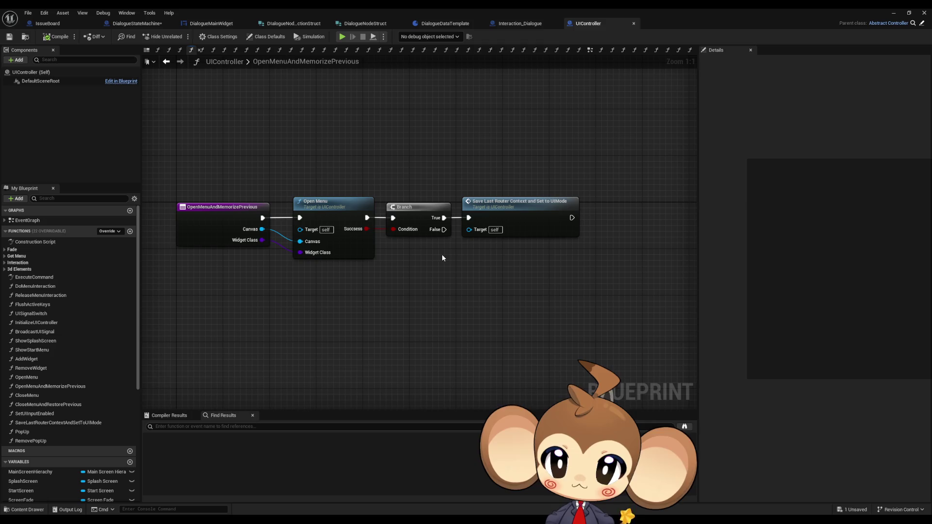
# - Open the OpenMenu function graph from its node in UIController
pyautogui.click(365, 221)
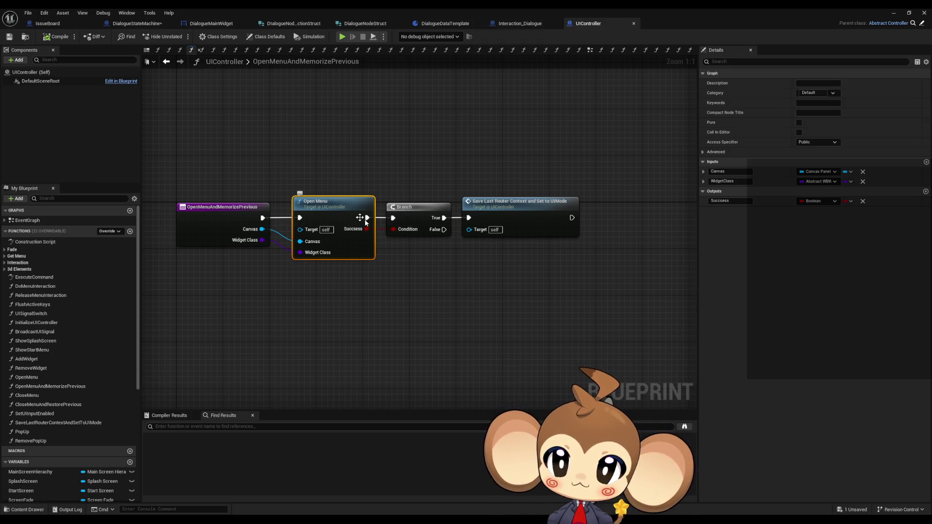
pyautogui.click(520, 217)
pyautogui.doubleClick(331, 204)
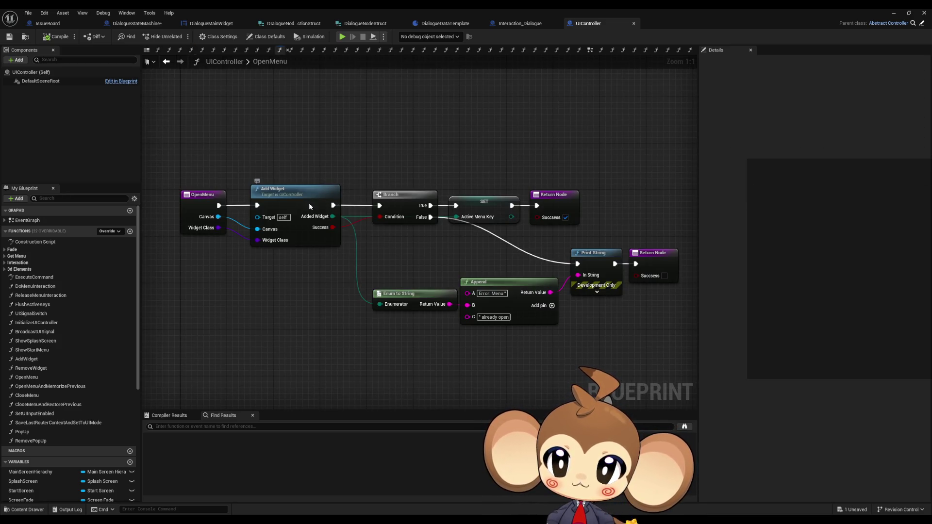
# - Open the AddWidget function and view its Branch, ADD and Return nodes, then return to DialogueStateMachine
pyautogui.click(329, 234)
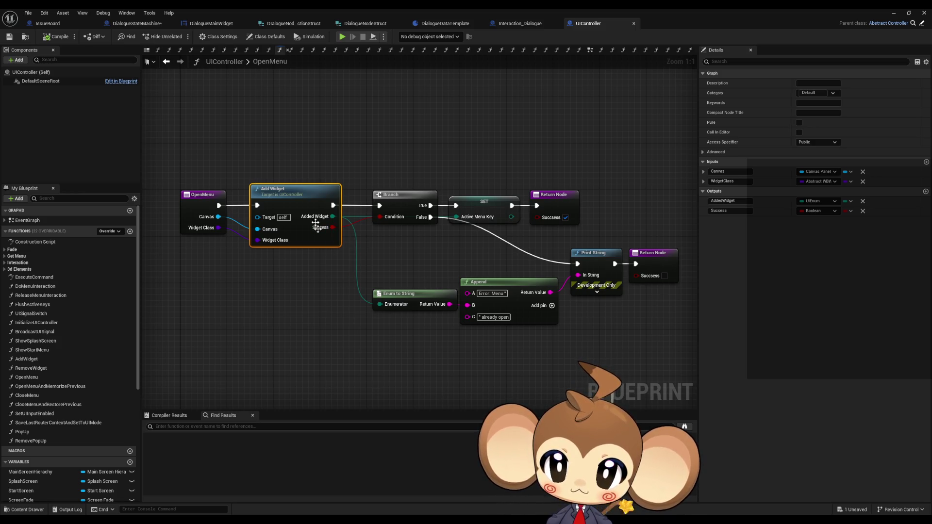
pyautogui.doubleClick(297, 201)
pyautogui.click(383, 202)
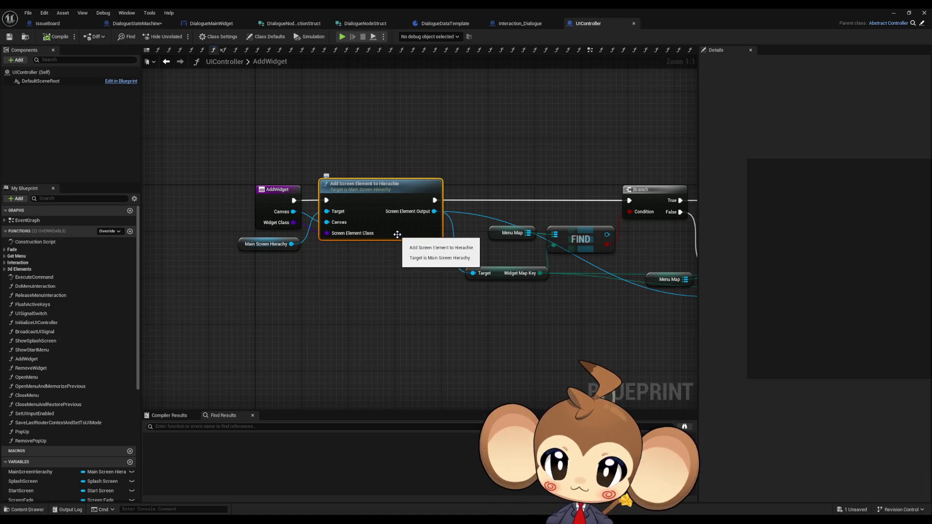
pyautogui.moveTo(397, 235)
pyautogui.mouseDown()
pyautogui.moveTo(278, 198)
pyautogui.moveTo(189, 188)
pyautogui.moveTo(235, 182)
pyautogui.moveTo(402, 228)
pyautogui.mouseUp()
pyautogui.moveTo(616, 281); pyautogui.dragTo(401, 261)
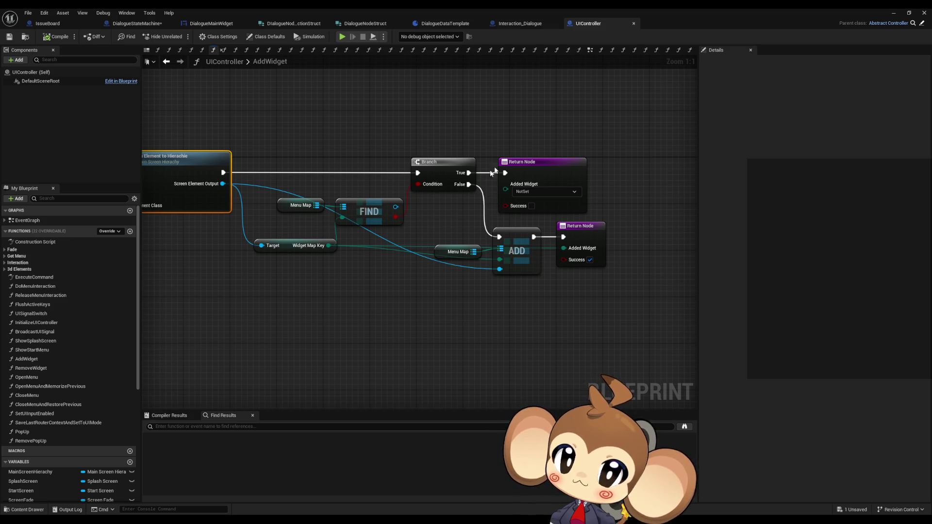
pyautogui.click(134, 24)
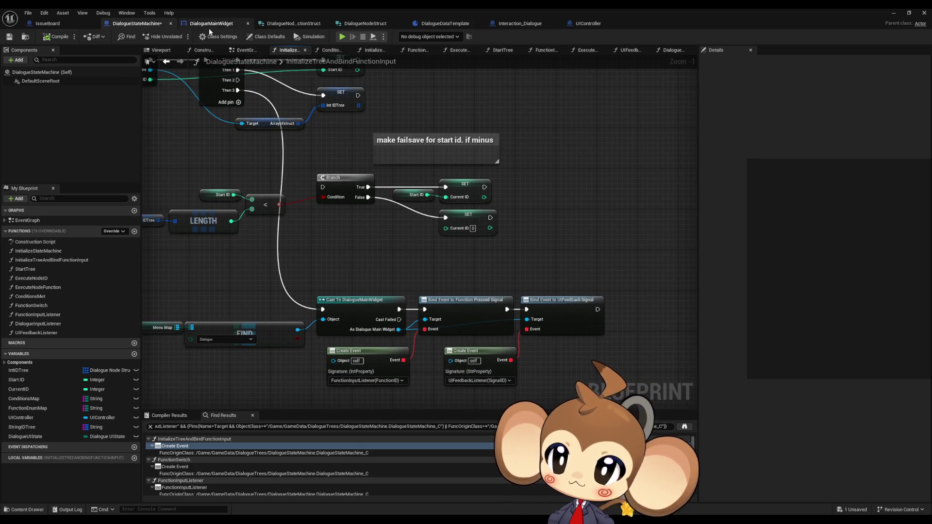
# - Review the DialogueMainWidget blueprint and Interaction_Dialogue's DoDialogueProcedure graph
pyautogui.click(215, 27)
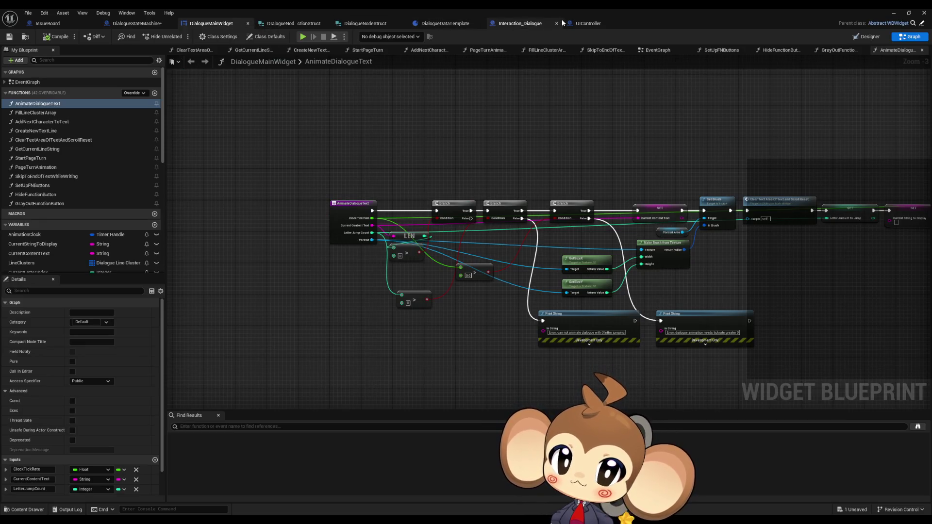
pyautogui.click(499, 26)
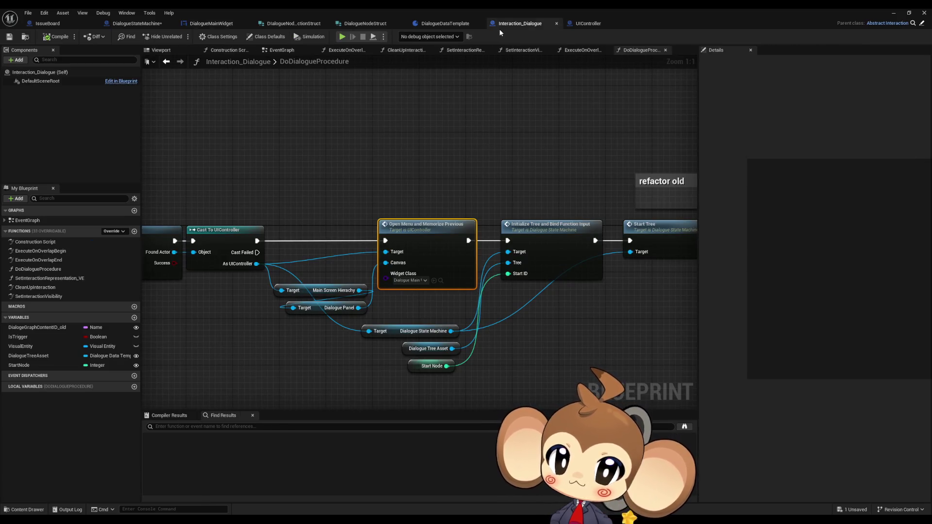
pyautogui.moveTo(396, 307); pyautogui.dragTo(371, 241)
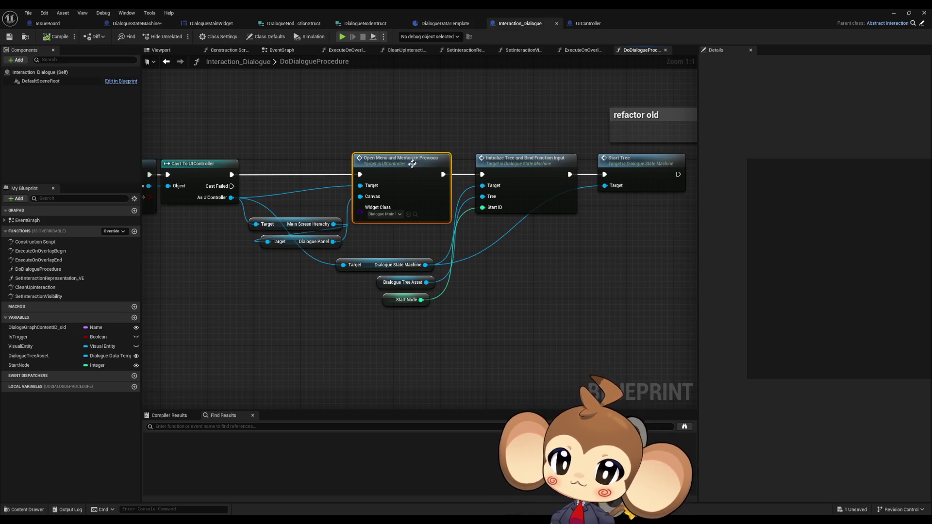
# - Inspect InitializeTreeAndBindFunctionInput's Cast To DialogueMainWidget section, then go back to DialogueMainWidget
pyautogui.click(510, 163)
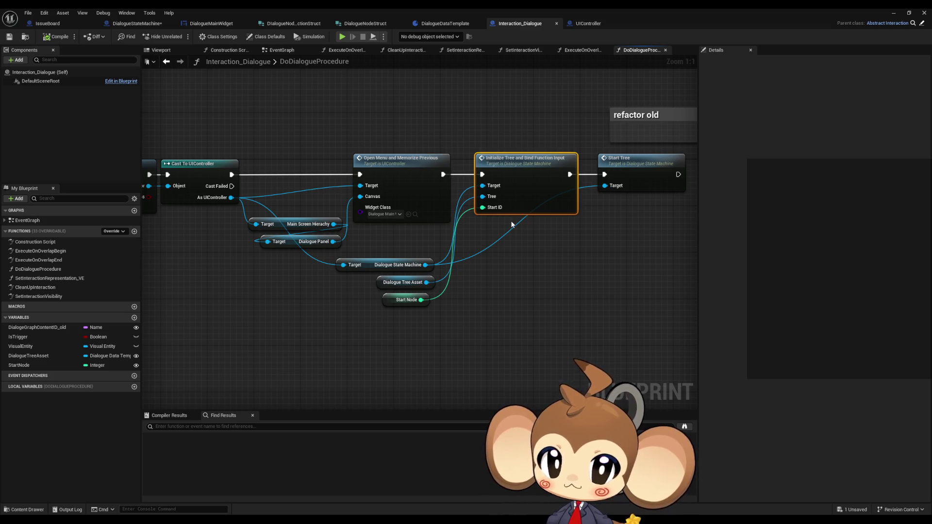
pyautogui.doubleClick(530, 189)
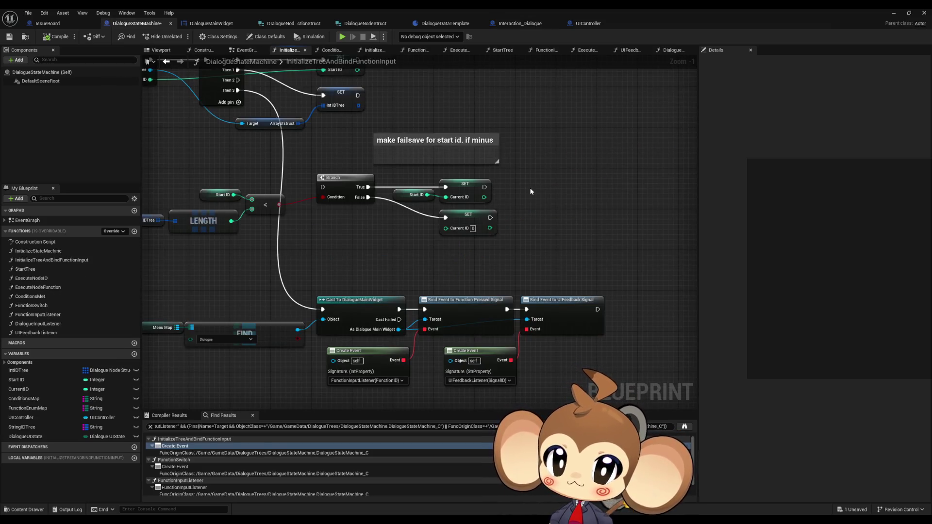
pyautogui.scroll(-3, 526, 191)
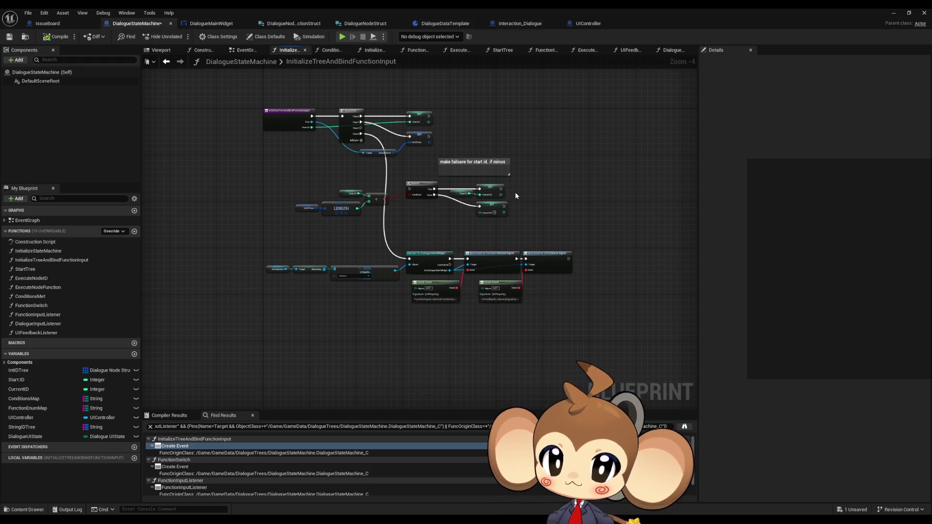
pyautogui.scroll(2, 445, 278)
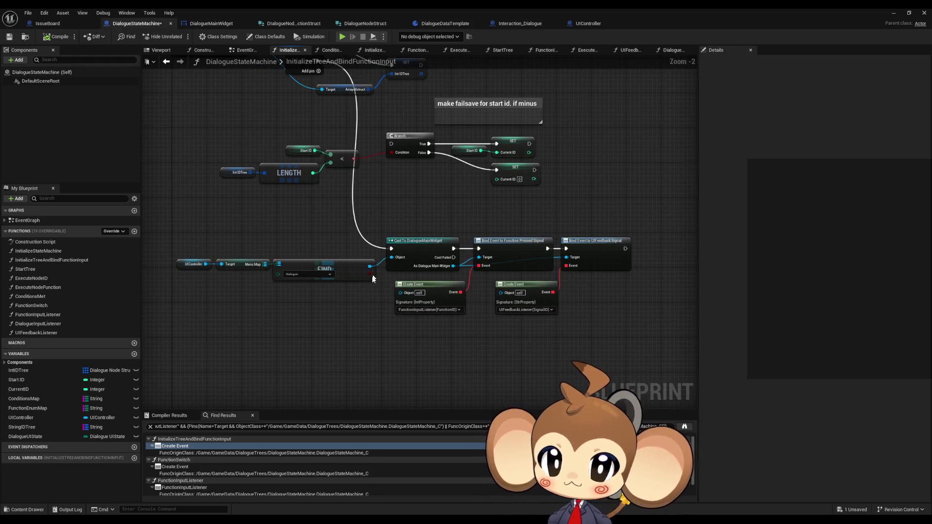
pyautogui.moveTo(403, 242)
pyautogui.mouseDown()
pyautogui.moveTo(393, 233)
pyautogui.moveTo(312, 224)
pyautogui.mouseUp()
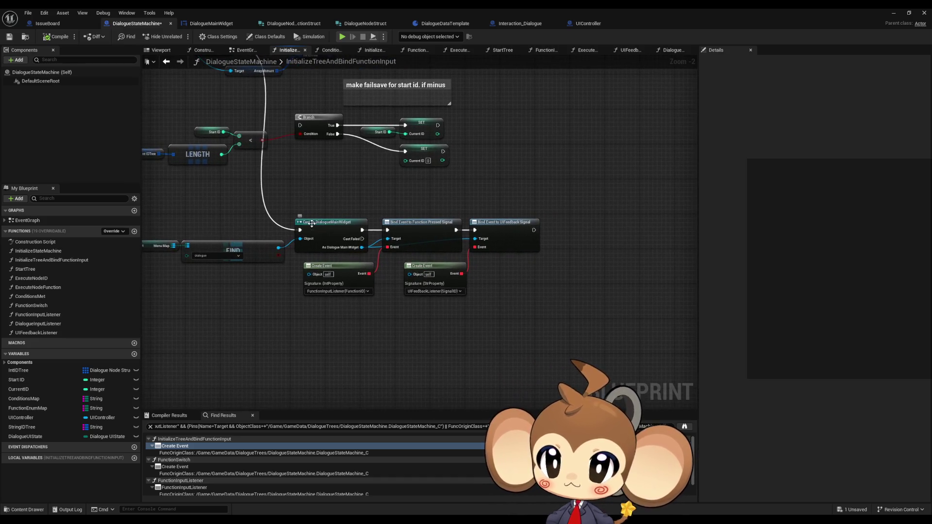
pyautogui.click(219, 22)
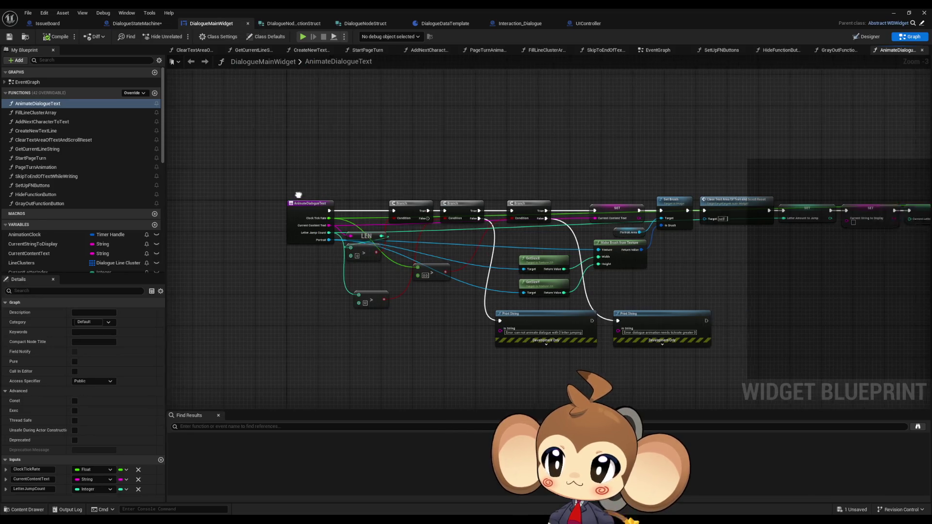
# - Create an InitializeDialogueWidget function with a Text Line Objects getter and an ADD node
pyautogui.click(155, 93)
pyautogui.write('InitializeDialogueWid')
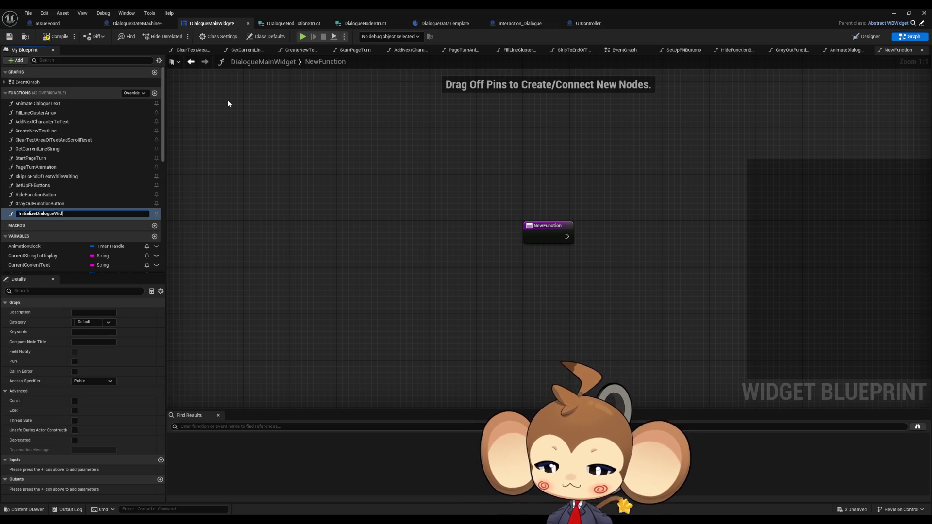
pyautogui.write('get')
pyautogui.press('Return')
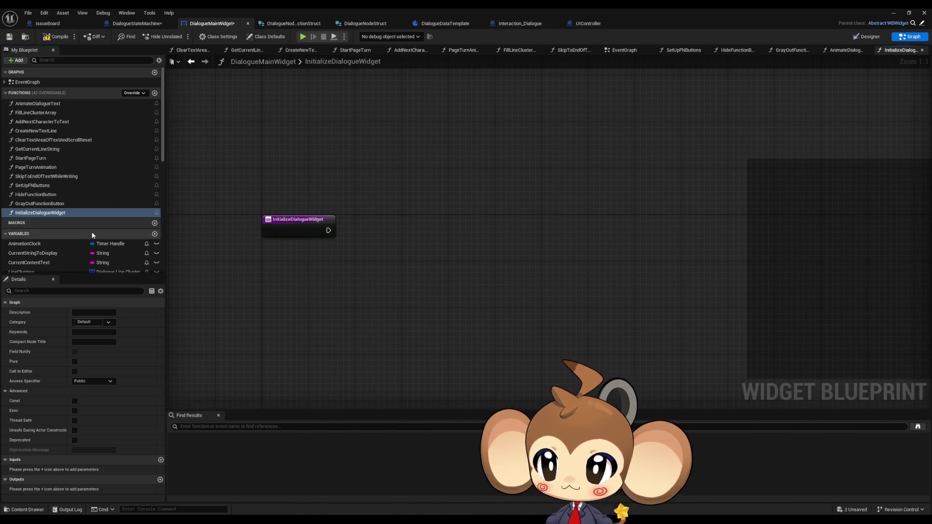
pyautogui.scroll(-5, 92, 236)
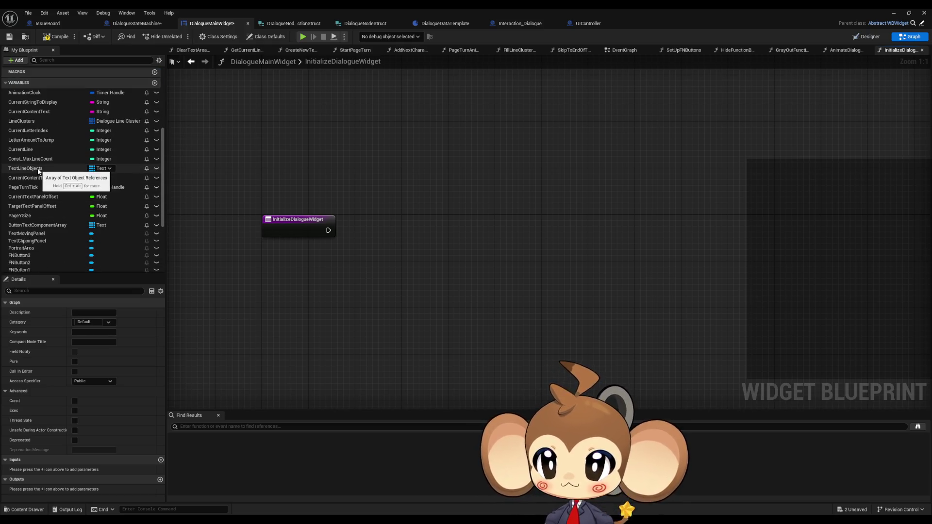
pyautogui.moveTo(38, 171)
pyautogui.mouseDown()
pyautogui.moveTo(313, 270)
pyautogui.moveTo(303, 270)
pyautogui.moveTo(374, 255)
pyautogui.mouseUp()
pyautogui.click(311, 271)
pyautogui.click(408, 287)
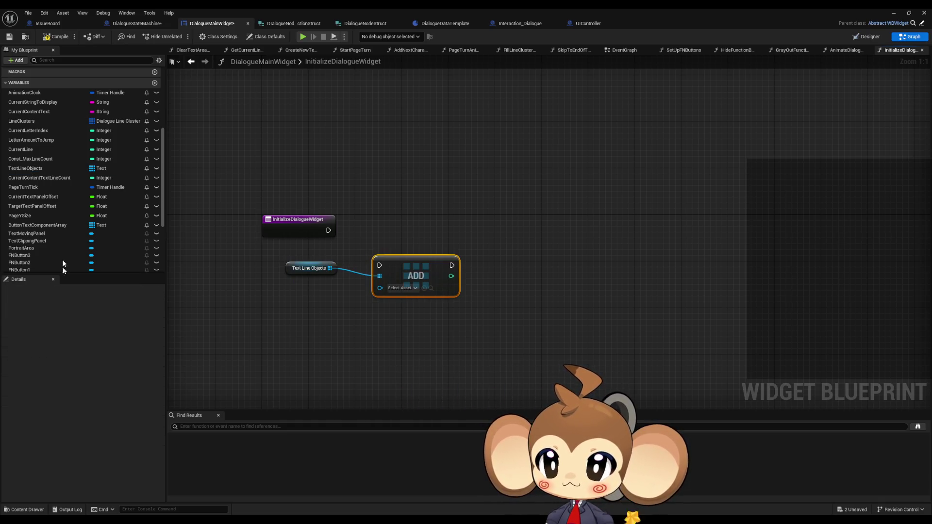
# - Add FNButton 3, FNButton 2 and FNButton 1 getter nodes to the graph
pyautogui.scroll(-2, 61, 252)
pyautogui.scroll(-2, 63, 228)
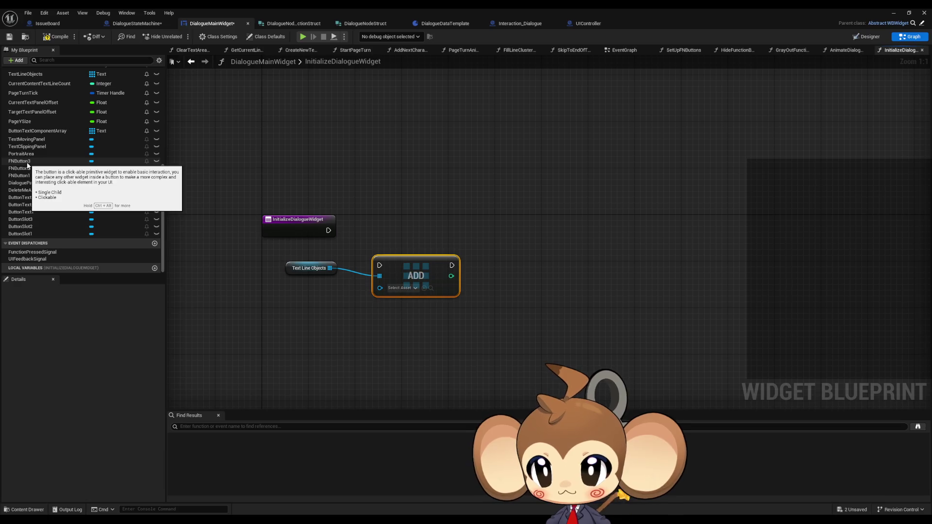
pyautogui.moveTo(28, 162); pyautogui.dragTo(270, 329)
pyautogui.click(287, 334)
pyautogui.moveTo(20, 168)
pyautogui.mouseDown()
pyautogui.moveTo(179, 245)
pyautogui.moveTo(263, 310)
pyautogui.mouseUp()
pyautogui.click(280, 316)
pyautogui.moveTo(36, 176)
pyautogui.mouseDown()
pyautogui.moveTo(269, 286)
pyautogui.moveTo(296, 327)
pyautogui.mouseUp()
pyautogui.click(284, 298)
# - Arrange the getters and ADD node, wire the function entry into ADD, and drag in ButtonText3
pyautogui.moveTo(222, 258); pyautogui.dragTo(262, 305)
pyautogui.moveTo(249, 255); pyautogui.dragTo(295, 314)
pyautogui.moveTo(407, 257)
pyautogui.mouseDown()
pyautogui.moveTo(396, 222)
pyautogui.moveTo(318, 205)
pyautogui.mouseUp()
pyautogui.moveTo(394, 209); pyautogui.dragTo(430, 209)
pyautogui.moveTo(289, 248); pyautogui.dragTo(289, 231)
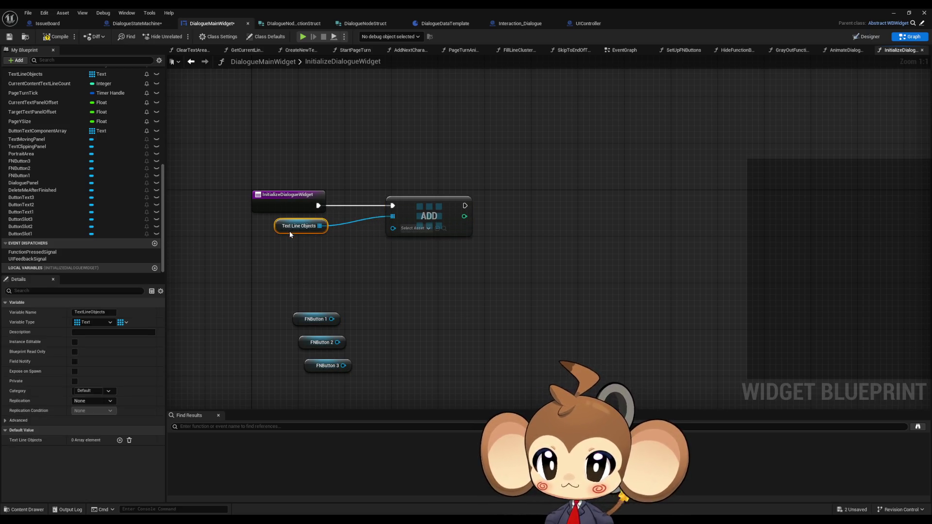
pyautogui.moveTo(331, 319)
pyautogui.mouseDown()
pyautogui.moveTo(340, 321)
pyautogui.moveTo(395, 230)
pyautogui.moveTo(338, 343)
pyautogui.mouseUp()
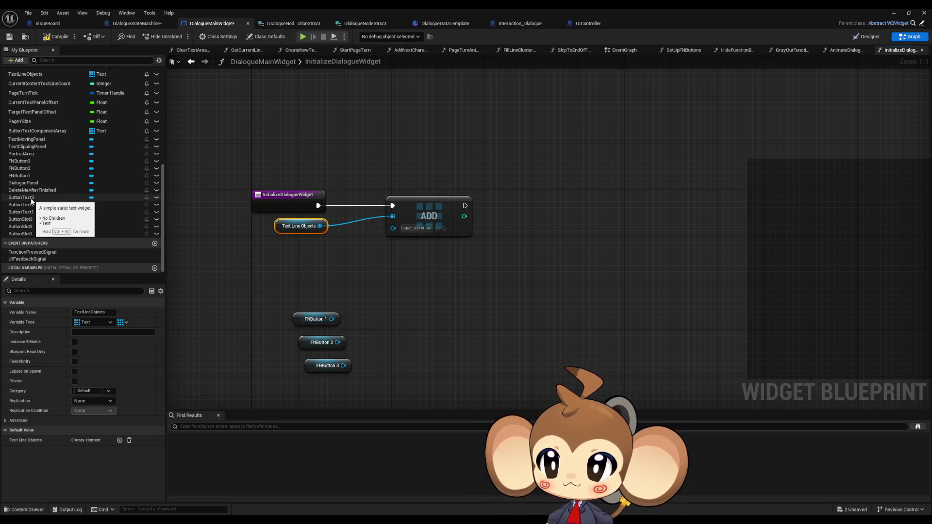
pyautogui.moveTo(31, 199)
pyautogui.mouseDown()
pyautogui.moveTo(316, 269)
pyautogui.moveTo(292, 266)
pyautogui.mouseUp()
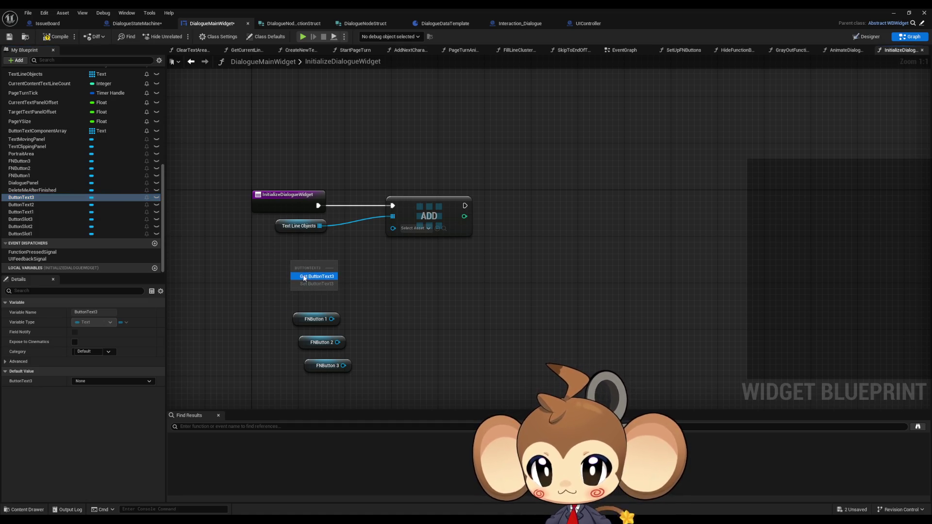
# - Replace the FNButton getters with Button Text 3, 2 and 1 getters
pyautogui.click(311, 273)
pyautogui.moveTo(275, 302); pyautogui.dragTo(383, 413)
pyautogui.press('Delete')
pyautogui.click(47, 205)
pyautogui.moveTo(47, 204); pyautogui.dragTo(294, 176)
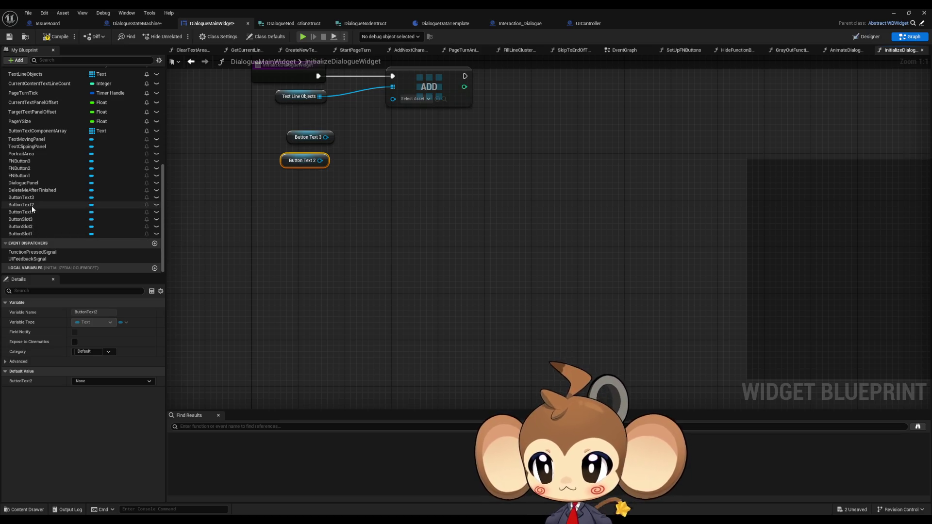
pyautogui.moveTo(21, 211)
pyautogui.mouseDown()
pyautogui.moveTo(302, 183)
pyautogui.moveTo(323, 189)
pyautogui.mouseUp()
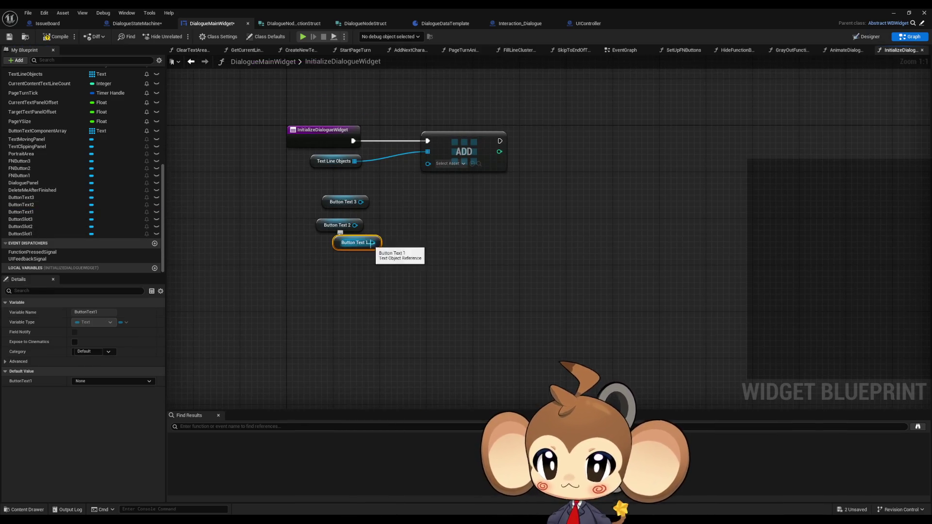
# - Wire Button Text 1 into the ADD item input and reorder the getters vertically
pyautogui.moveTo(372, 243); pyautogui.dragTo(428, 163)
pyautogui.moveTo(359, 225); pyautogui.dragTo(428, 161)
pyautogui.moveTo(372, 243)
pyautogui.mouseDown()
pyautogui.moveTo(422, 194)
pyautogui.moveTo(428, 162)
pyautogui.mouseUp()
pyautogui.moveTo(336, 250)
pyautogui.mouseDown()
pyautogui.moveTo(330, 197)
pyautogui.moveTo(322, 255)
pyautogui.moveTo(366, 216)
pyautogui.moveTo(366, 259)
pyautogui.moveTo(336, 224)
pyautogui.moveTo(417, 264)
pyautogui.mouseUp()
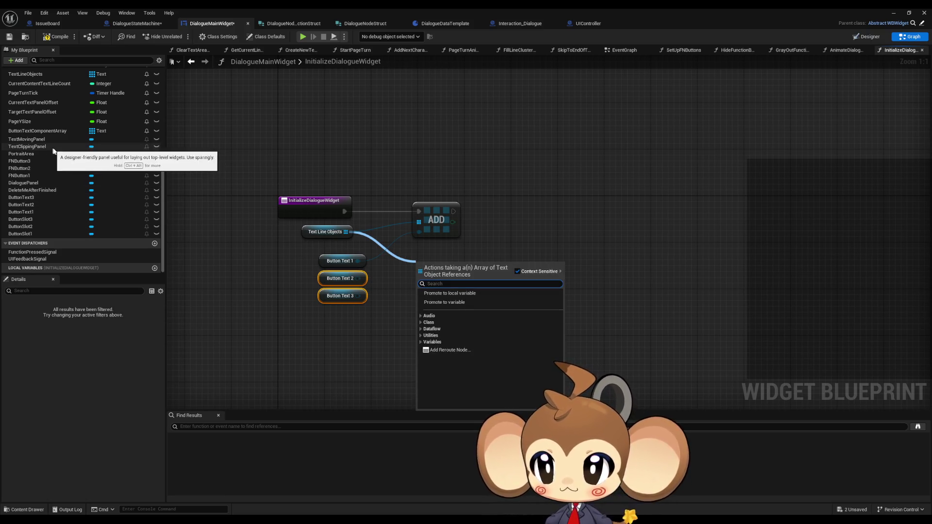
# - Add a SET Text Line Objects node fed by a three-input Make Array of the Button Text getters
pyautogui.scroll(1, 70, 136)
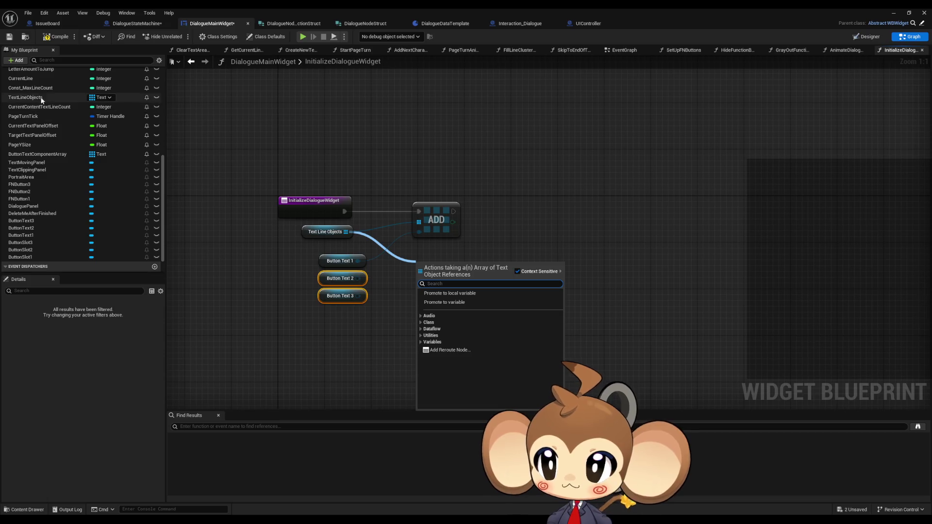
pyautogui.moveTo(29, 97)
pyautogui.mouseDown()
pyautogui.moveTo(361, 263)
pyautogui.moveTo(432, 263)
pyautogui.moveTo(396, 308)
pyautogui.mouseUp()
pyautogui.click(452, 279)
pyautogui.write('make array')
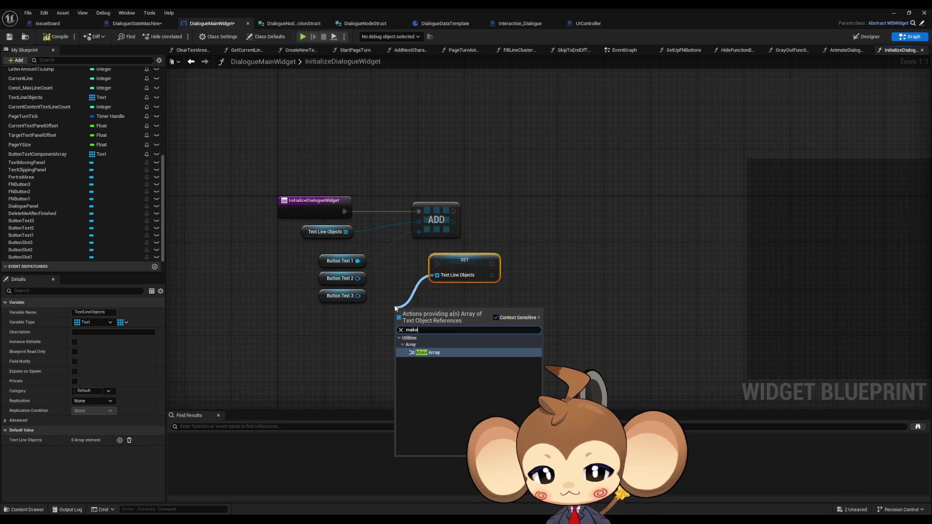
pyautogui.press('Return')
pyautogui.click(480, 334)
pyautogui.click(479, 335)
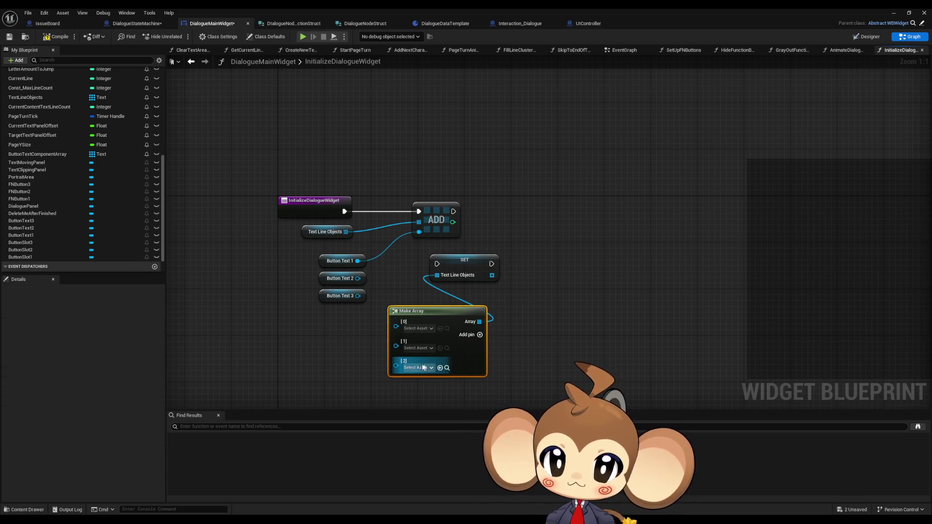
pyautogui.click(418, 367)
pyautogui.moveTo(363, 295)
pyautogui.mouseDown()
pyautogui.moveTo(396, 365)
pyautogui.moveTo(358, 279)
pyautogui.moveTo(395, 321)
pyautogui.mouseUp()
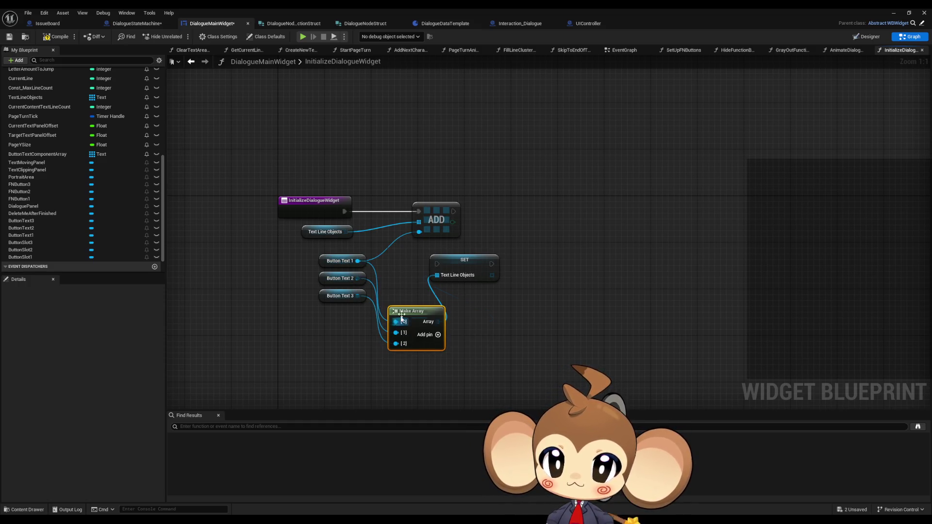
# - Run the function entry straight into SET and delete the ADD node and spare getter
pyautogui.moveTo(439, 265); pyautogui.dragTo(347, 209)
pyautogui.click(437, 220)
pyautogui.press('Delete')
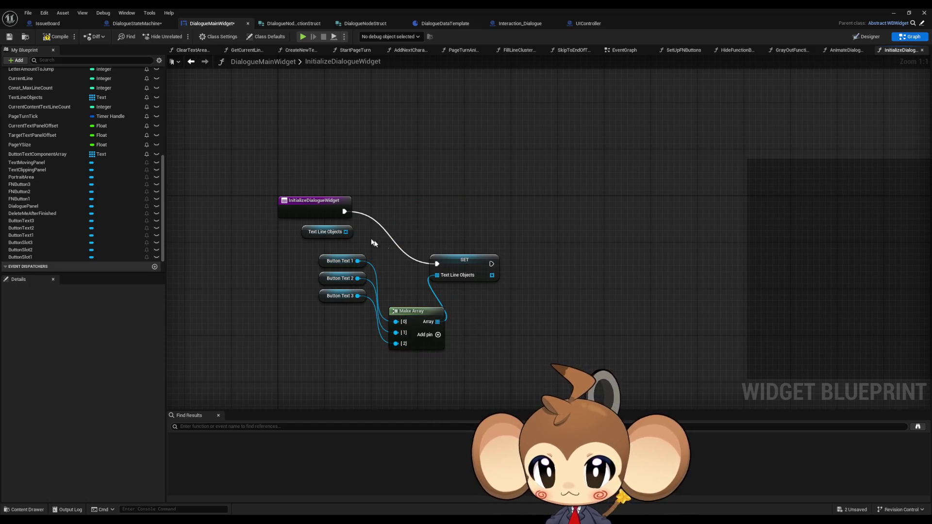
pyautogui.click(320, 237)
pyautogui.press('Delete')
# - Tidy SET, Make Array and Button Text nodes beside the entry, and save DialogueMainWidget
pyautogui.moveTo(457, 265); pyautogui.dragTo(393, 212)
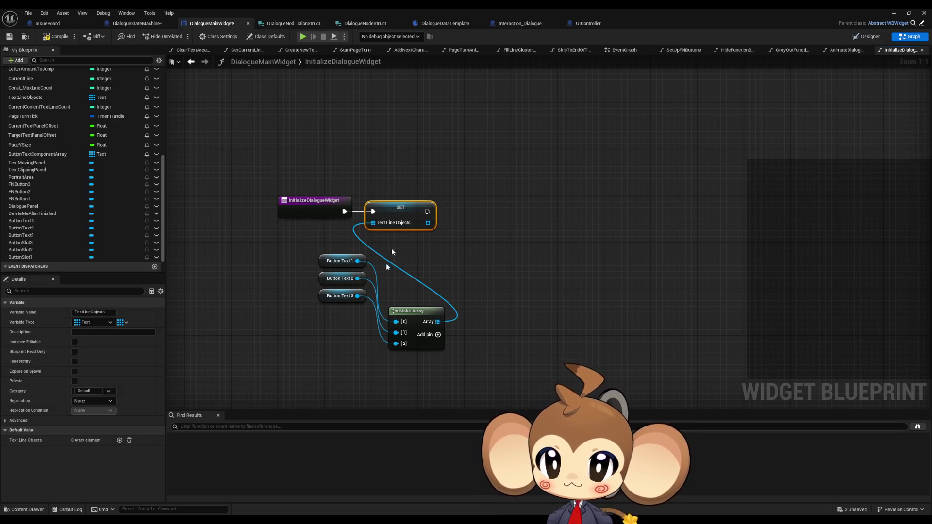
pyautogui.moveTo(301, 251); pyautogui.dragTo(372, 307)
pyautogui.moveTo(340, 279); pyautogui.dragTo(357, 342)
pyautogui.moveTo(305, 295)
pyautogui.mouseDown()
pyautogui.moveTo(318, 312)
pyautogui.moveTo(450, 371)
pyautogui.mouseUp()
pyautogui.moveTo(413, 321)
pyautogui.mouseDown()
pyautogui.moveTo(345, 250)
pyautogui.moveTo(320, 240)
pyautogui.mouseUp()
pyautogui.click(475, 298)
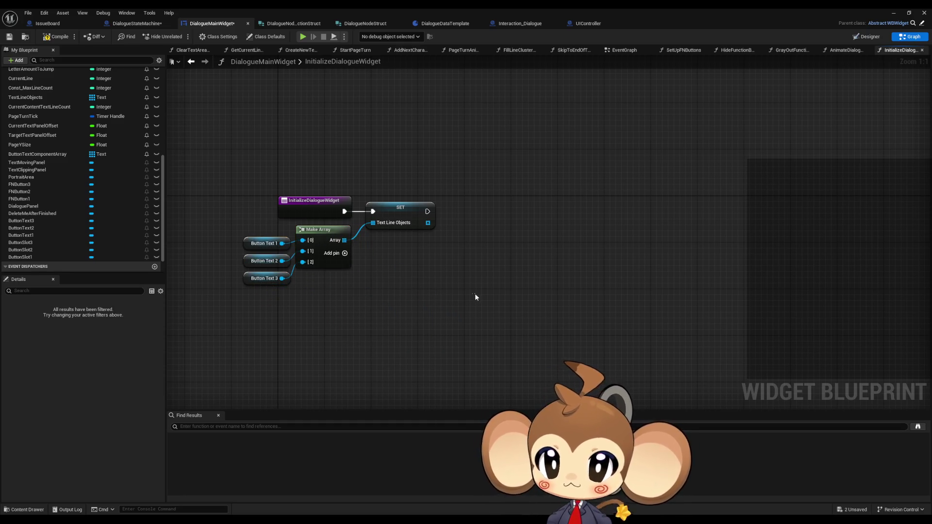
pyautogui.hotkey('ctrl', 's')
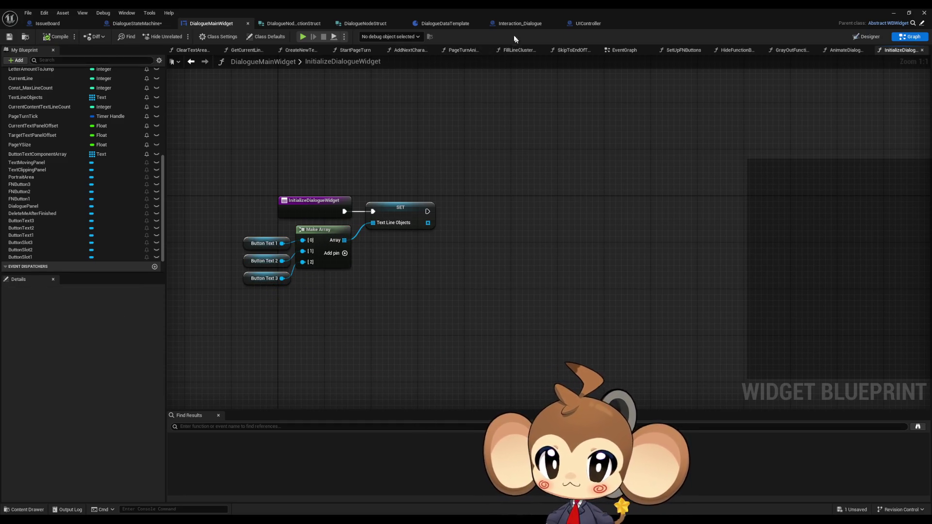
pyautogui.click(518, 24)
# - Open the Initialize Tree function graph in DialogueStateMachine and locate the cast widget output
pyautogui.moveTo(486, 237)
pyautogui.mouseDown()
pyautogui.moveTo(483, 268)
pyautogui.moveTo(465, 239)
pyautogui.mouseUp()
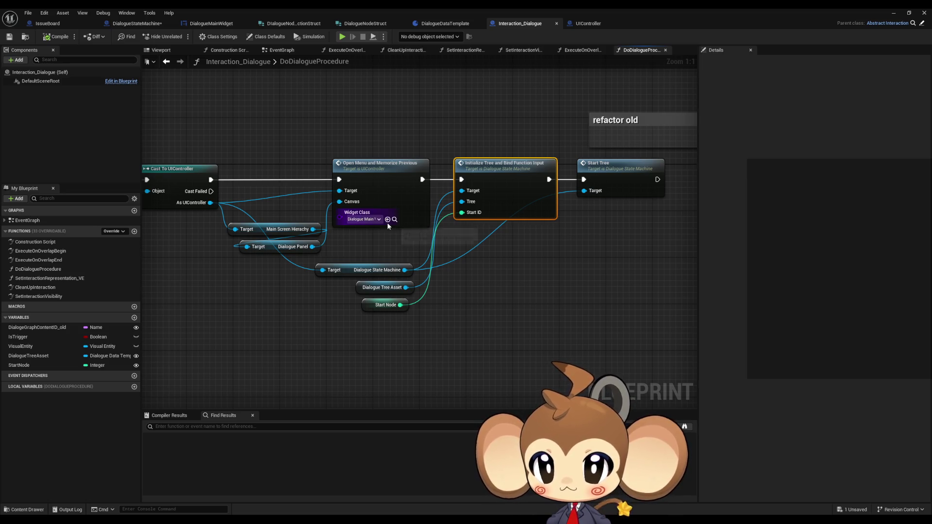
pyautogui.moveTo(386, 223)
pyautogui.mouseDown()
pyautogui.moveTo(517, 252)
pyautogui.moveTo(328, 237)
pyautogui.mouseUp()
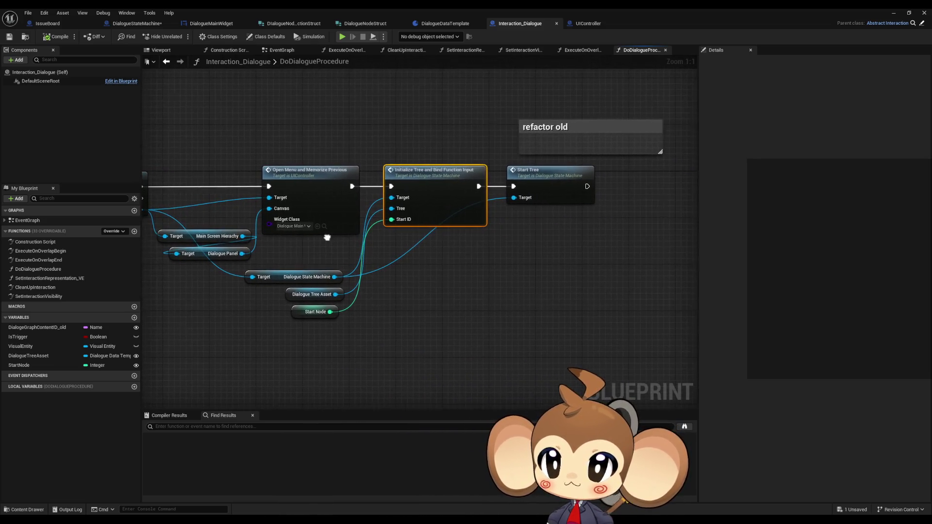
pyautogui.doubleClick(430, 190)
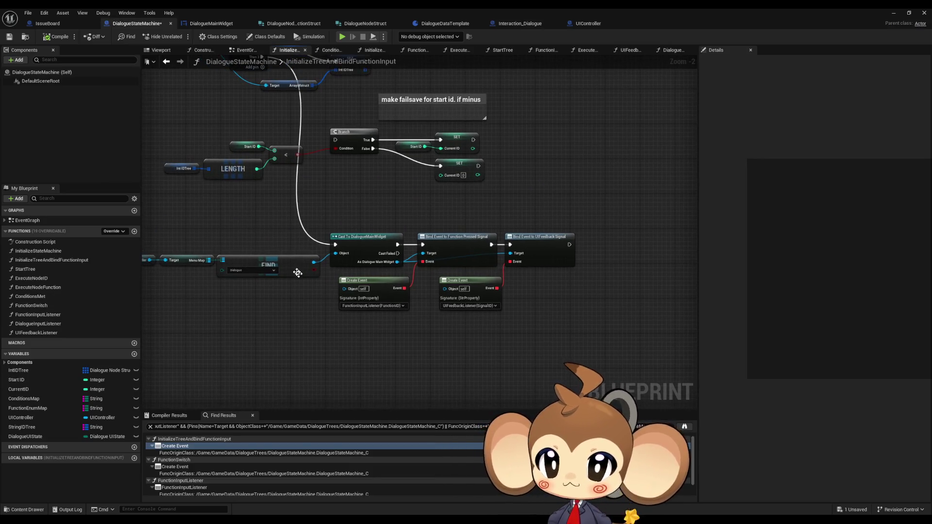
pyautogui.moveTo(312, 263); pyautogui.dragTo(296, 340)
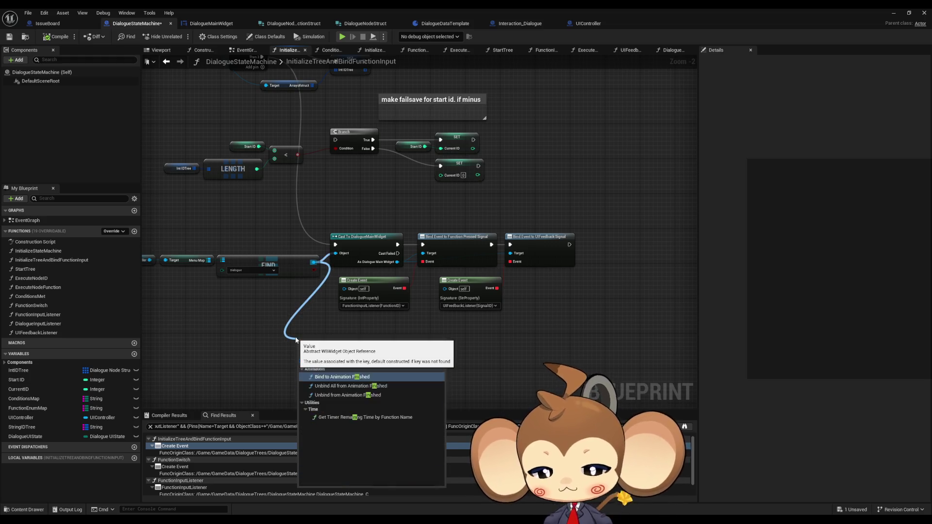
pyautogui.write('init')
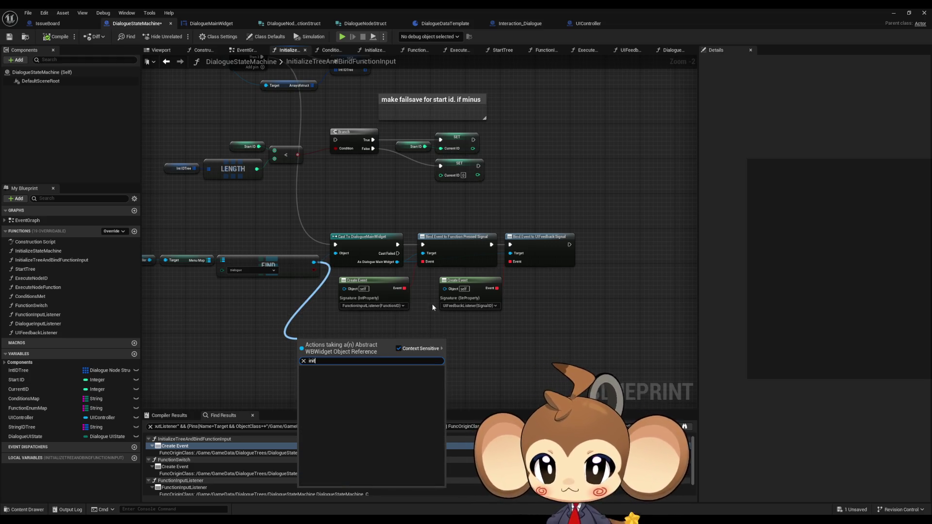
pyautogui.click(205, 22)
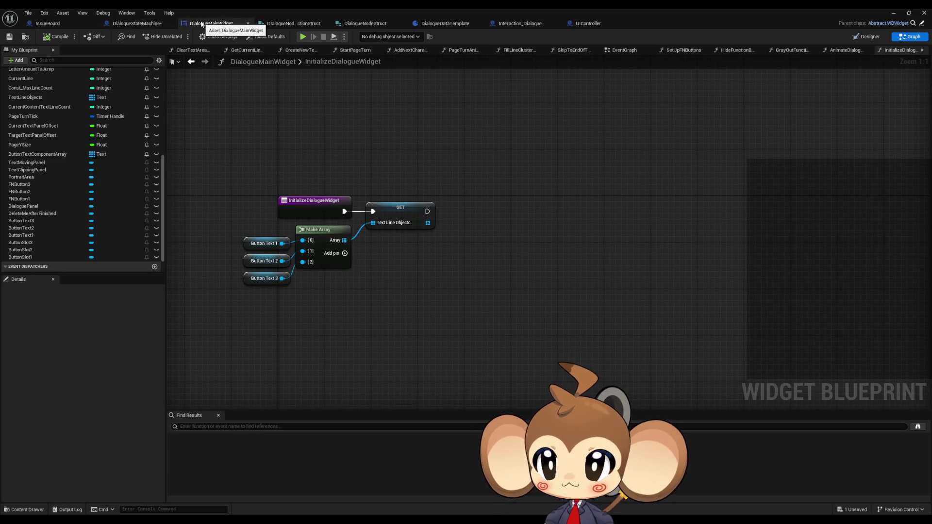
pyautogui.click(130, 24)
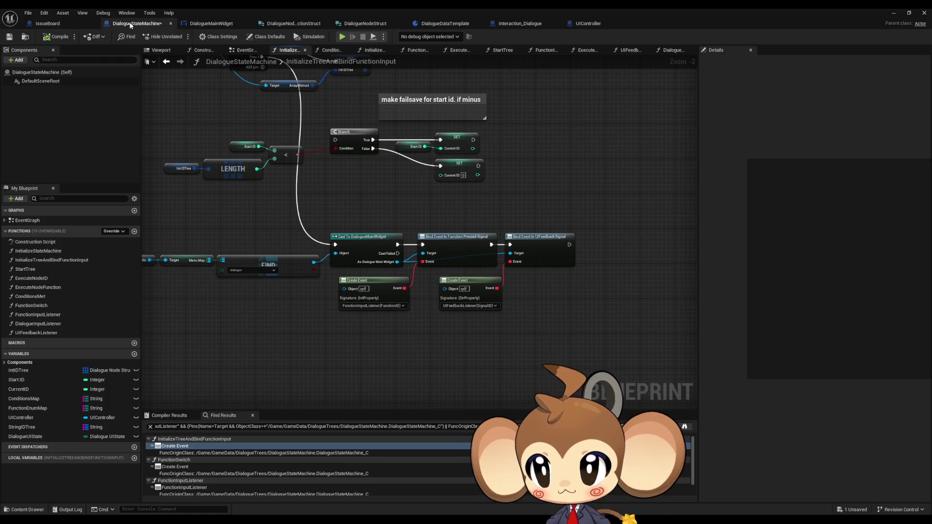
# - Insert an Initialize Dialogue Widget call between the Cast and Bind Event nodes, making room for it
pyautogui.moveTo(398, 262); pyautogui.dragTo(292, 329)
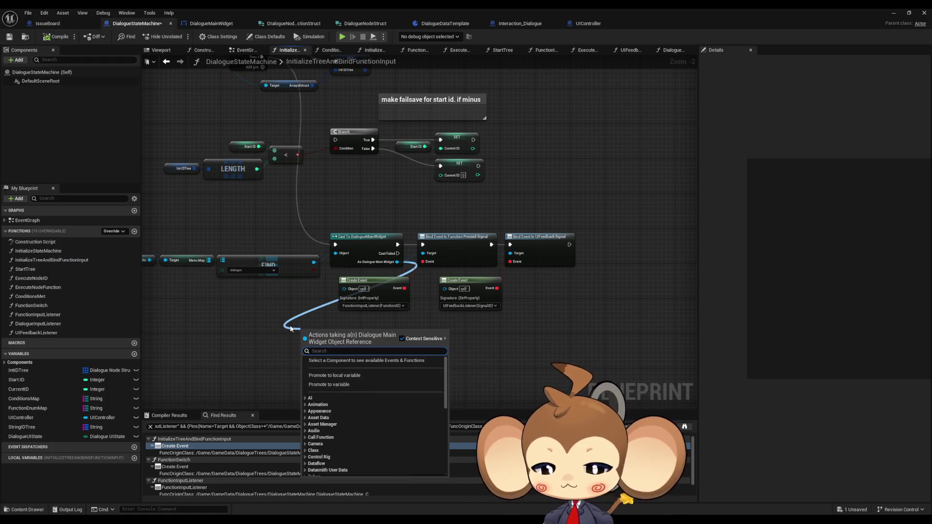
pyautogui.write('init')
pyautogui.press('Return')
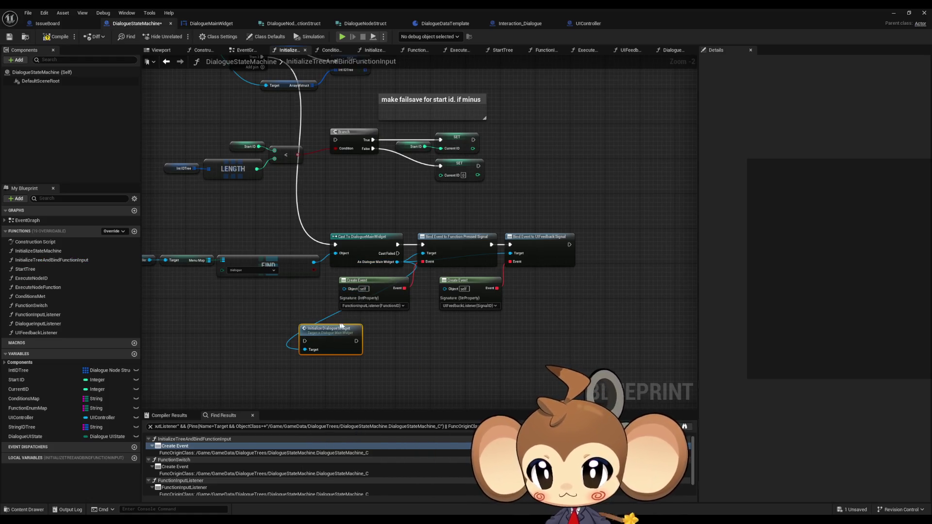
pyautogui.moveTo(426, 254)
pyautogui.mouseDown()
pyautogui.moveTo(423, 245)
pyautogui.moveTo(305, 341)
pyautogui.mouseUp()
pyautogui.moveTo(580, 222); pyautogui.dragTo(427, 300)
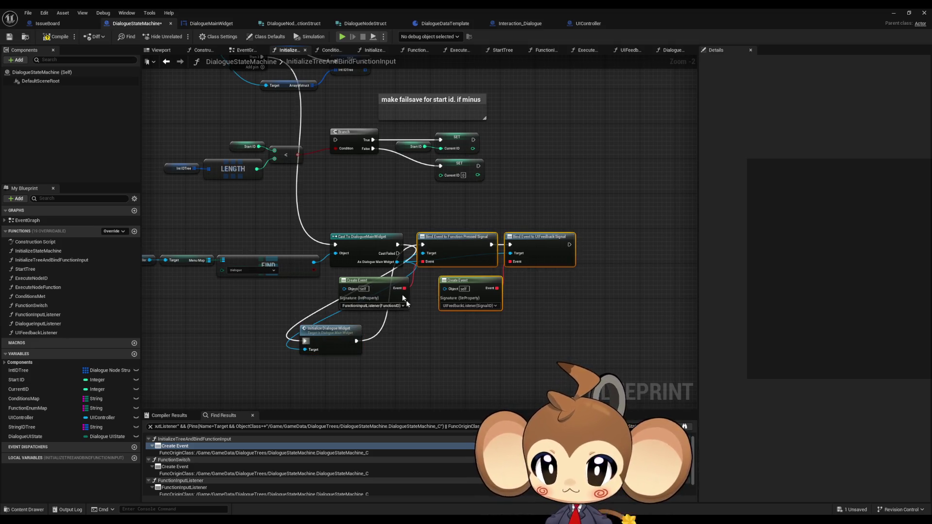
pyautogui.keyDown('ctrl'); pyautogui.click(404, 299); pyautogui.keyUp('ctrl')
pyautogui.moveTo(435, 243)
pyautogui.mouseDown()
pyautogui.moveTo(394, 338)
pyautogui.moveTo(449, 288)
pyautogui.moveTo(455, 246)
pyautogui.mouseUp()
pyautogui.click(431, 335)
pyautogui.moveTo(430, 344); pyautogui.dragTo(371, 348)
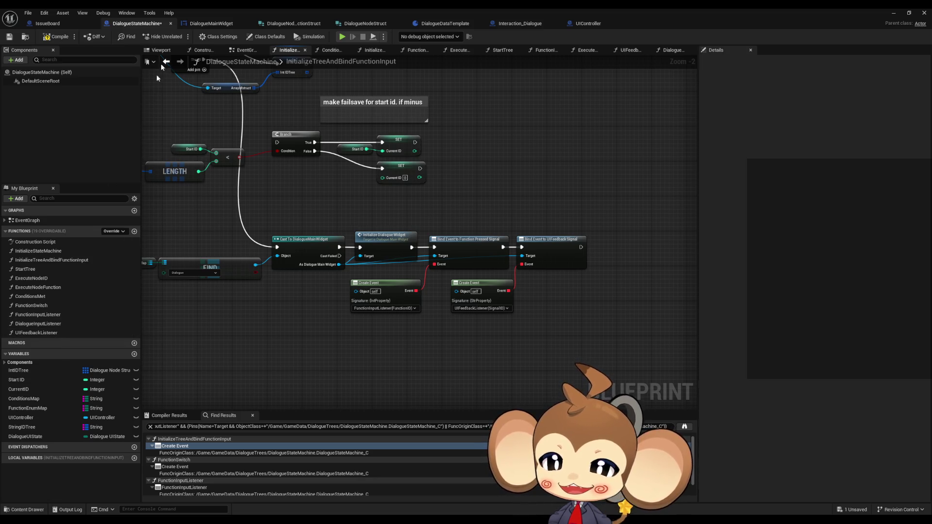
pyautogui.click(212, 23)
pyautogui.scroll(5, 42, 184)
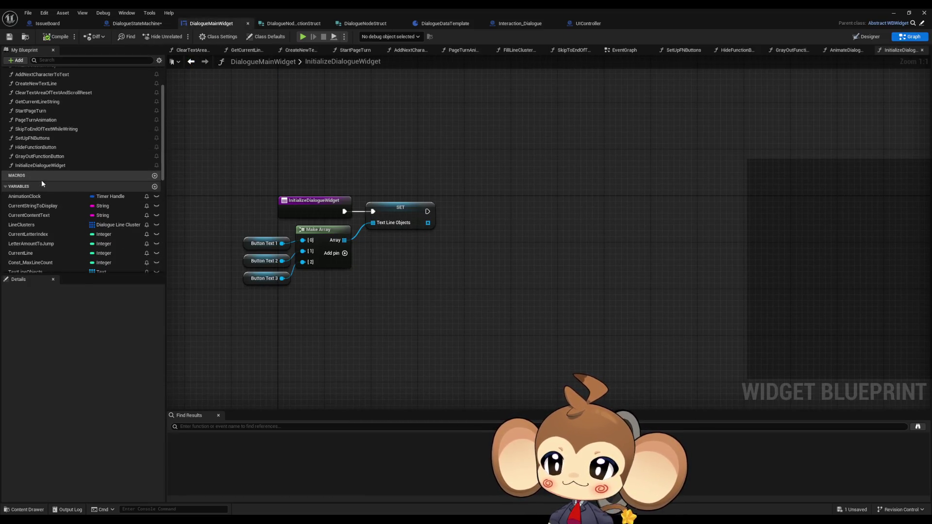
# - In SetUpFNButtons, add a Text Line Objects GET indexed by the For Each Loop's Array Index
pyautogui.doubleClick(37, 156)
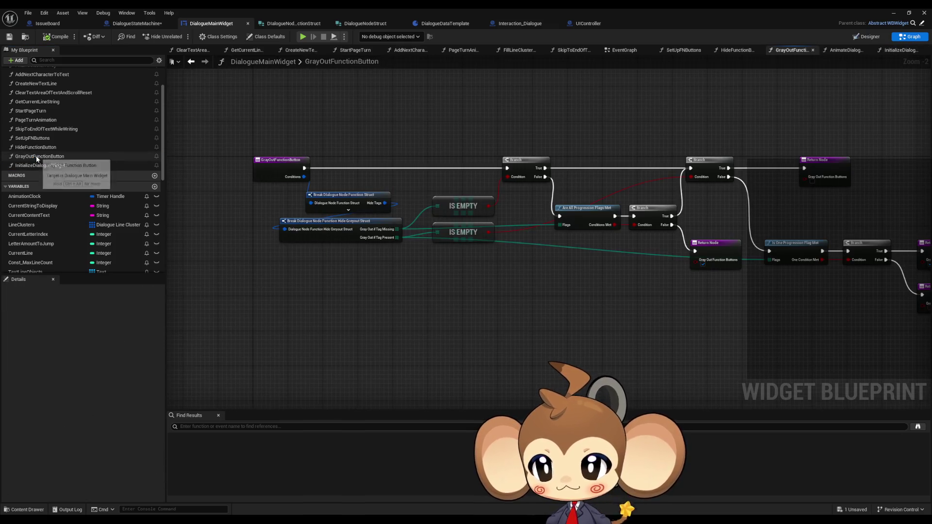
pyautogui.doubleClick(35, 138)
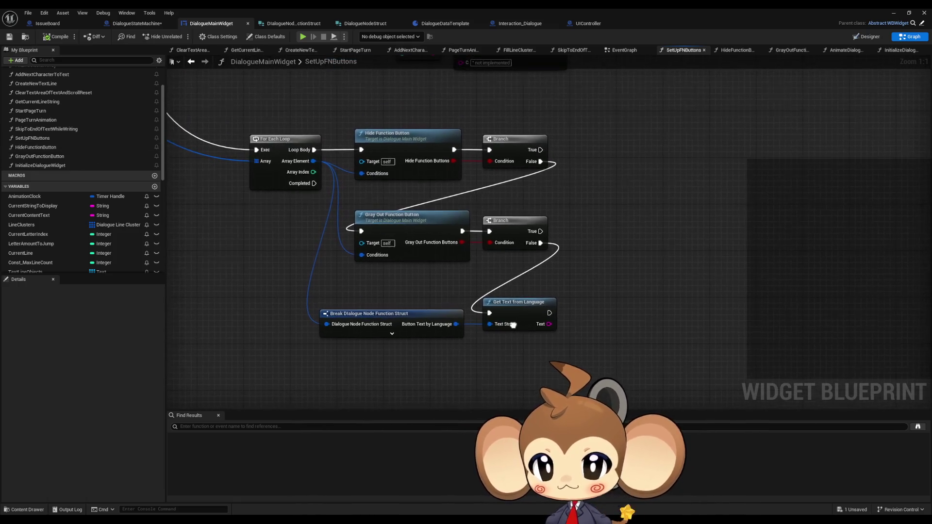
pyautogui.scroll(-4, 39, 214)
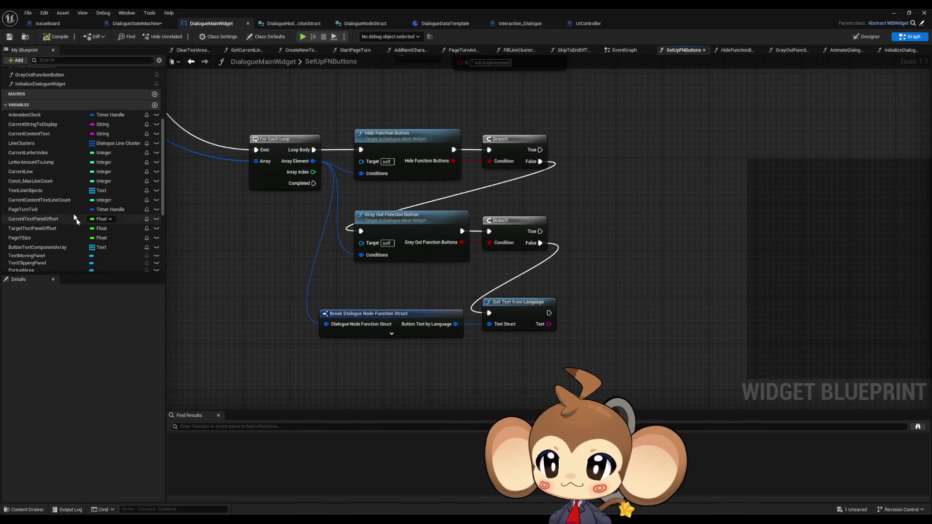
pyautogui.moveTo(38, 193)
pyautogui.mouseDown()
pyautogui.moveTo(468, 380)
pyautogui.moveTo(462, 371)
pyautogui.moveTo(538, 380)
pyautogui.mouseUp()
pyautogui.click(483, 377)
pyautogui.write('get')
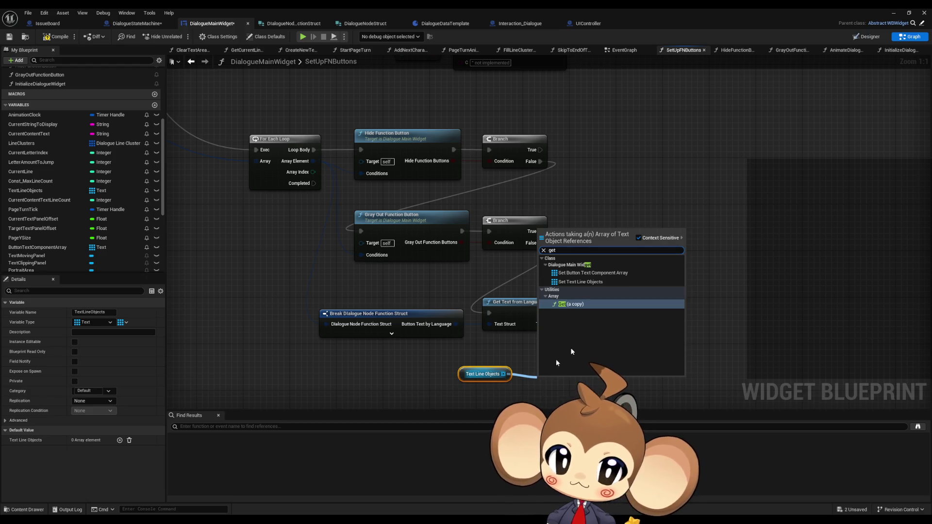
pyautogui.click(595, 304)
pyautogui.moveTo(537, 370)
pyautogui.mouseDown()
pyautogui.moveTo(298, 160)
pyautogui.moveTo(310, 154)
pyautogui.mouseUp()
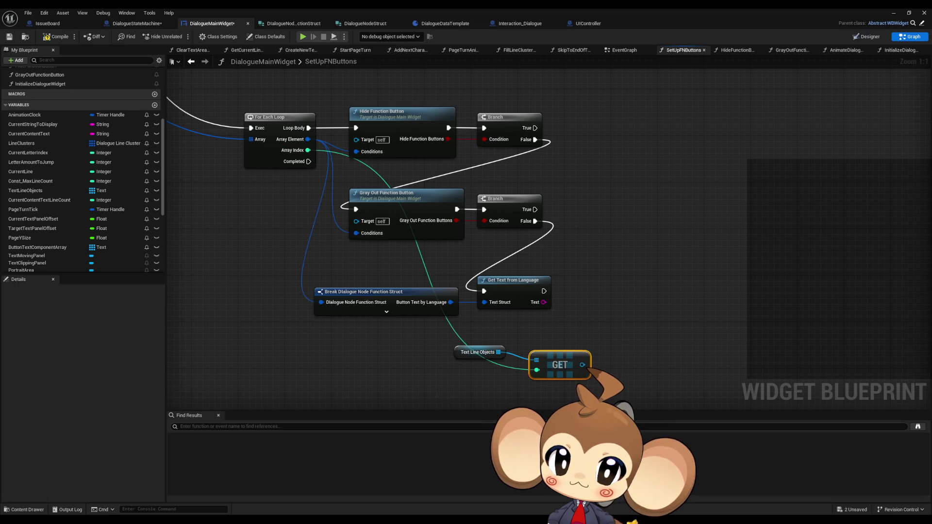
pyautogui.moveTo(586, 371); pyautogui.dragTo(637, 305)
pyautogui.click(551, 235)
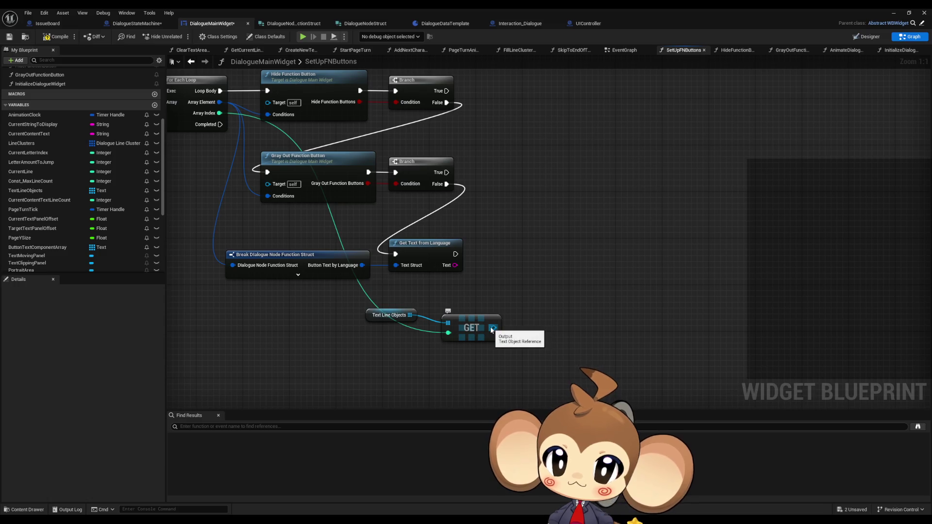
# - Add a Set Visibility node targeting the GET result and wire loop execution into it
pyautogui.moveTo(397, 303)
pyautogui.mouseDown()
pyautogui.moveTo(480, 345)
pyautogui.moveTo(381, 329)
pyautogui.moveTo(323, 334)
pyautogui.moveTo(403, 342)
pyautogui.mouseUp()
pyautogui.write('set visib')
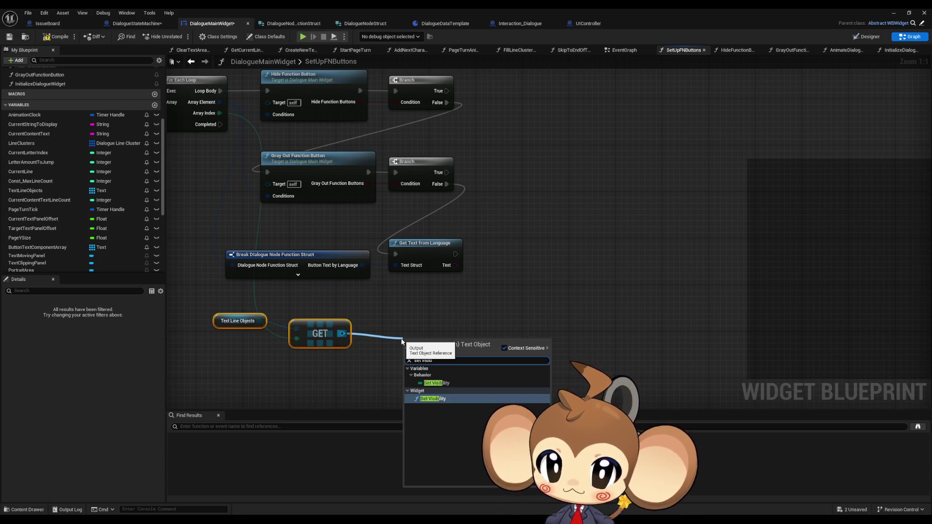
pyautogui.press('Return')
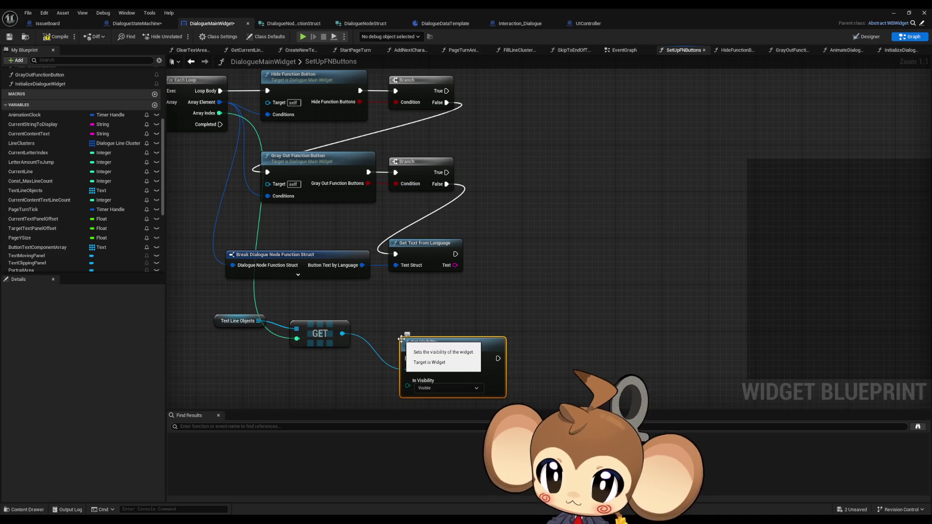
pyautogui.scroll(-2, 524, 309)
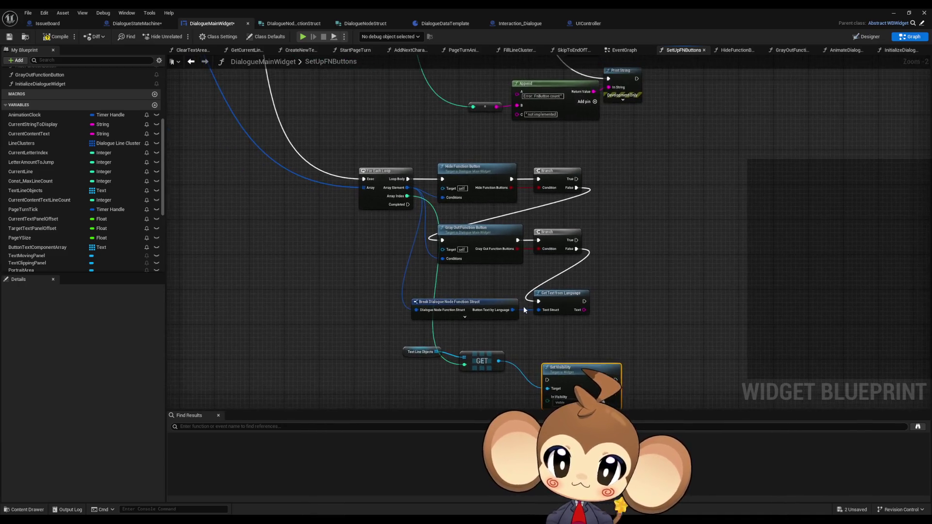
pyautogui.scroll(-1, 524, 310)
pyautogui.scroll(3, 505, 340)
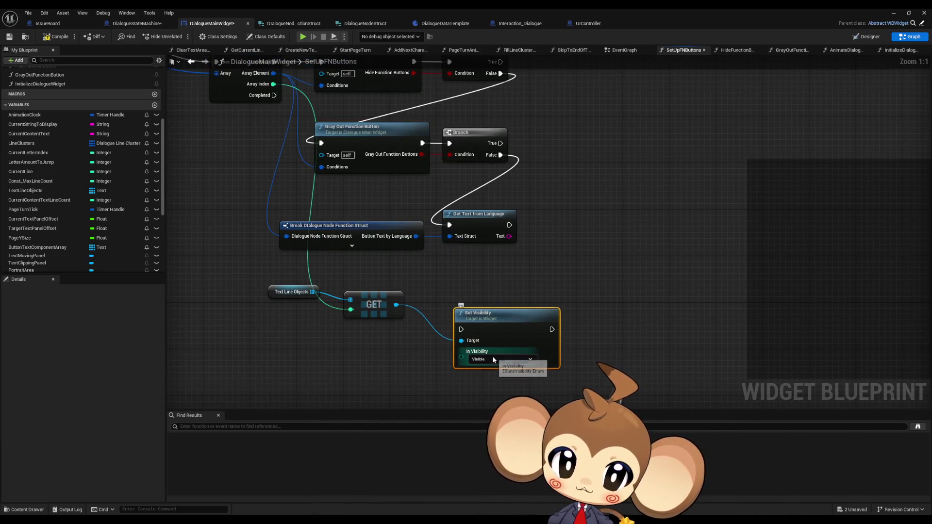
pyautogui.moveTo(479, 350)
pyautogui.mouseDown()
pyautogui.moveTo(362, 154)
pyautogui.moveTo(339, 82)
pyautogui.moveTo(569, 349)
pyautogui.mouseUp()
# - Shift the downstream nodes right and place Text Line Objects and GET beside the For Each Loop
pyautogui.scroll(-2, 437, 291)
pyautogui.moveTo(257, 108)
pyautogui.mouseDown()
pyautogui.moveTo(406, 272)
pyautogui.moveTo(616, 252)
pyautogui.mouseUp()
pyautogui.moveTo(395, 325)
pyautogui.mouseDown()
pyautogui.moveTo(333, 193)
pyautogui.moveTo(357, 136)
pyautogui.moveTo(374, 135)
pyautogui.mouseUp()
pyautogui.moveTo(250, 284)
pyautogui.mouseDown()
pyautogui.moveTo(291, 318)
pyautogui.moveTo(294, 188)
pyautogui.moveTo(279, 147)
pyautogui.mouseUp()
pyautogui.click(285, 164)
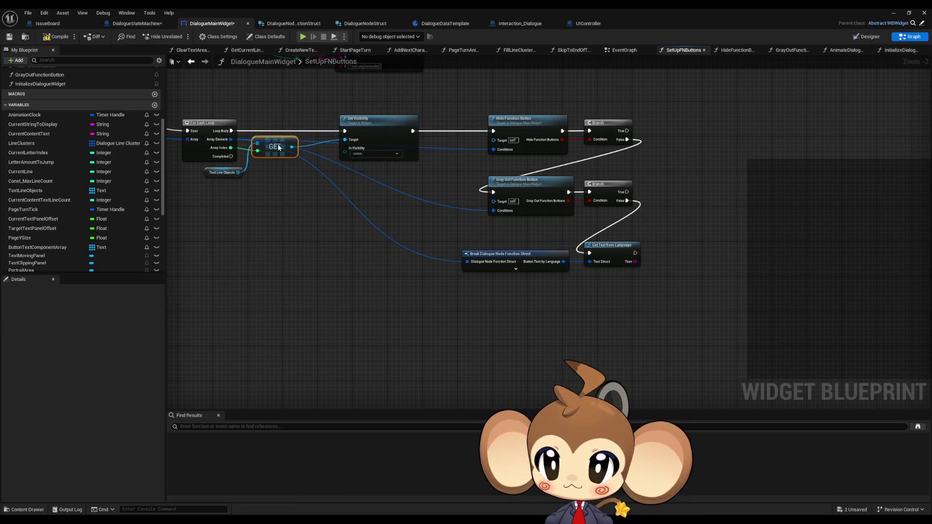
# - Compact the SetUpFNButtons layout, moving the function and branch nodes closer to Set Visibility
pyautogui.moveTo(335, 109); pyautogui.dragTo(646, 272)
pyautogui.scroll(2, 360, 127)
pyautogui.moveTo(392, 143); pyautogui.dragTo(340, 142)
pyautogui.click(341, 273)
pyautogui.moveTo(341, 273); pyautogui.dragTo(417, 302)
pyautogui.moveTo(524, 171); pyautogui.dragTo(754, 334)
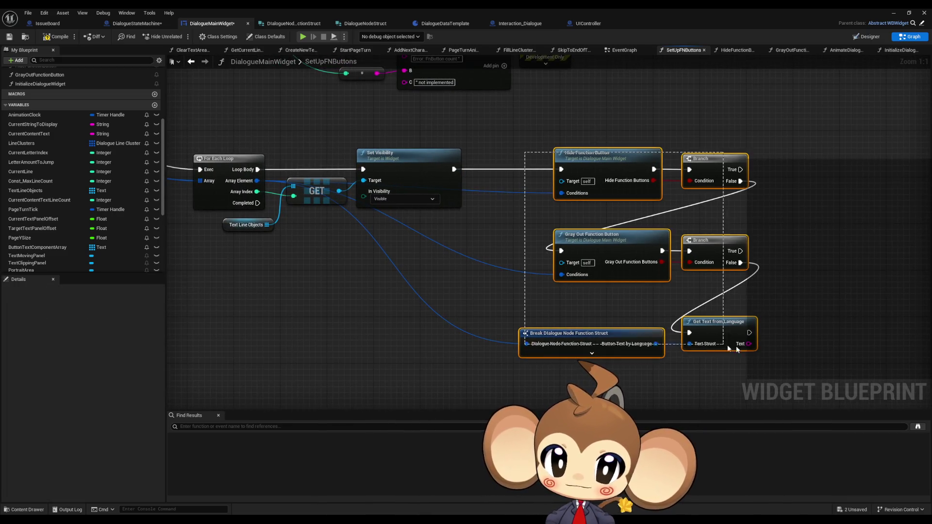
pyautogui.moveTo(686, 186)
pyautogui.mouseDown()
pyautogui.moveTo(610, 180)
pyautogui.moveTo(635, 172)
pyautogui.mouseUp()
pyautogui.click(724, 228)
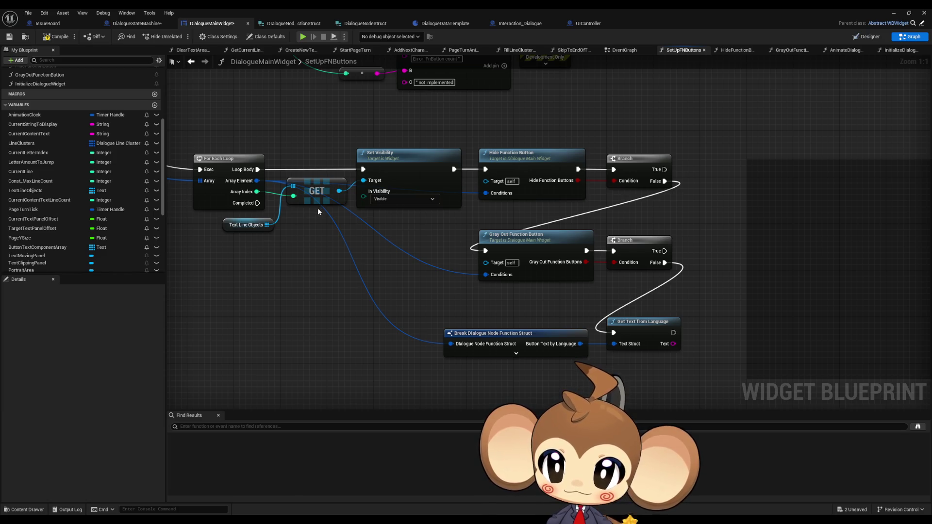
pyautogui.scroll(-3, 94, 222)
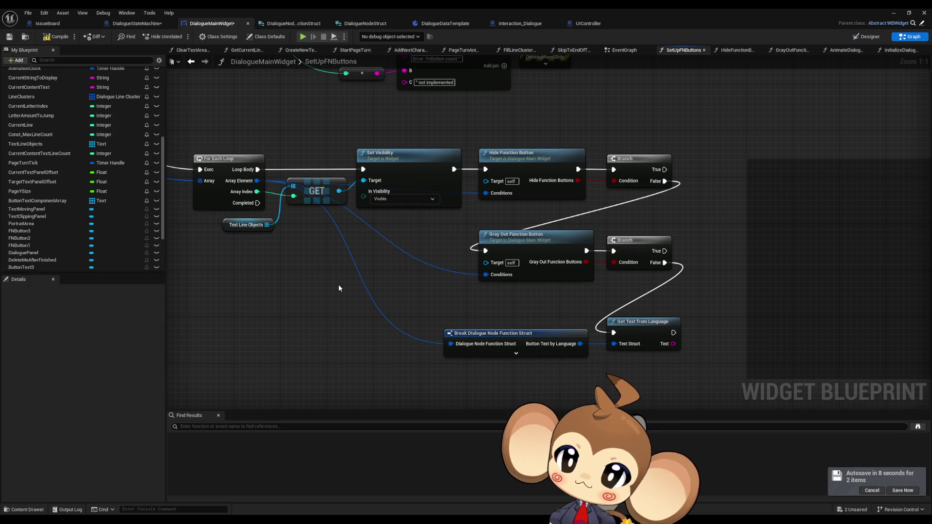
# - Remove the ButtonTextComponentArray variable from DialogueMainWidget's My Blueprint panel
pyautogui.click(25, 202)
pyautogui.moveTo(227, 264); pyautogui.dragTo(267, 267)
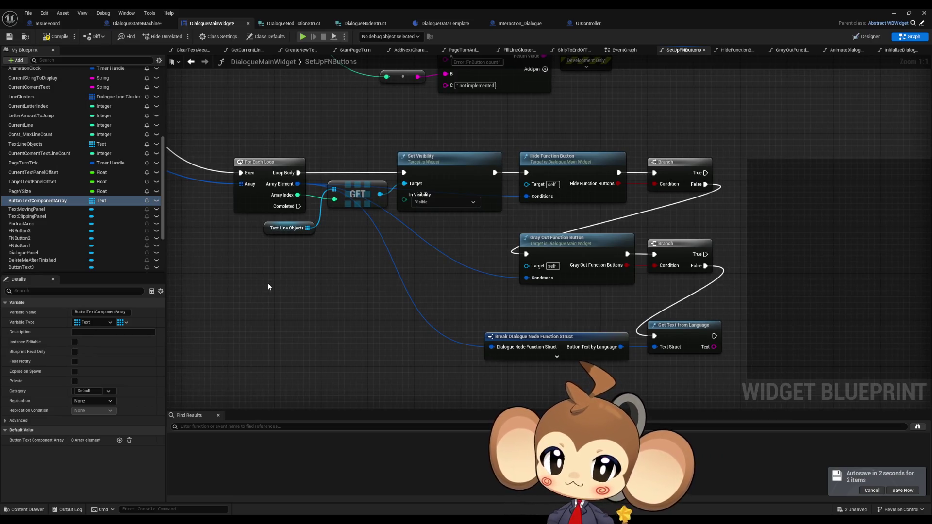
pyautogui.moveTo(269, 287); pyautogui.dragTo(278, 277)
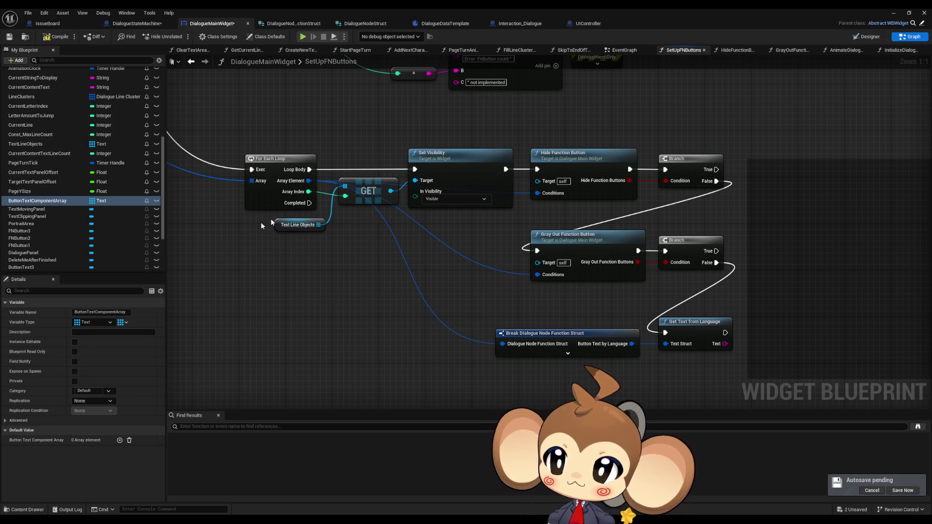
pyautogui.click(42, 192)
pyautogui.click(40, 201)
pyautogui.press('Delete')
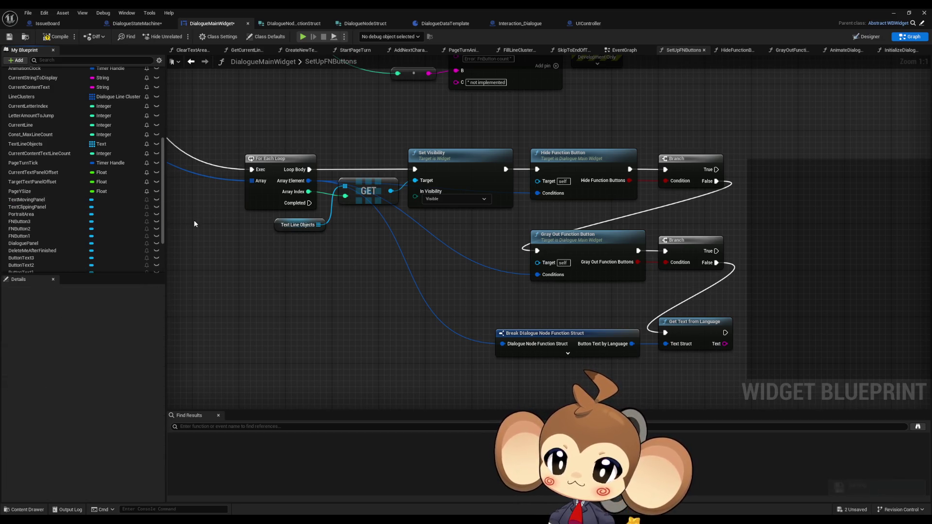
pyautogui.scroll(-2, 93, 209)
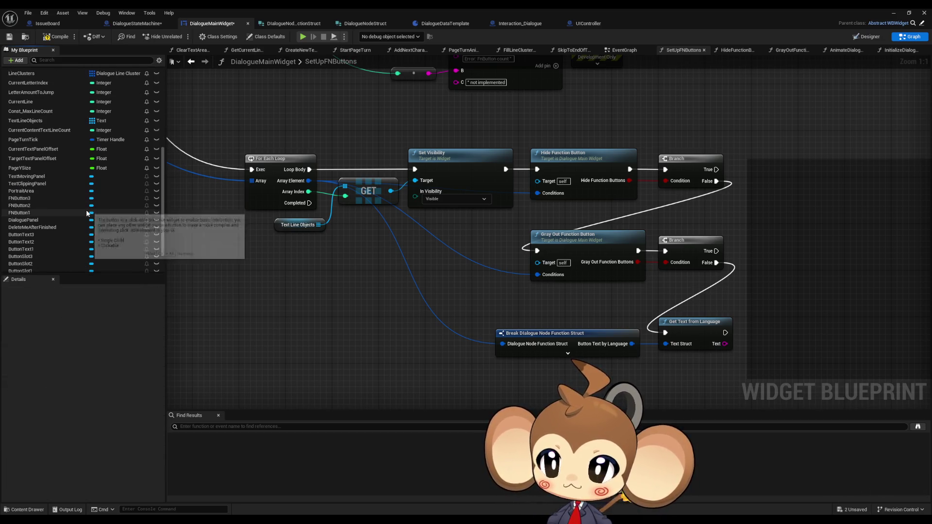
pyautogui.hotkey('ctrl', 'z')
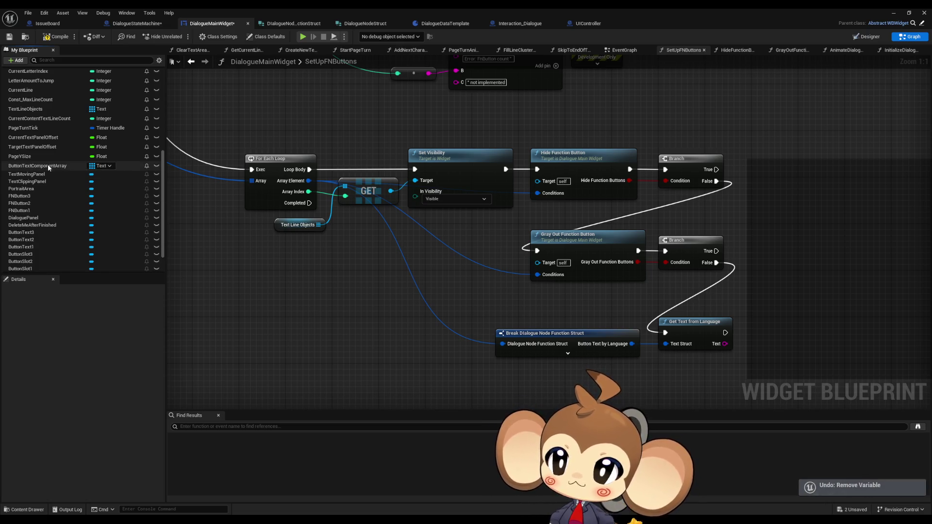
pyautogui.click(48, 166)
pyautogui.press('F2')
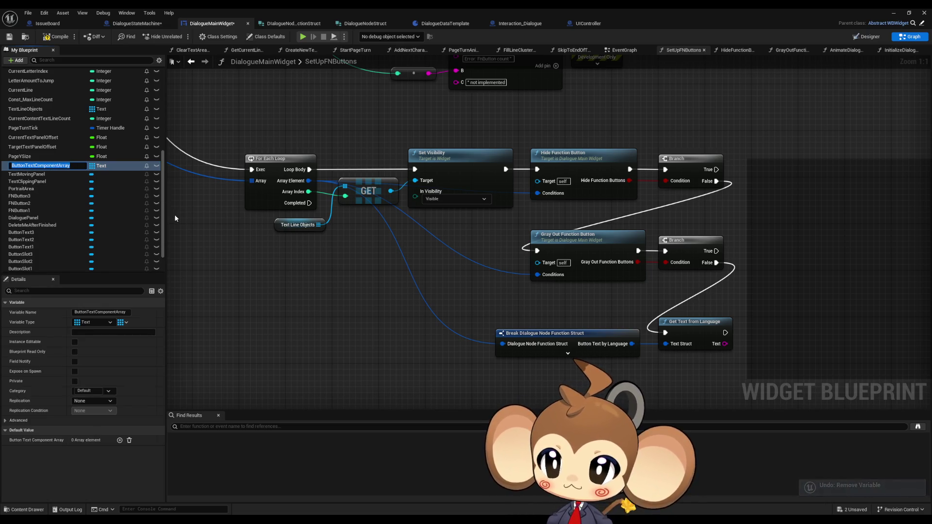
pyautogui.press('Escape')
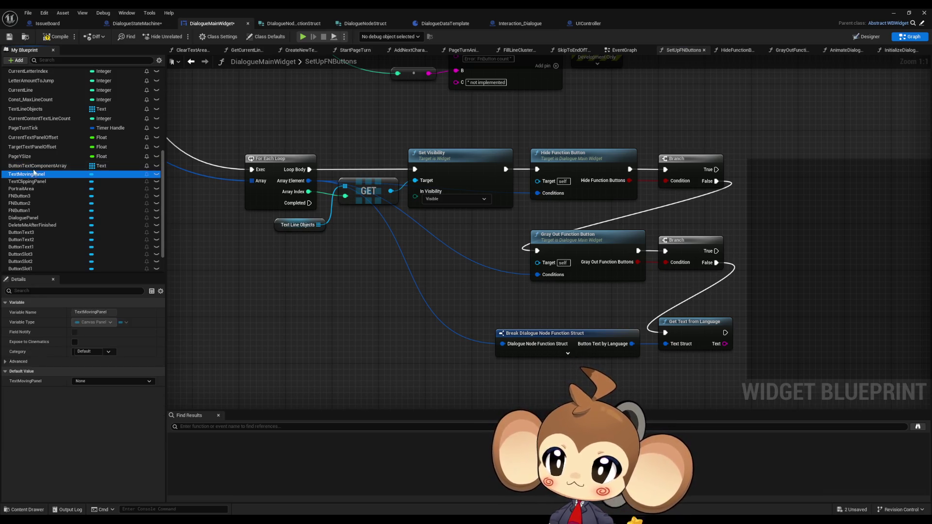
pyautogui.press('Delete')
pyautogui.scroll(-2, 43, 232)
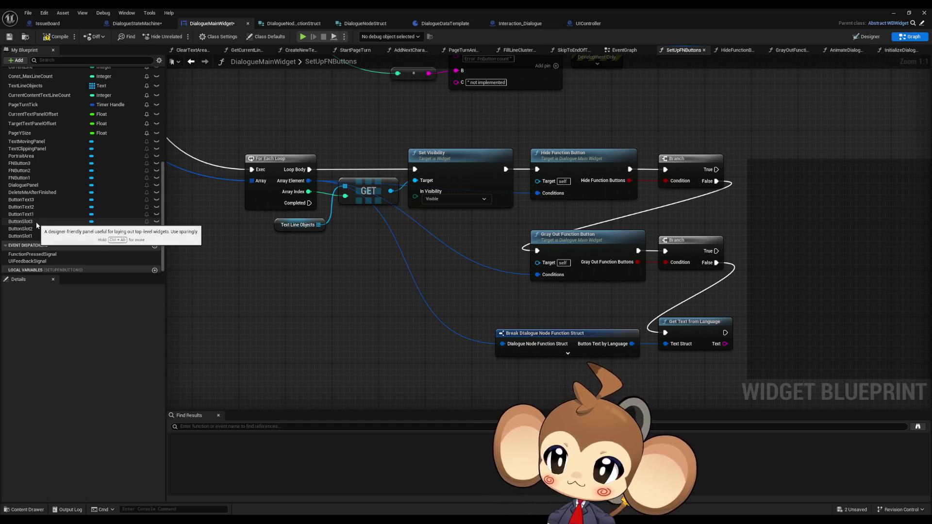
# - Toggle between the Designer layout and the SetUpFNButtons graph
pyautogui.click(867, 37)
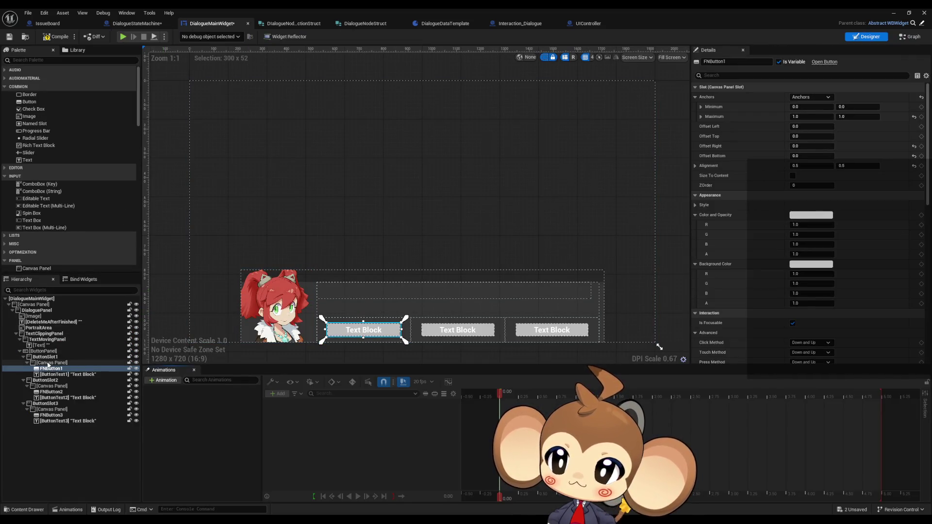
pyautogui.click(911, 36)
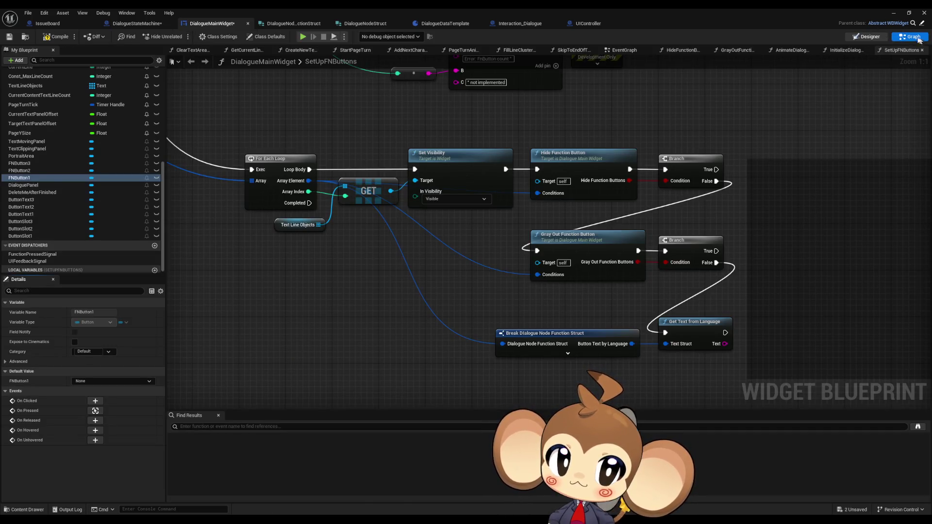
pyautogui.click(869, 37)
pyautogui.click(904, 38)
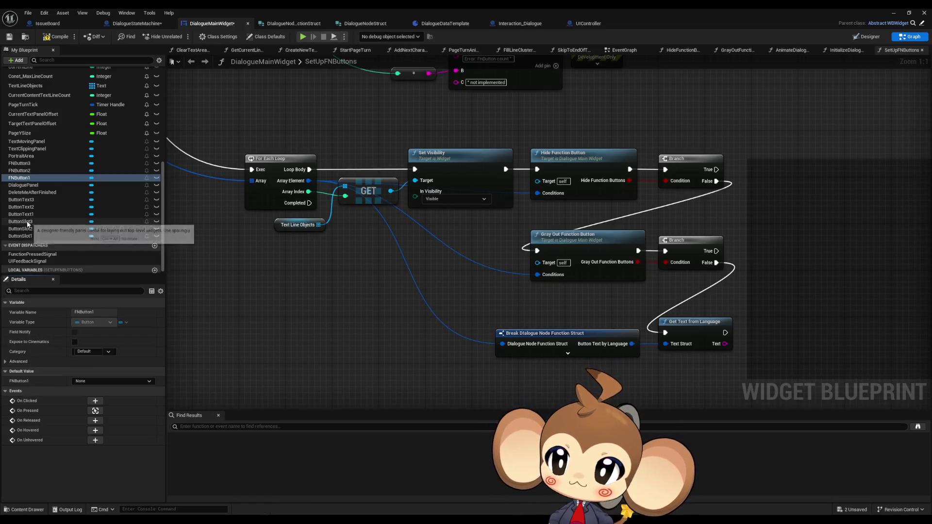
# - Add a ButtonSlot1 getter, promote its pin to a new variable, and compile
pyautogui.moveTo(29, 236)
pyautogui.mouseDown()
pyautogui.moveTo(254, 270)
pyautogui.moveTo(266, 283)
pyautogui.moveTo(307, 273)
pyautogui.mouseUp()
pyautogui.click(266, 283)
pyautogui.write('promote')
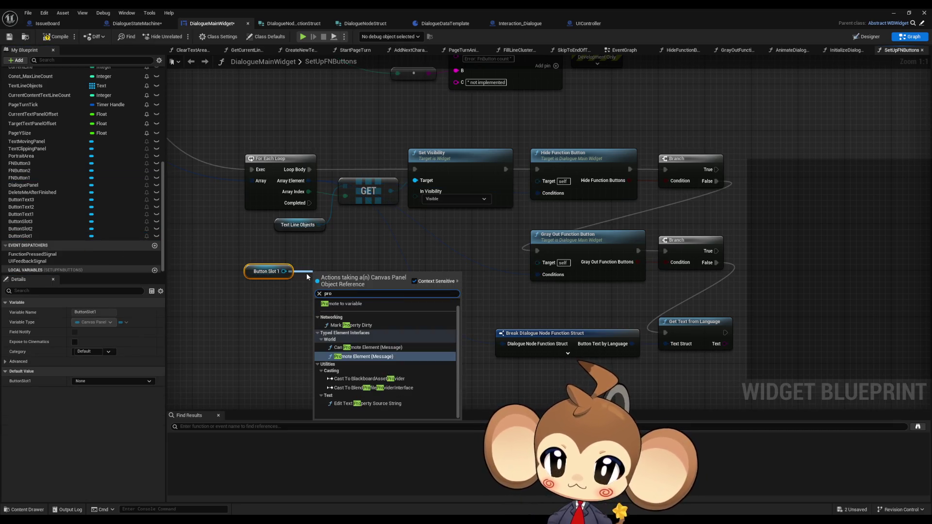
pyautogui.press('Return')
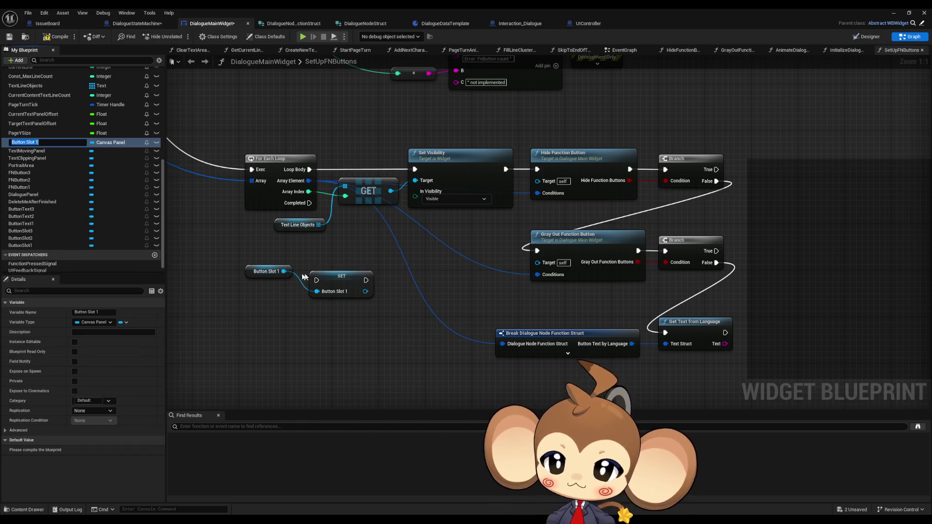
pyautogui.click(52, 39)
# - Change the new Button Slot 1 variable to an array and leave its default array empty
pyautogui.click(123, 323)
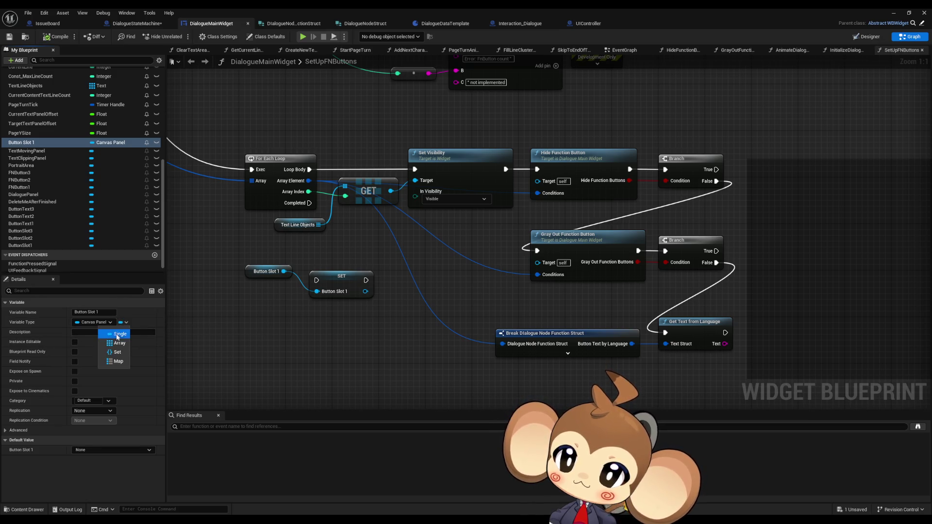
pyautogui.click(116, 343)
pyautogui.click(503, 279)
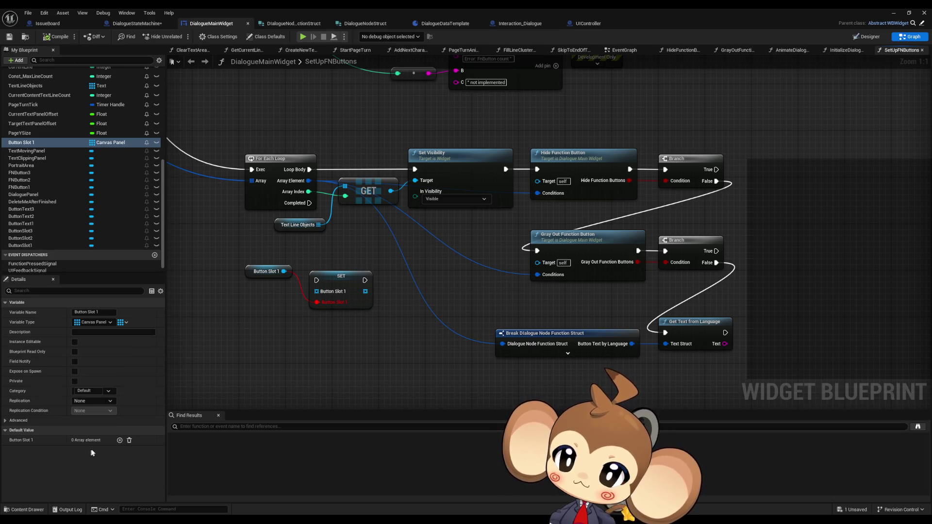
pyautogui.click(120, 440)
pyautogui.click(98, 450)
pyautogui.click(96, 453)
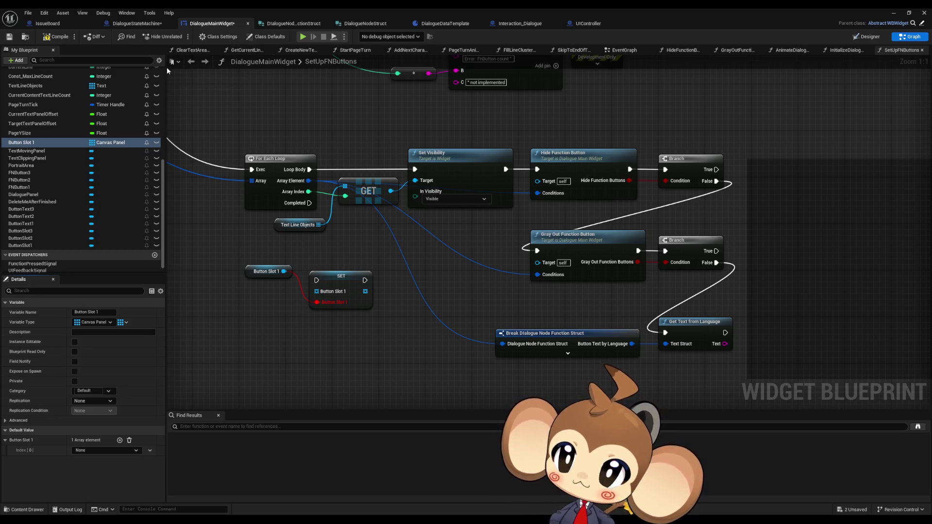
pyautogui.click(263, 38)
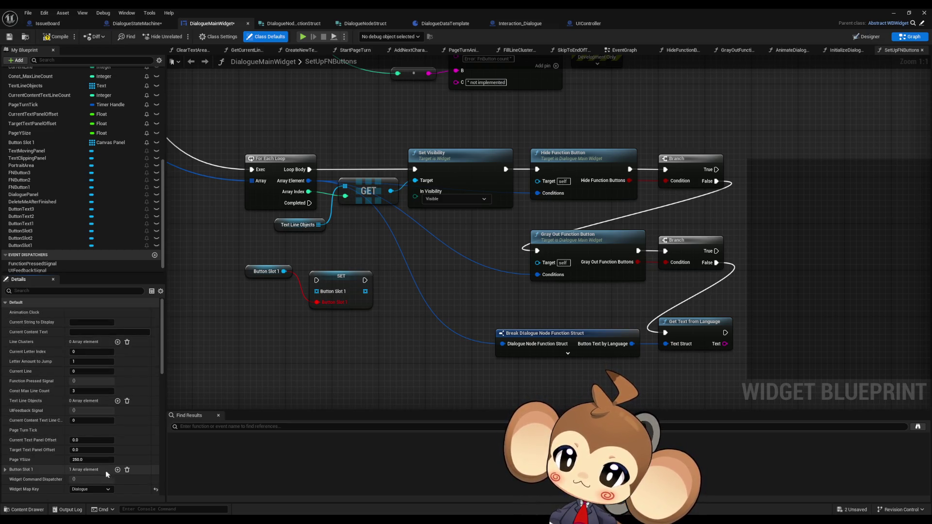
pyautogui.click(6, 469)
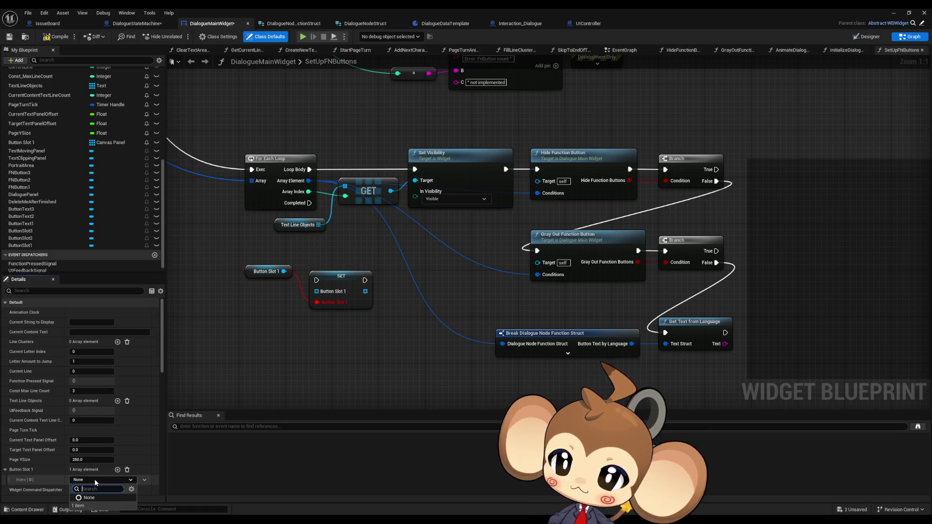
pyautogui.click(127, 470)
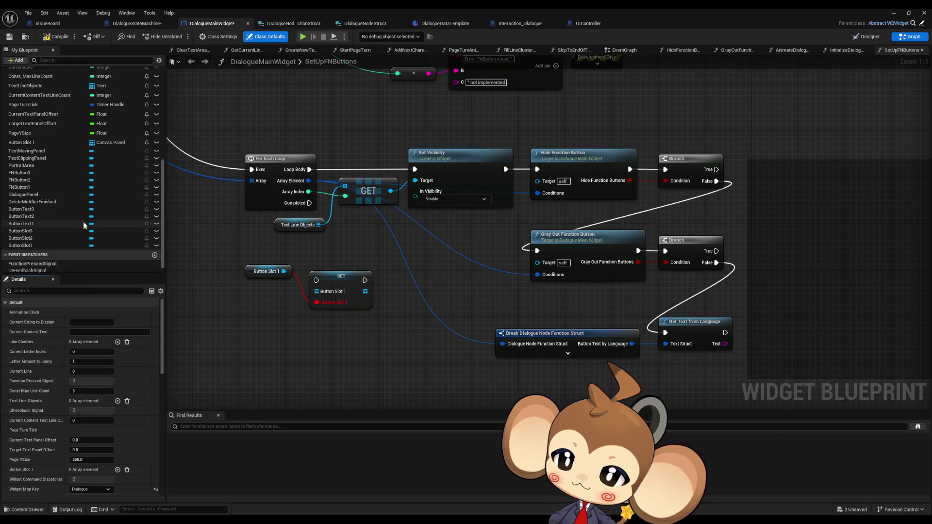
# - Rename the Button Slot 1 variable to ButtonSlotComponentArray
pyautogui.click(45, 143)
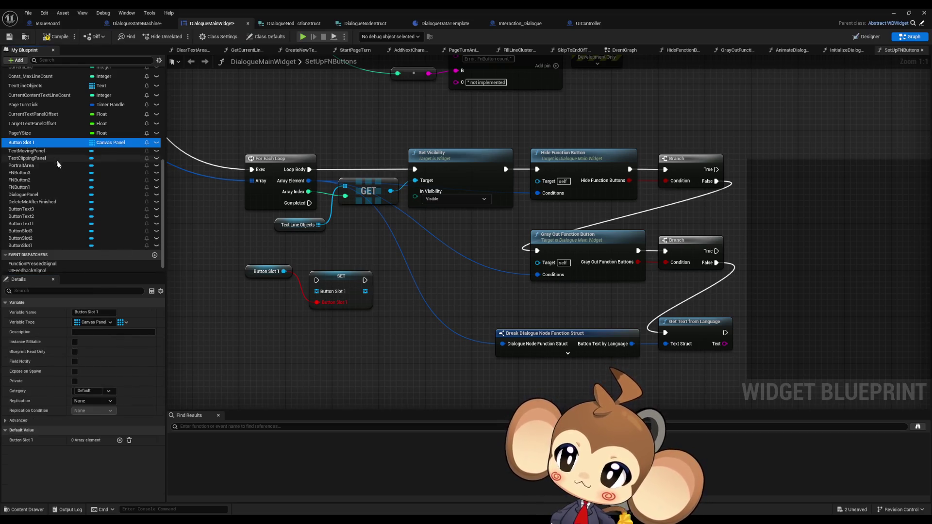
pyautogui.press('F2')
pyautogui.write('ButtonTextComponentArray')
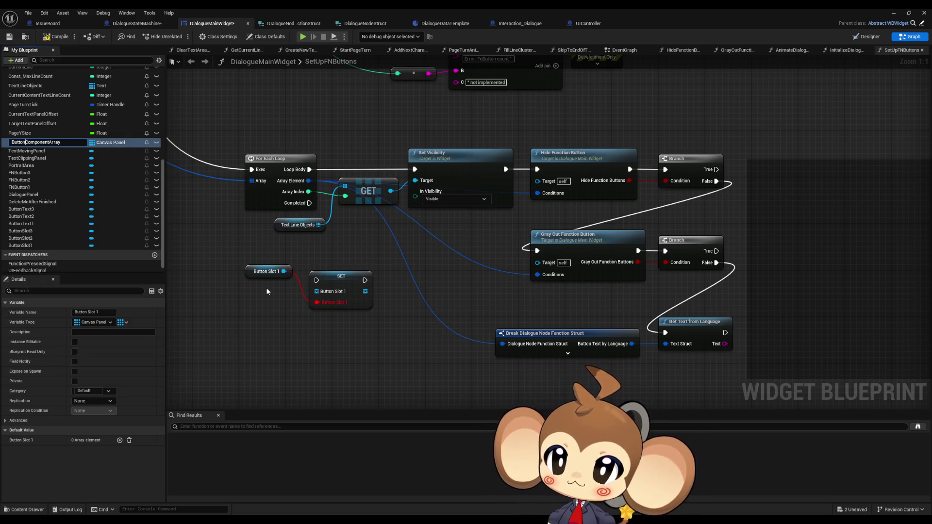
pyautogui.write('lot')
pyautogui.press('Return')
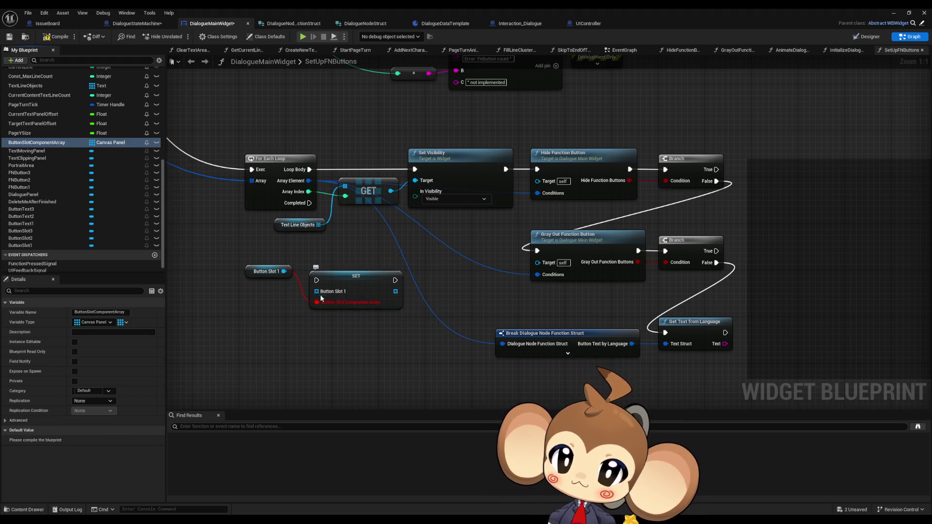
# - Delete the temporary Button Slot 1 getter and SET nodes from the graph
pyautogui.moveTo(320, 294); pyautogui.dragTo(284, 271)
pyautogui.click(265, 271)
pyautogui.press('Delete')
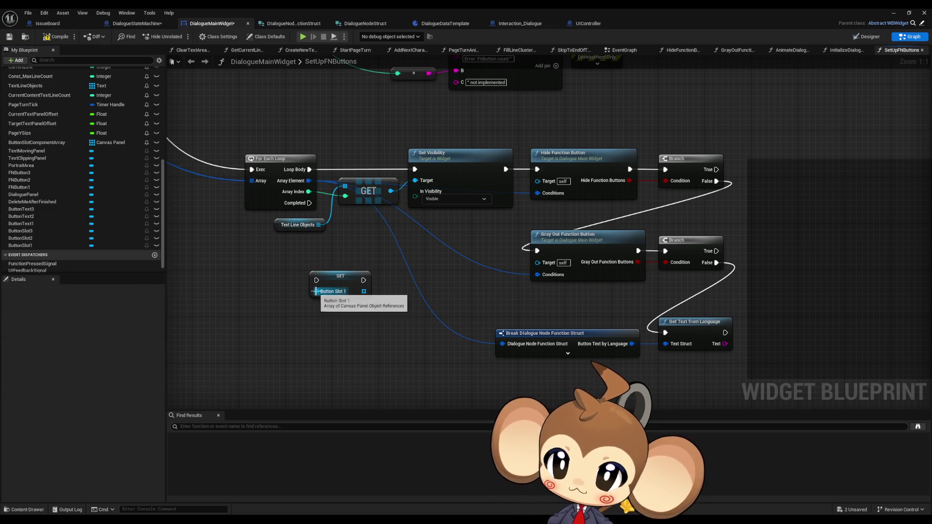
pyautogui.click(334, 295)
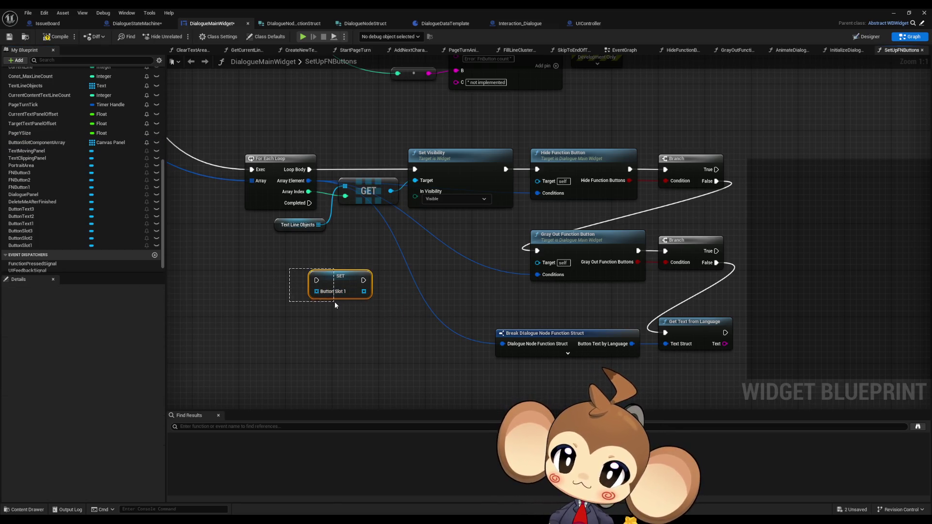
pyautogui.press('Delete')
pyautogui.scroll(6, 92, 172)
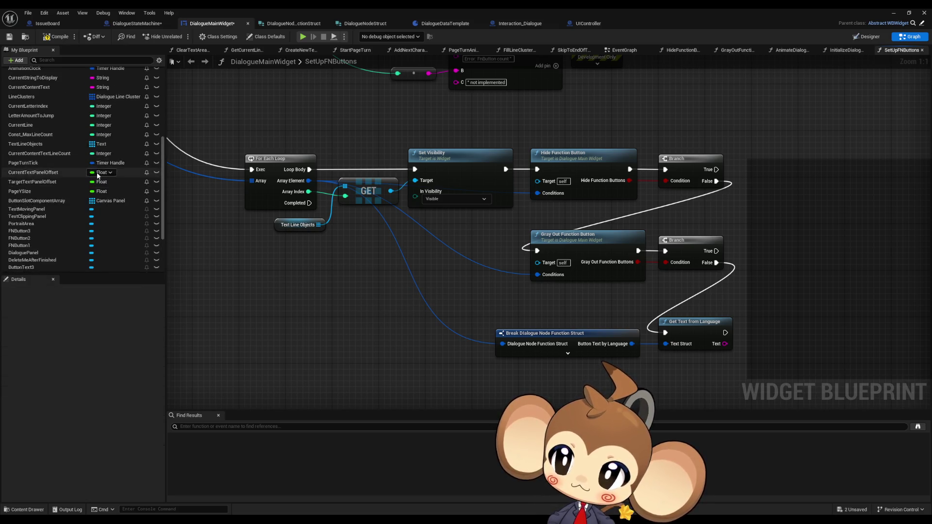